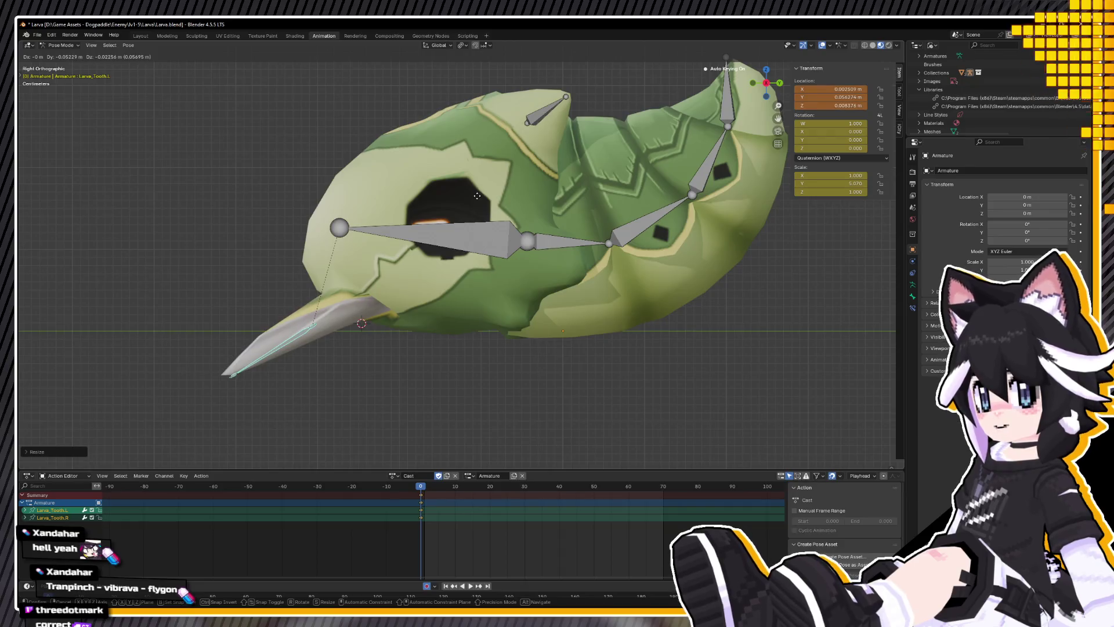
Step: Undo the tooth bone's move and rotate it about -24 degrees in right-side view
click(478, 196)
mouse_move(478, 196)
middle_down()
mouse_move(598, 198)
mouse_move(546, 206)
middle_up()
scroll(547, 206, down, 5)
mouse_move(499, 255)
middle_down()
mouse_move(471, 277)
mouse_move(416, 268)
mouse_move(462, 243)
middle_up()
key(ctrl+z)
key(KP_3)
scroll(508, 167, up, 3)
scroll(509, 172, up, 2)
key(r)
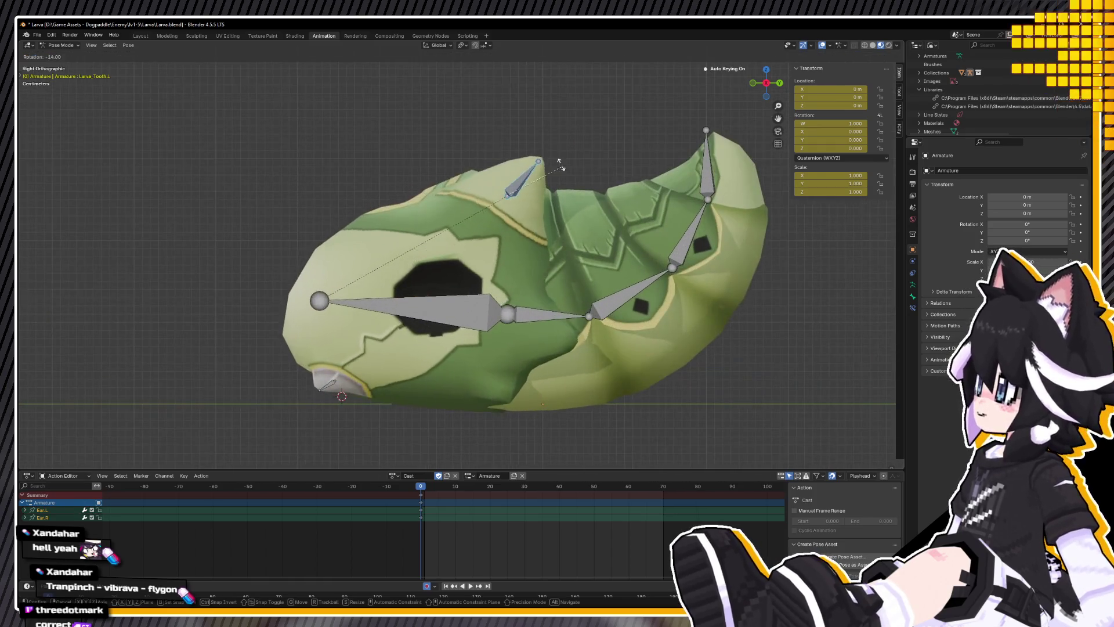
click(555, 155)
mouse_move(555, 155)
middle_down()
mouse_move(611, 153)
mouse_move(613, 195)
mouse_move(566, 168)
mouse_move(542, 186)
middle_up()
Step: Copy the pose of all bones and paste it at frame 10
key(a)
scroll(541, 186, down, 5)
right_click(585, 293)
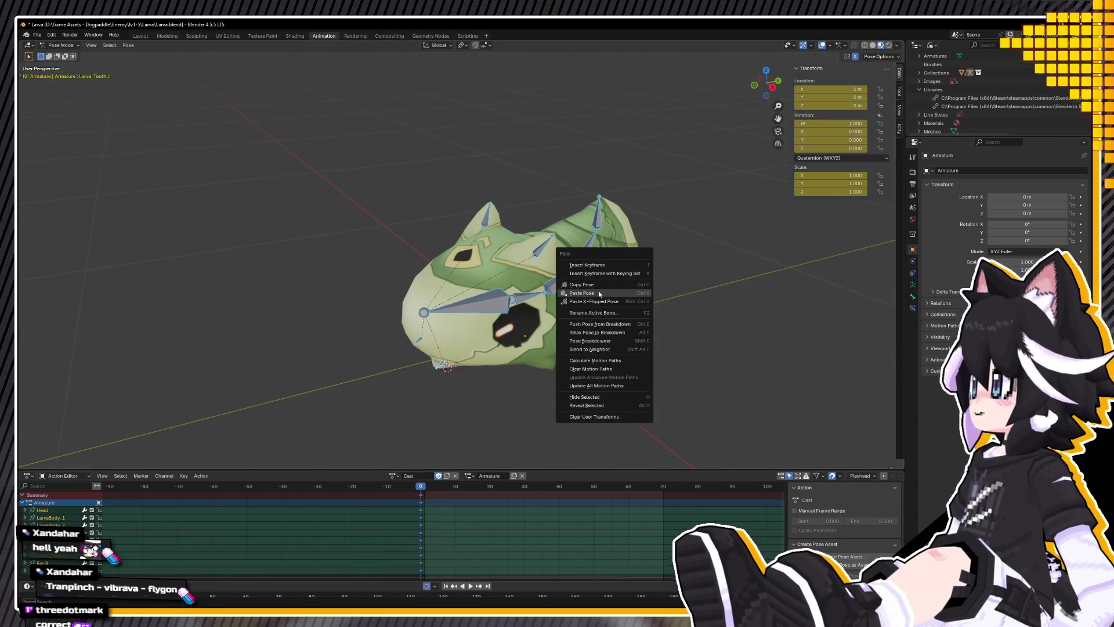
click(585, 295)
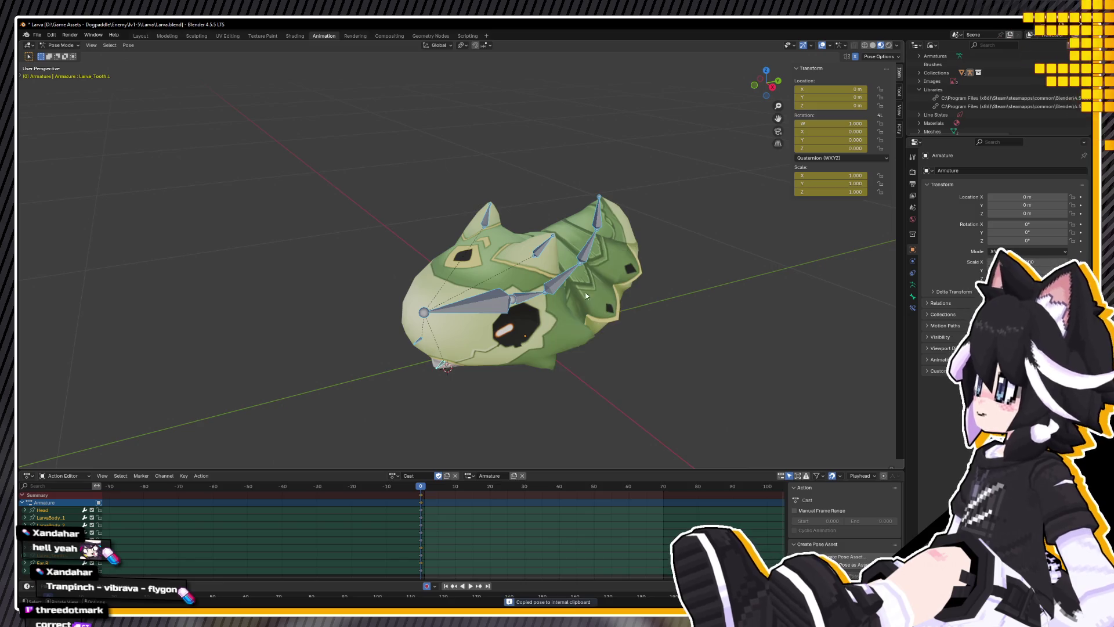
right_click(670, 279)
click(672, 286)
alt+middle_drag(537, 335, 520, 329)
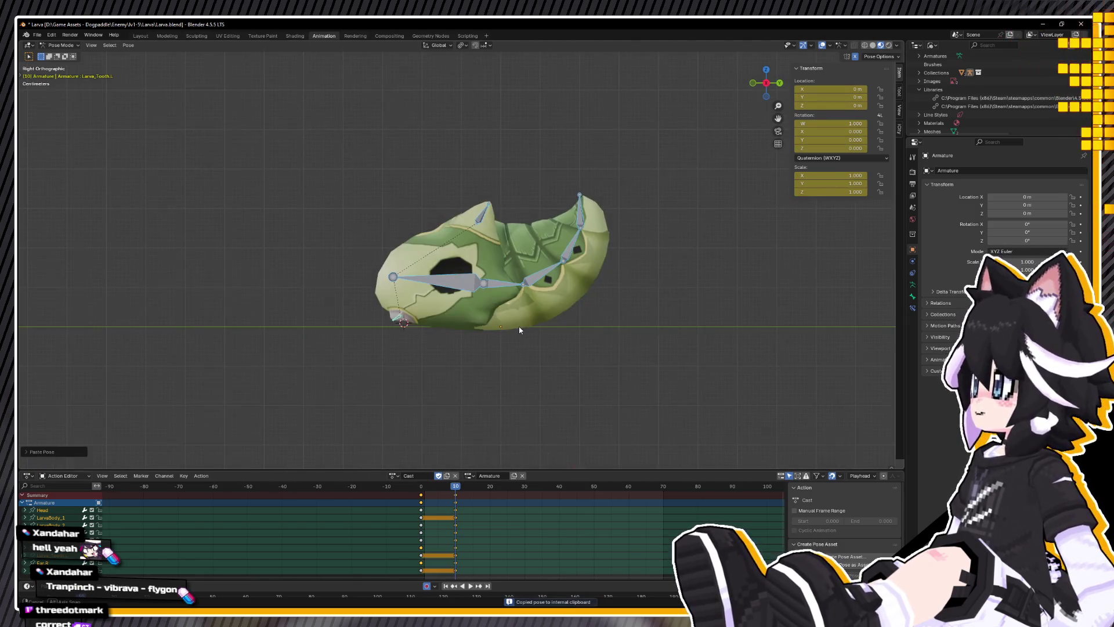
Step: Bend LarvaBody_1, tilt and raise the Head bone, and turn the LarvaBody_4 tail tip
click(504, 290)
key(r)
click(449, 297)
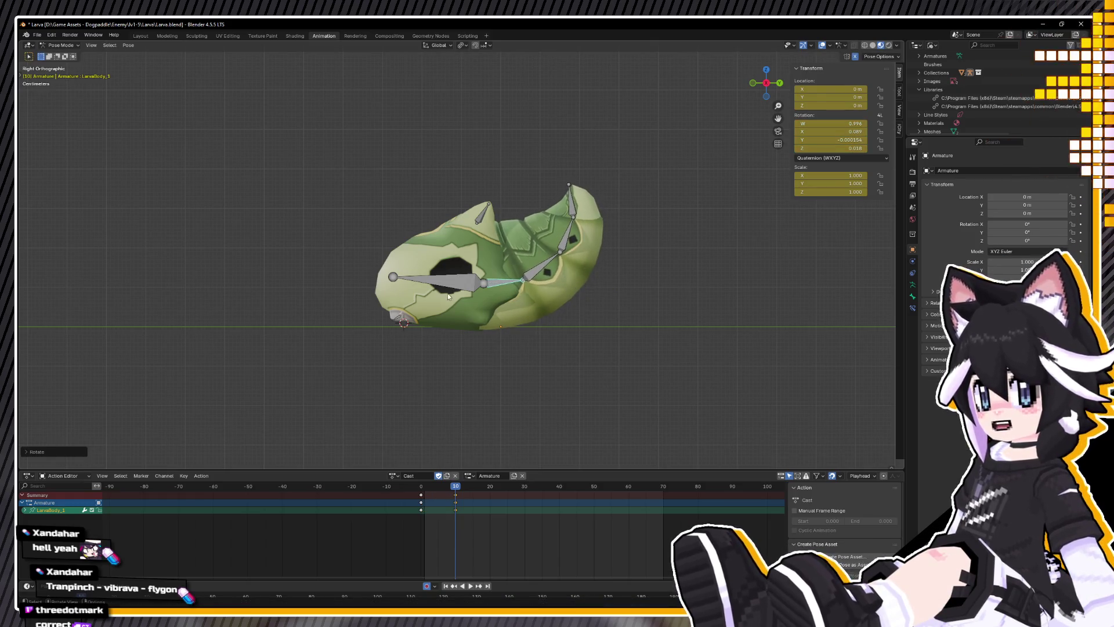
click(444, 286)
key(r)
click(617, 282)
key(g)
click(615, 277)
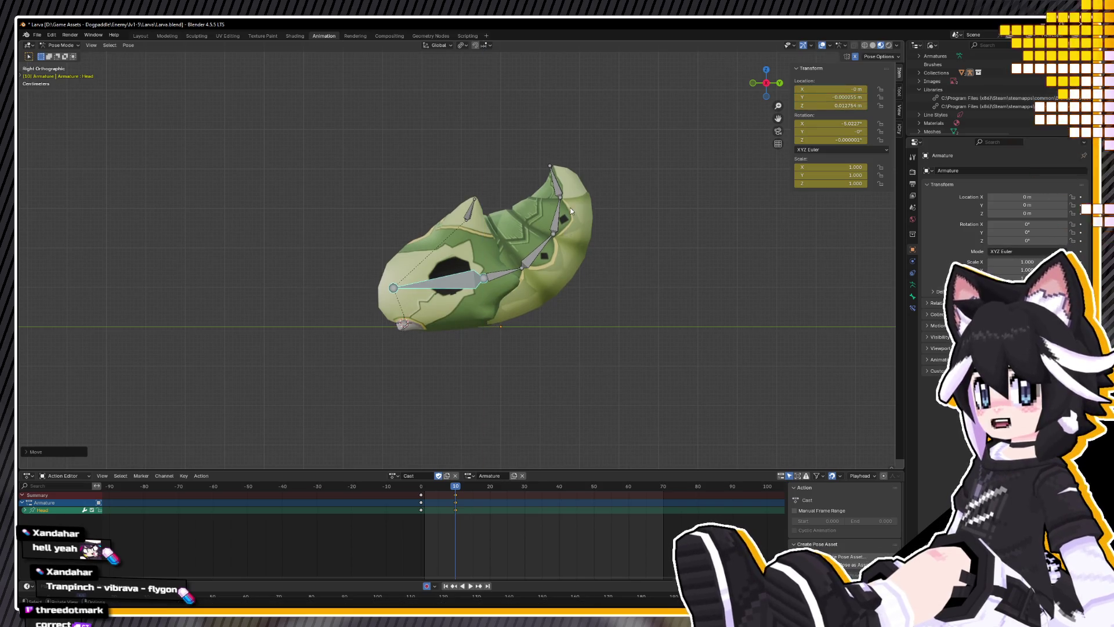
click(557, 180)
key(r)
click(599, 172)
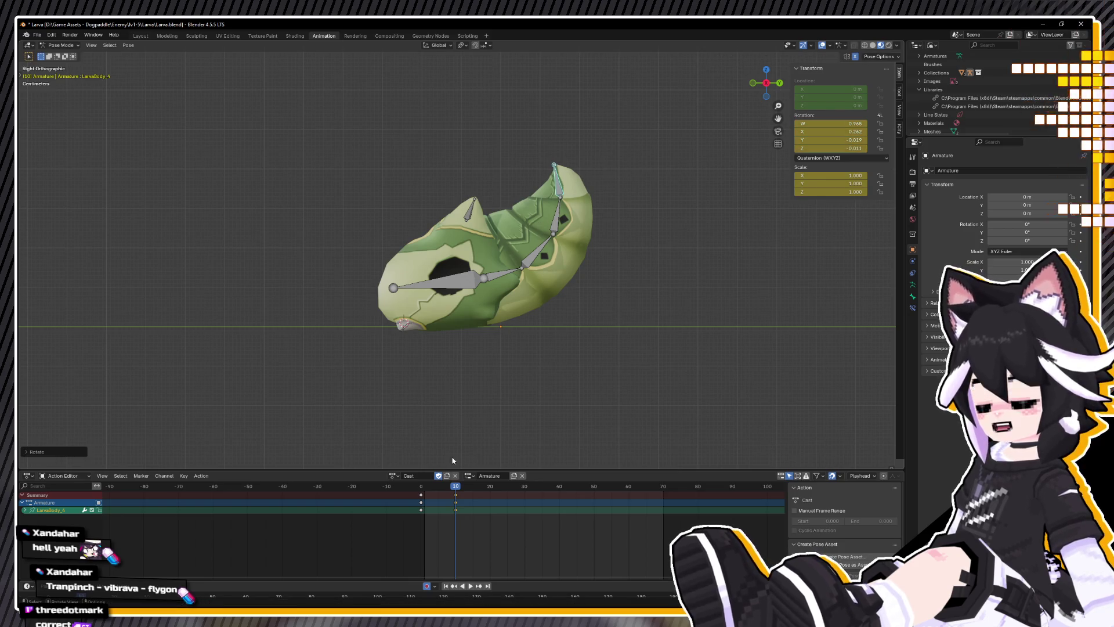
Step: Key all bones at frame 10 and preview the animation from frame 0
key(a)
key(i)
key(space)
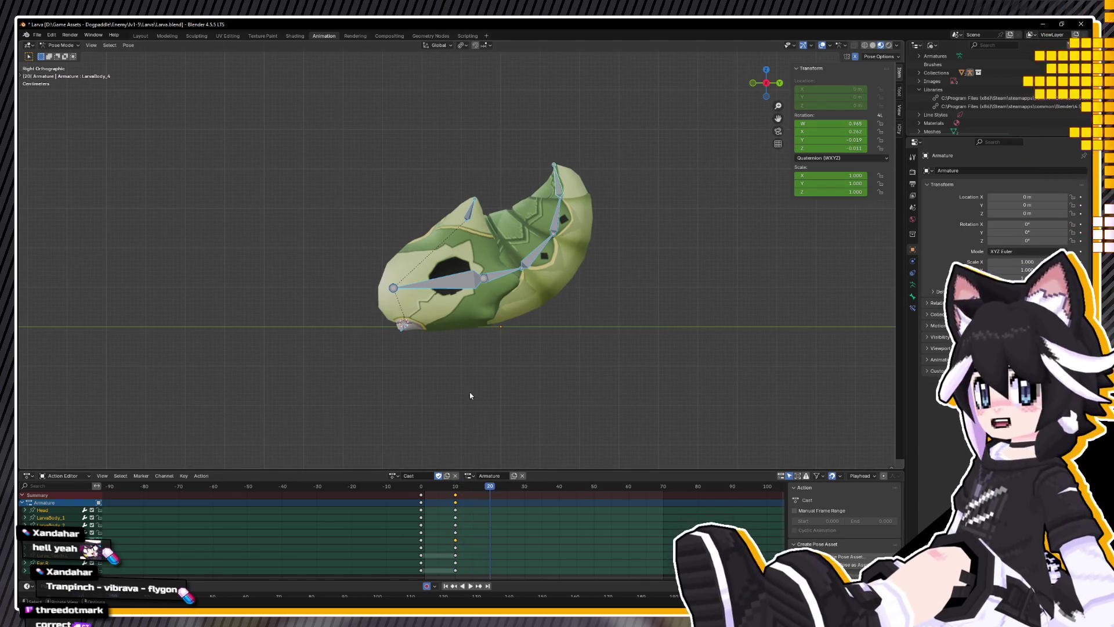
click(422, 487)
key(space)
scroll(473, 307, up, 2)
key(alt+a)
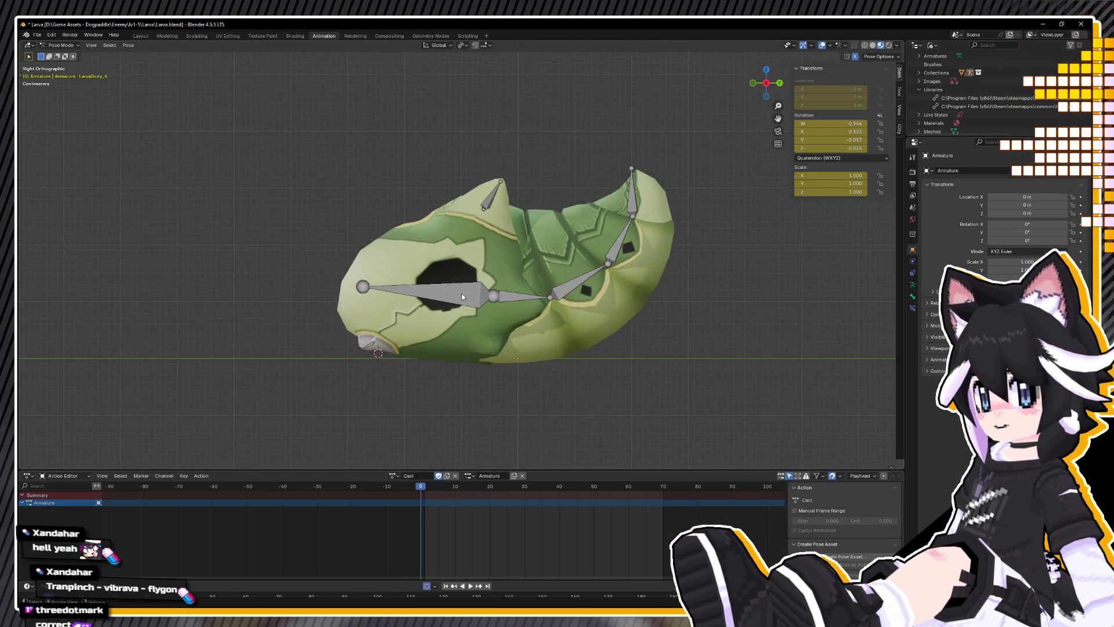
Step: Rotate the Head bone at frame 0 to adjust its tilt and preview the result
click(461, 296)
key(r)
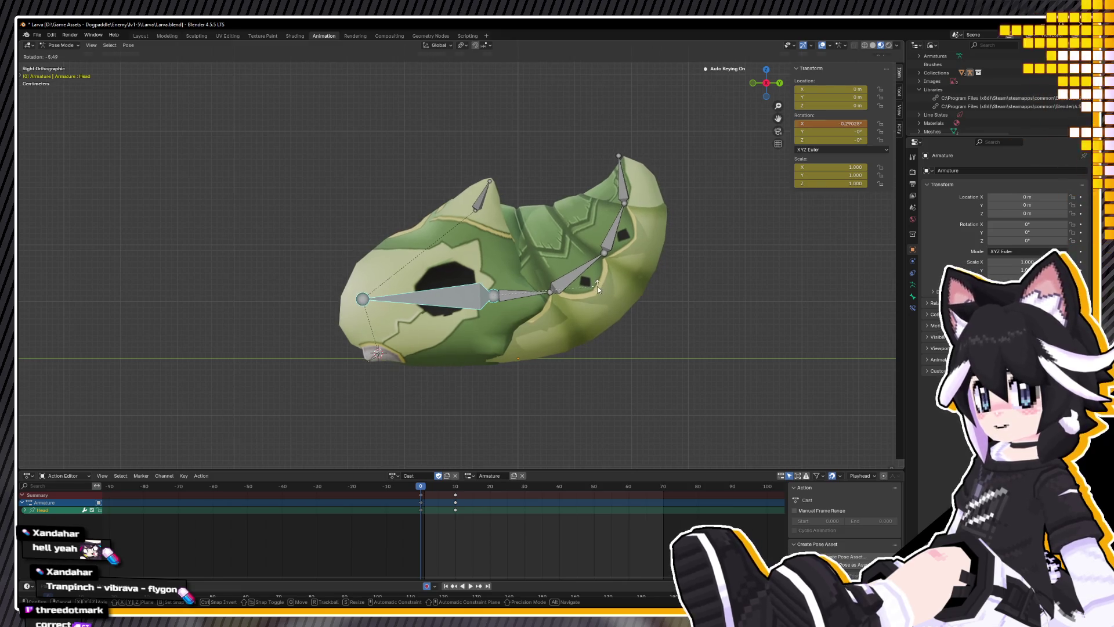
click(598, 286)
key(space)
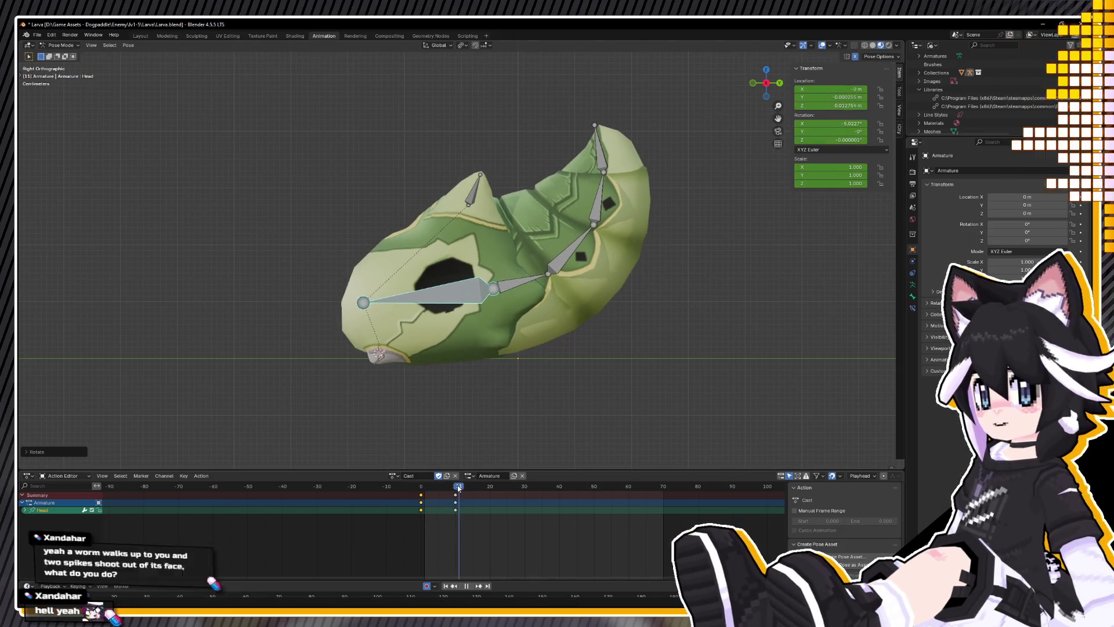
mouse_move(428, 492)
mouse_down()
mouse_move(400, 486)
mouse_move(416, 486)
mouse_up()
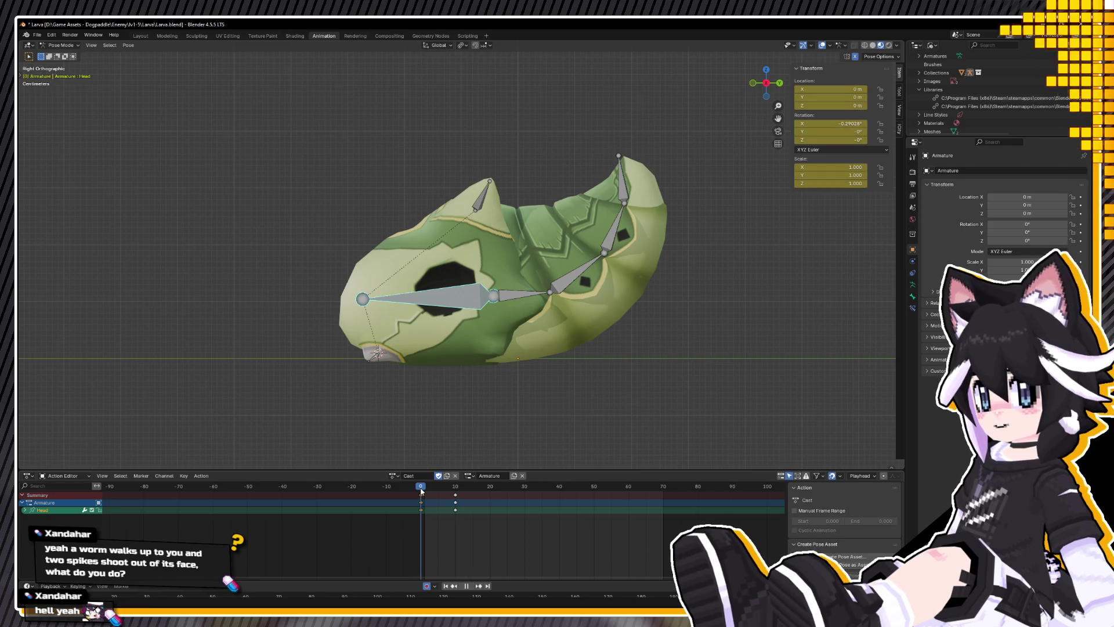
key(Escape)
Step: Copy the frame-0 pose and paste it at frame 19, keeping the frame-10 keys in place
right_click(473, 412)
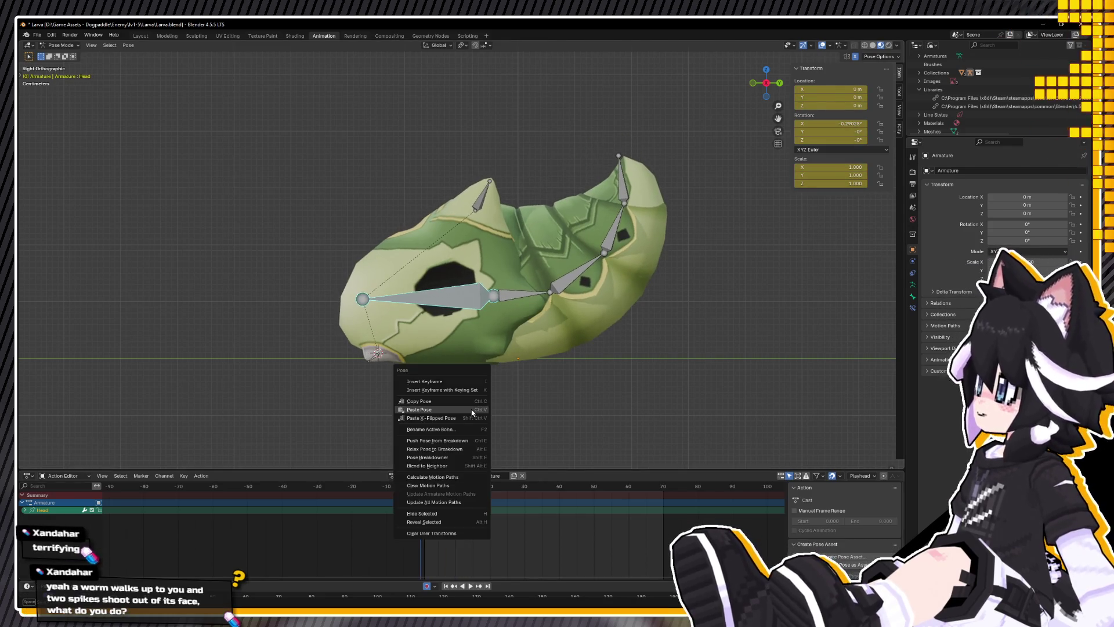
click(447, 400)
key(space)
click(493, 486)
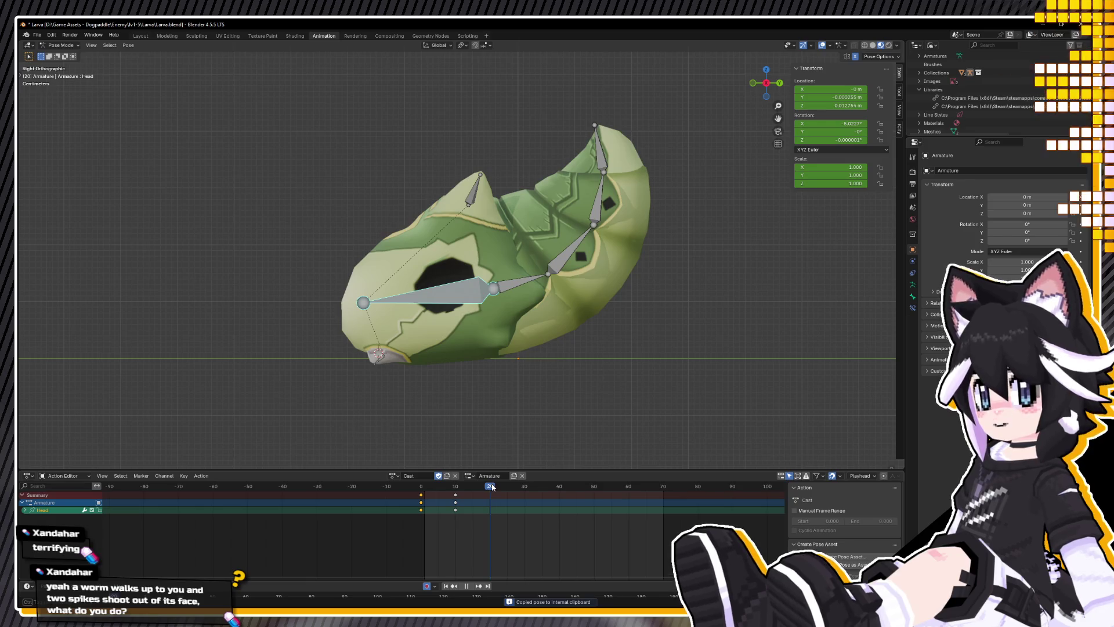
right_click(482, 448)
click(467, 458)
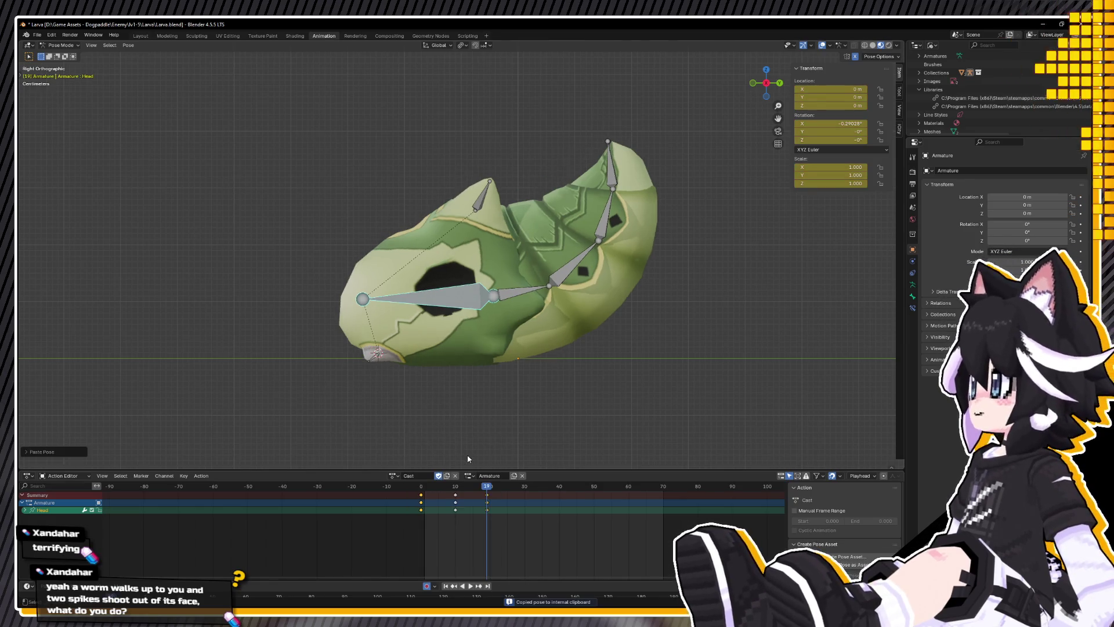
drag(455, 494, 404, 497)
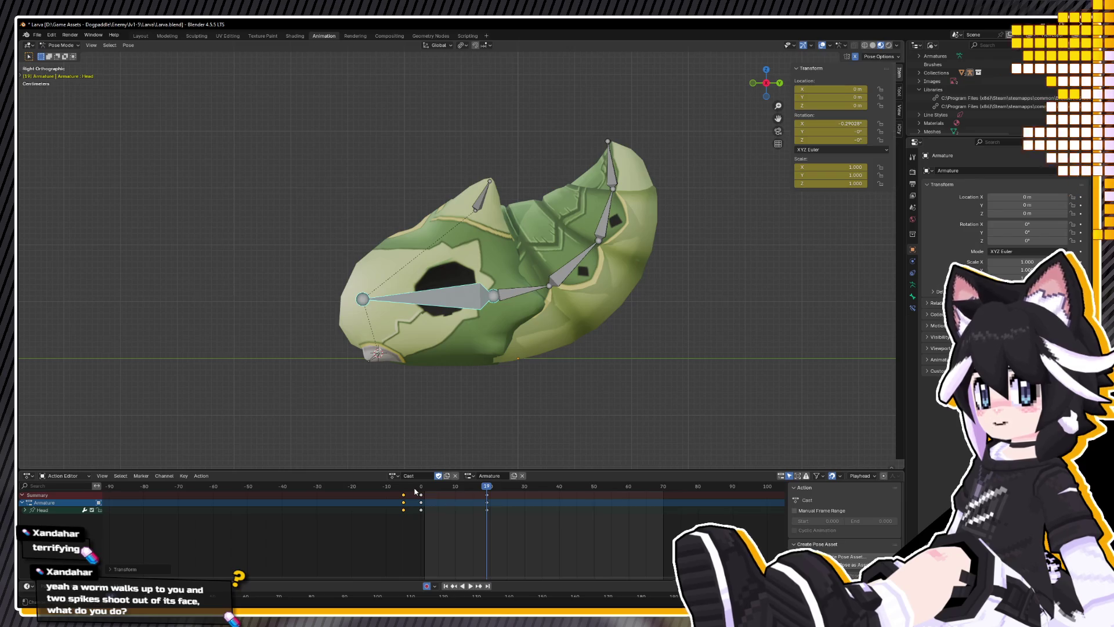
key(ctrl+z)
Step: Replay from frame 0, then select the upper spine bones plus LarvaBody_1 from above
click(422, 487)
key(space)
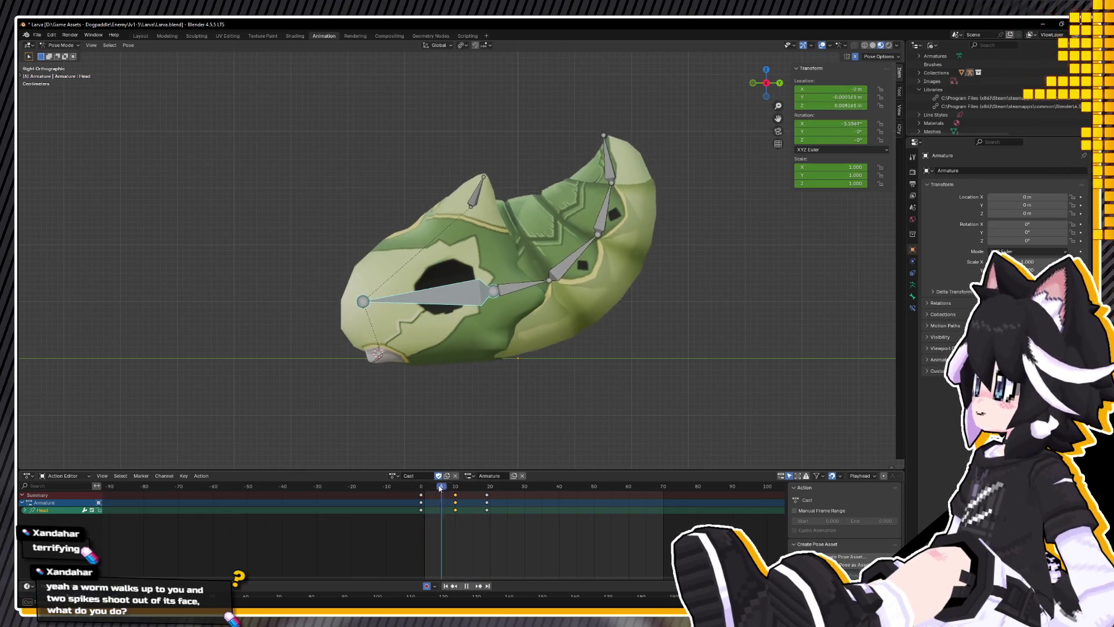
middle_drag(500, 378, 550, 381)
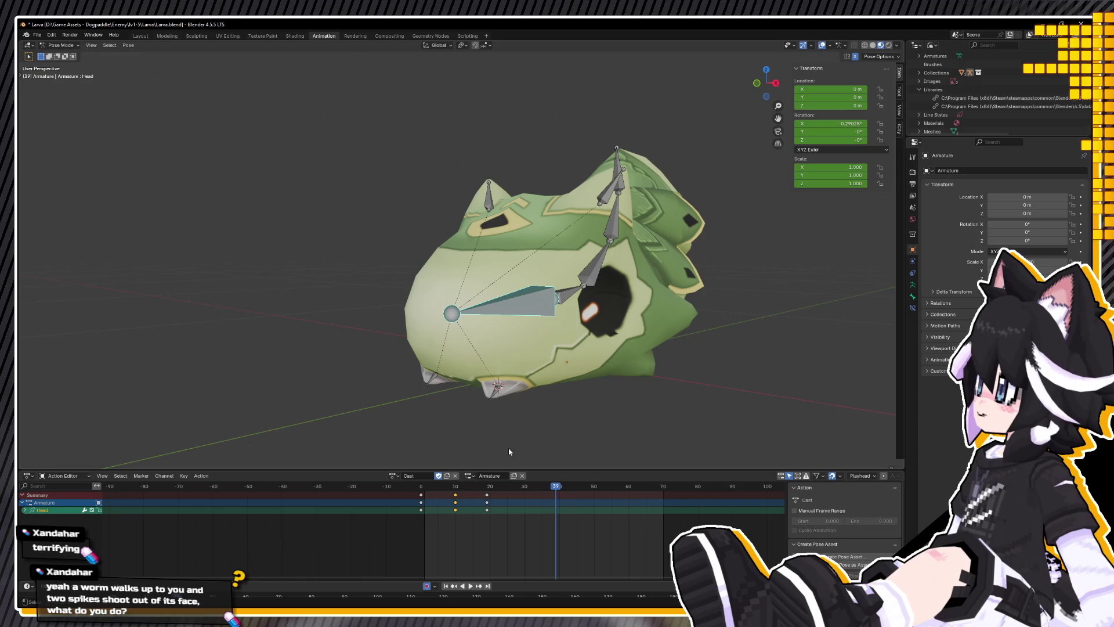
key(Escape)
middle_drag(540, 337, 606, 247)
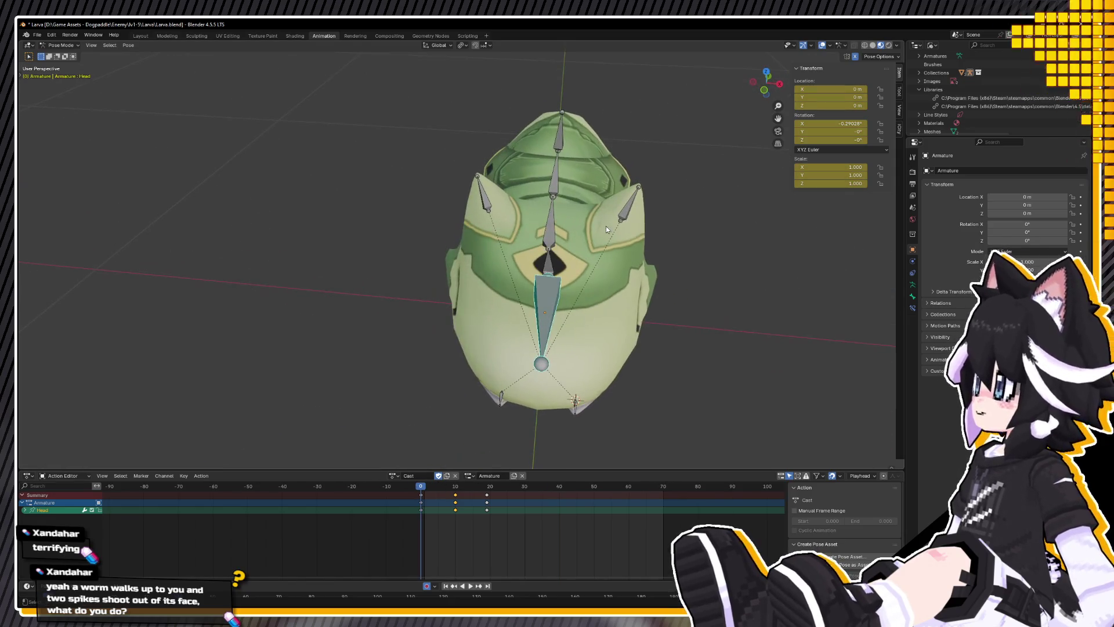
drag(560, 145, 580, 242)
mouse_move(580, 242)
middle_down()
mouse_move(587, 283)
mouse_move(573, 287)
mouse_move(589, 291)
mouse_move(569, 336)
middle_up()
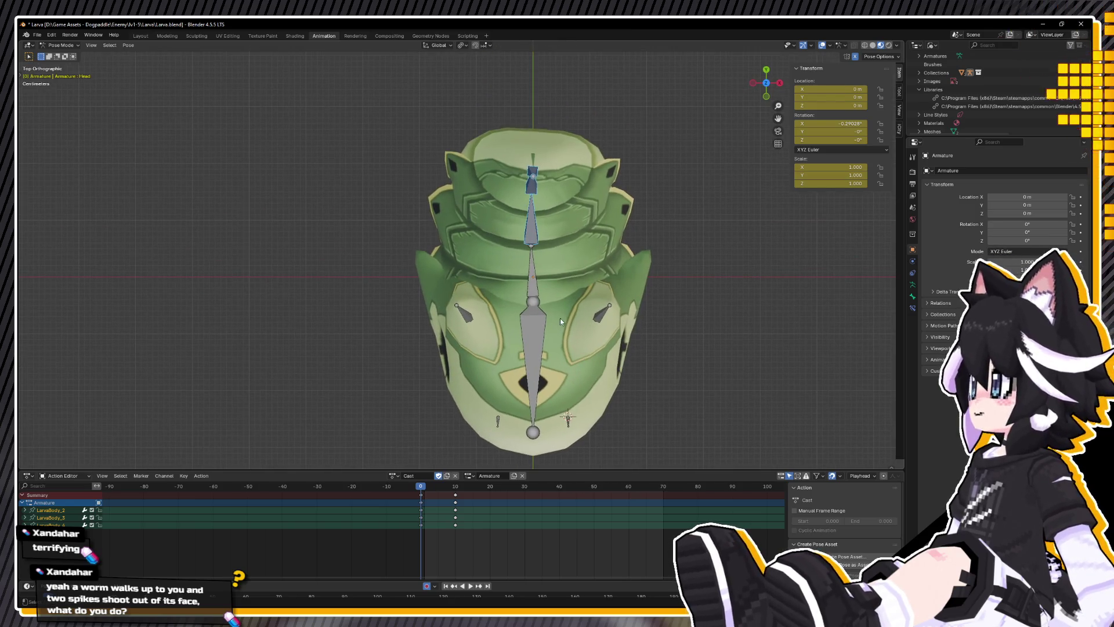
key(shift+bracketleft)
Step: Rotate the selected spine bones about their local Z axis
key(r)
key(z)
key(z)
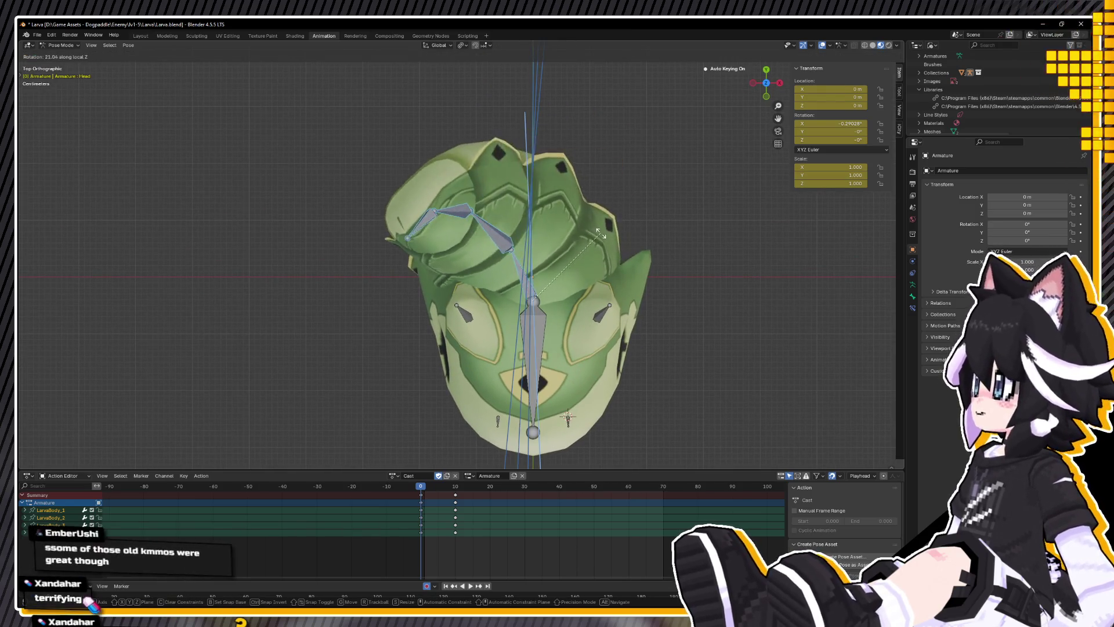
click(606, 237)
middle_drag(605, 236, 610, 224)
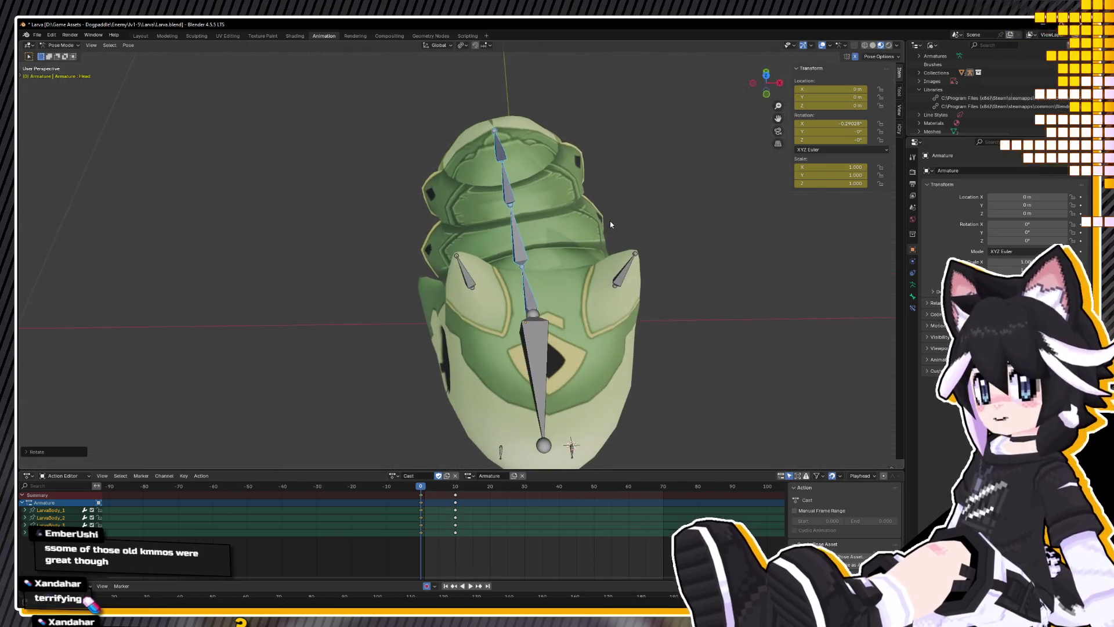
Step: Copy the current pose and paste it mirrored at frame 10
right_click(719, 210)
click(676, 205)
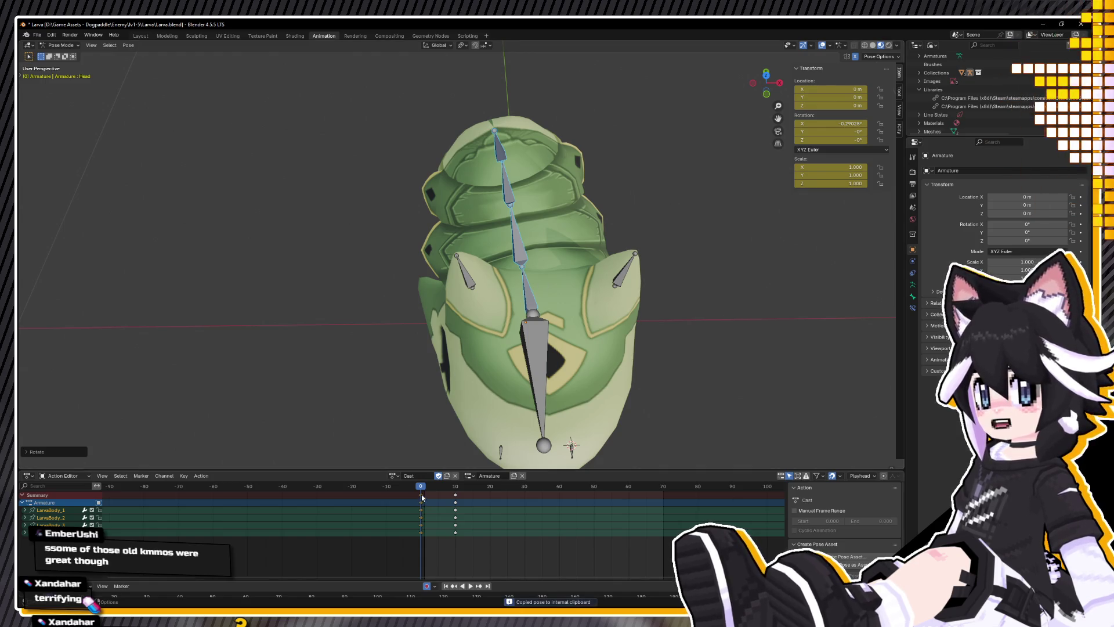
key(Up)
right_click(411, 413)
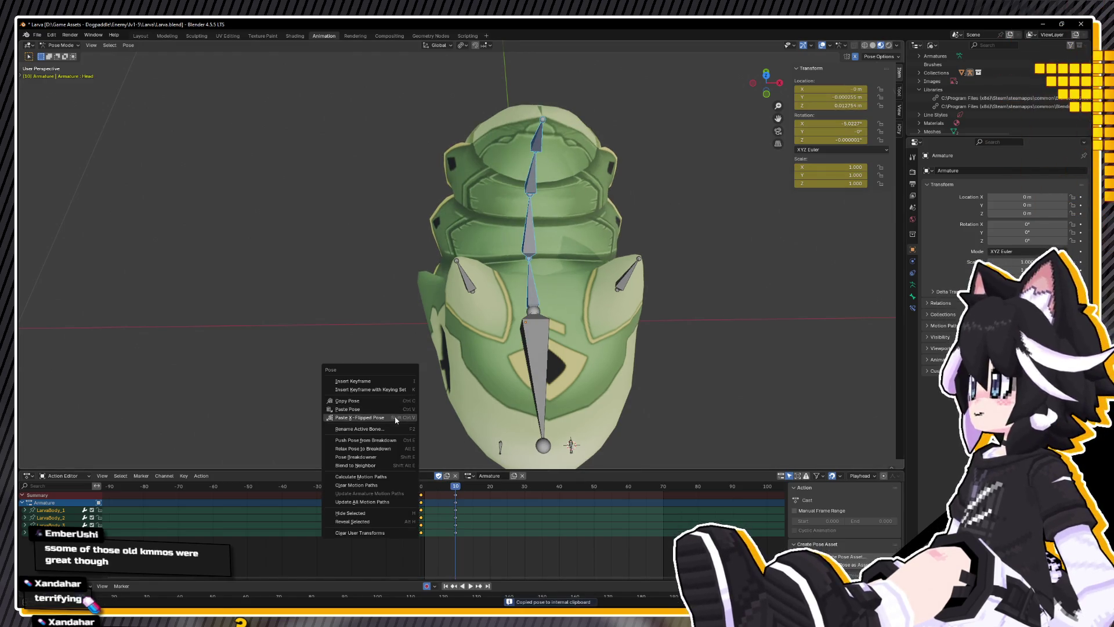
click(396, 418)
Step: Preview the animation from a tilted view and return to frame 0
middle_drag(469, 393, 575, 553)
key(space)
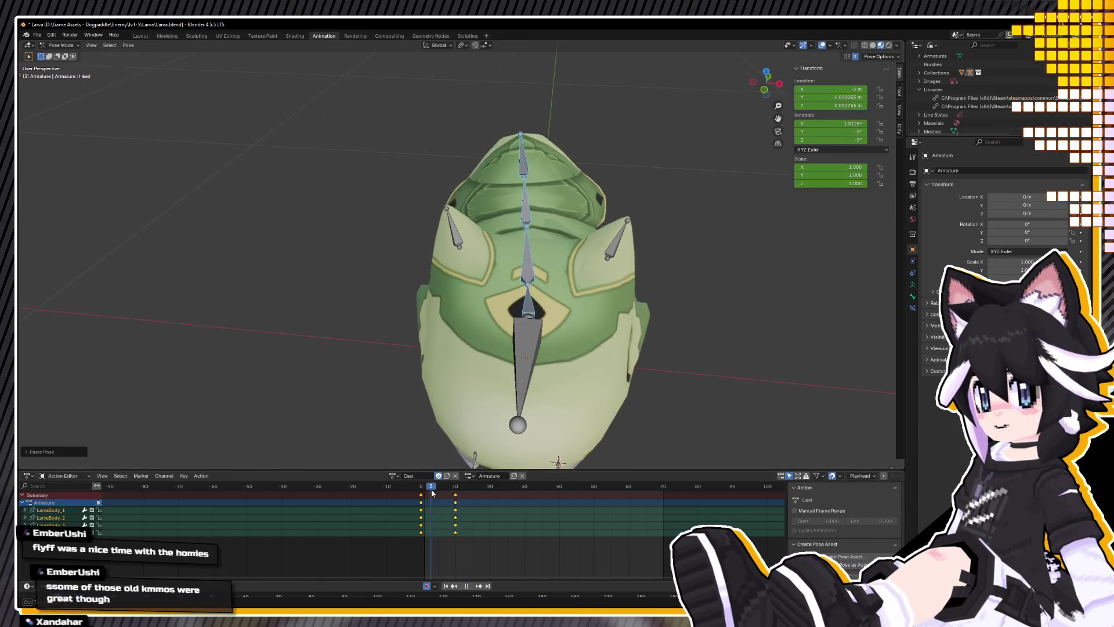
mouse_move(475, 290)
middle_down()
mouse_move(496, 328)
mouse_move(449, 440)
middle_up()
key(space)
key(space)
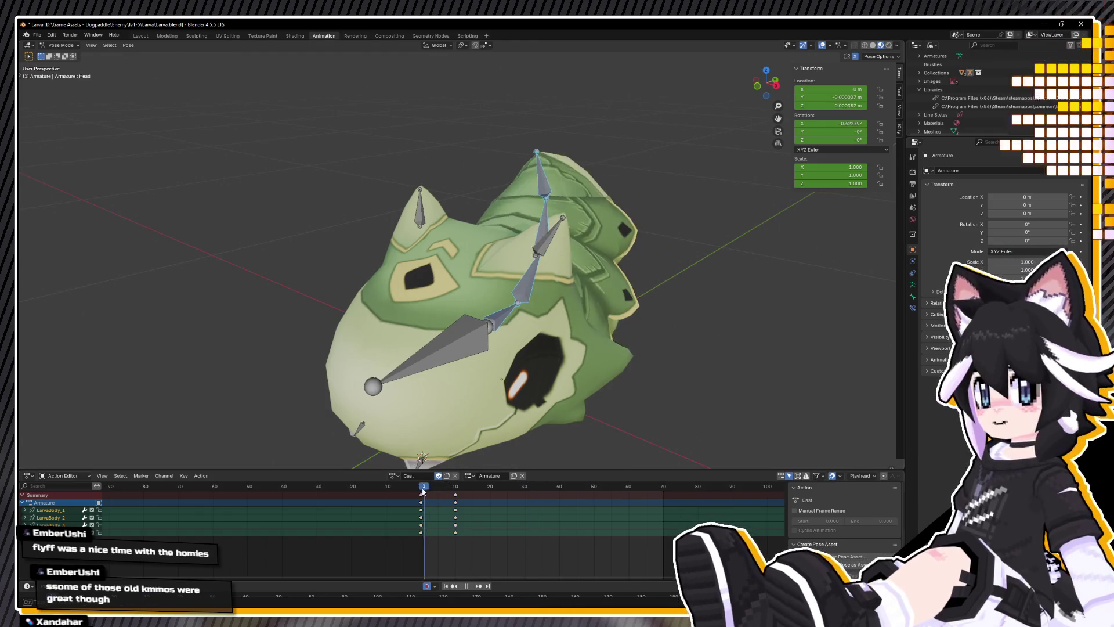
click(420, 487)
Step: Copy the frame-0 pose from a rear view and move to frame 10
mouse_move(568, 348)
middle_down()
mouse_move(586, 305)
mouse_move(614, 319)
middle_up()
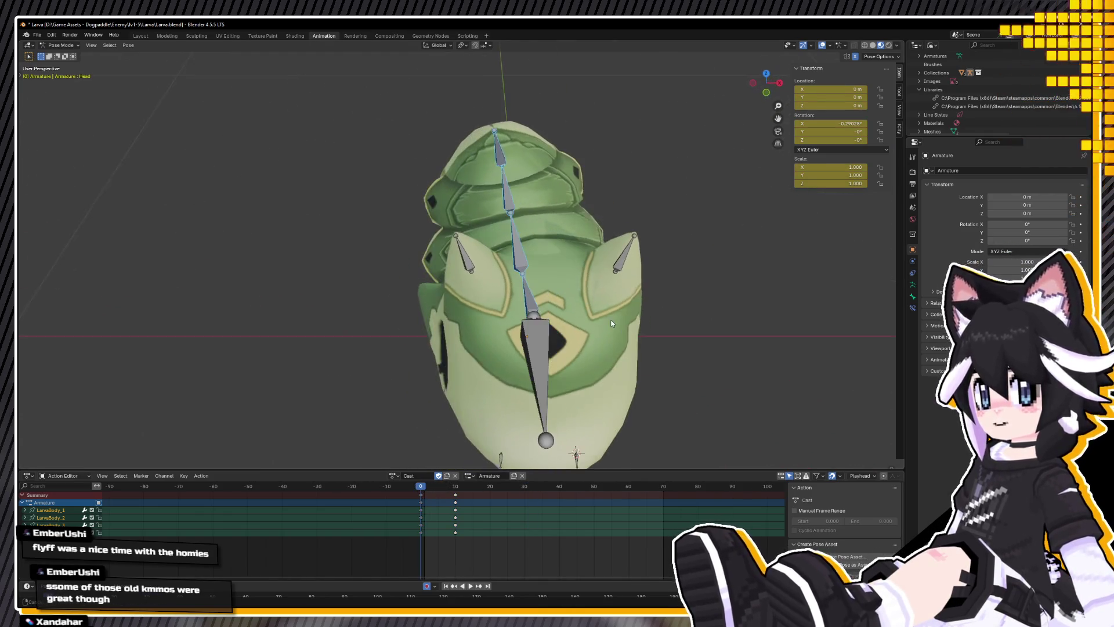
right_click(613, 319)
click(589, 306)
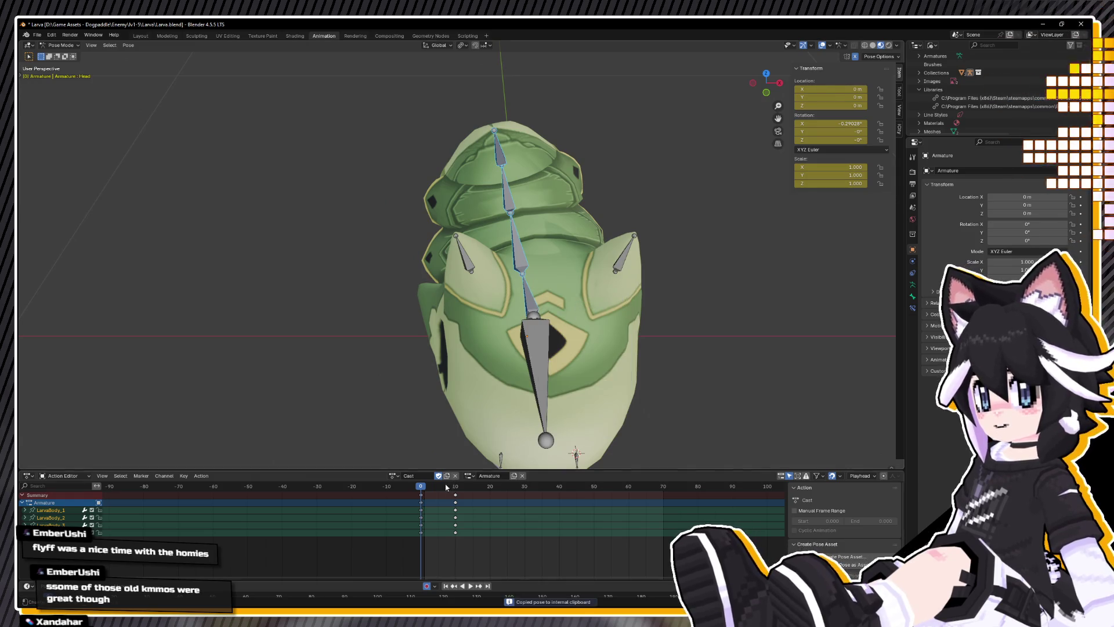
drag(421, 487, 455, 486)
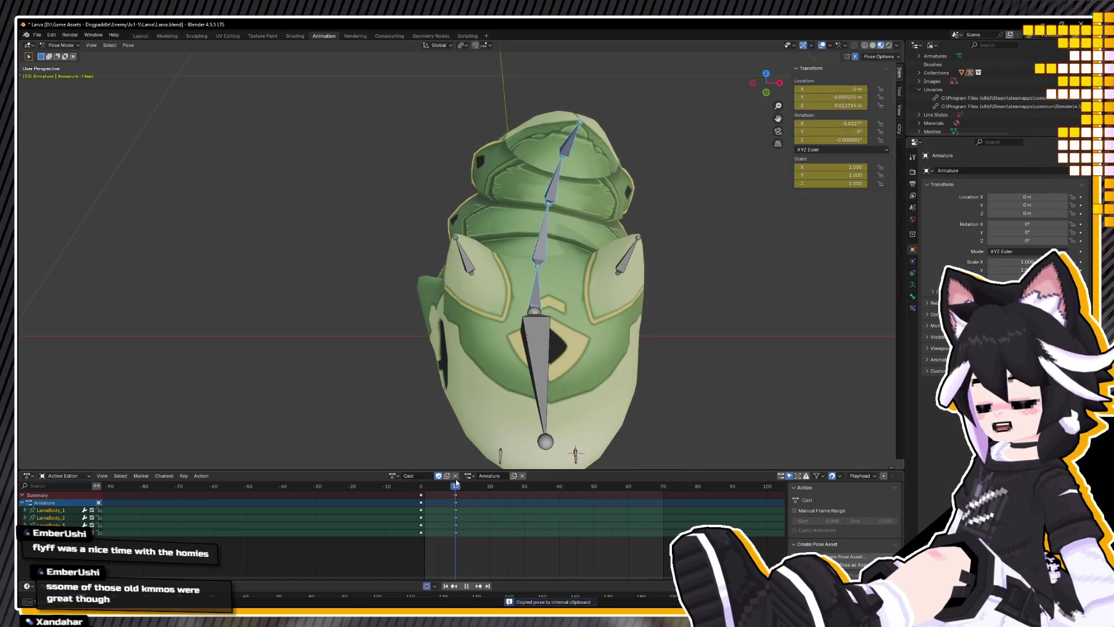
scroll(486, 370, down, 4)
middle_drag(486, 371, 492, 393)
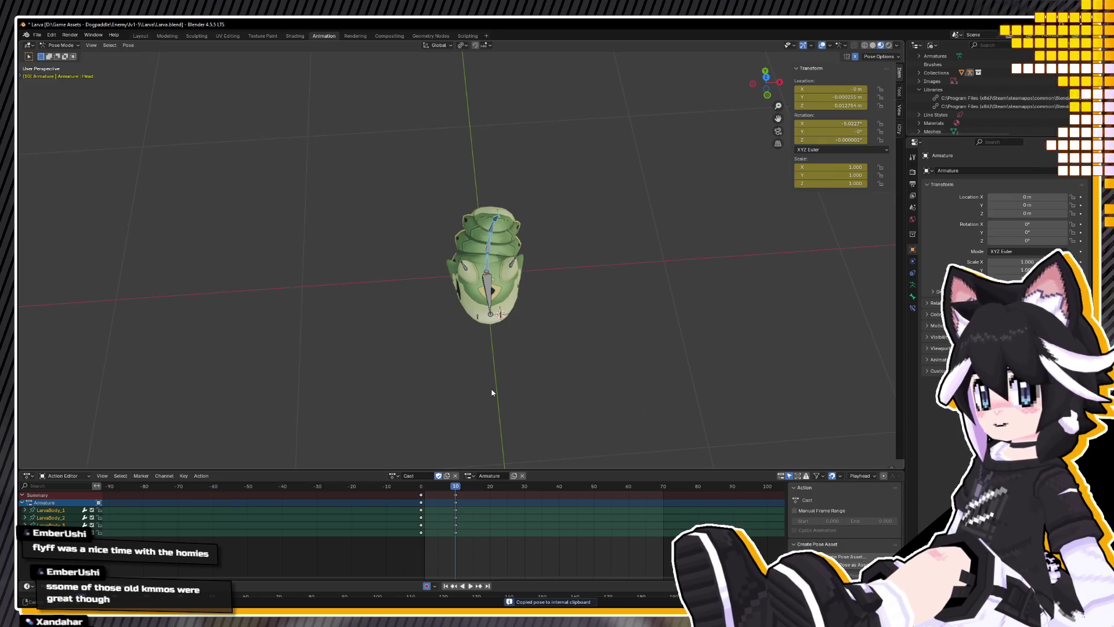
Step: Switch to Top Orthographic view, zoom in and play from frame 0
key(KP_7)
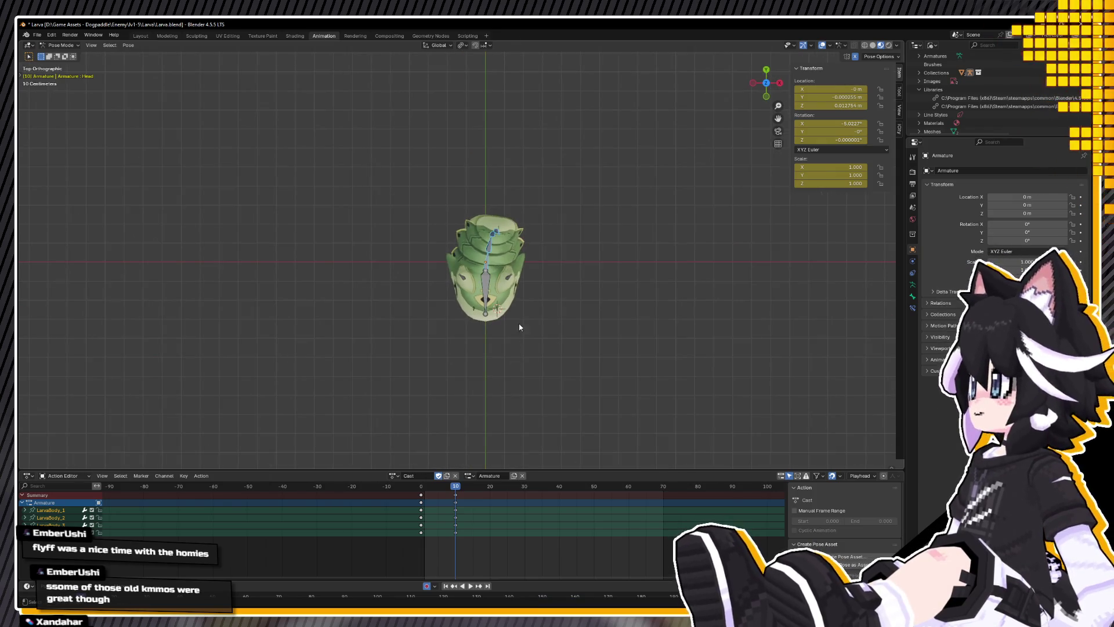
scroll(514, 335, up, 4)
click(421, 486)
key(space)
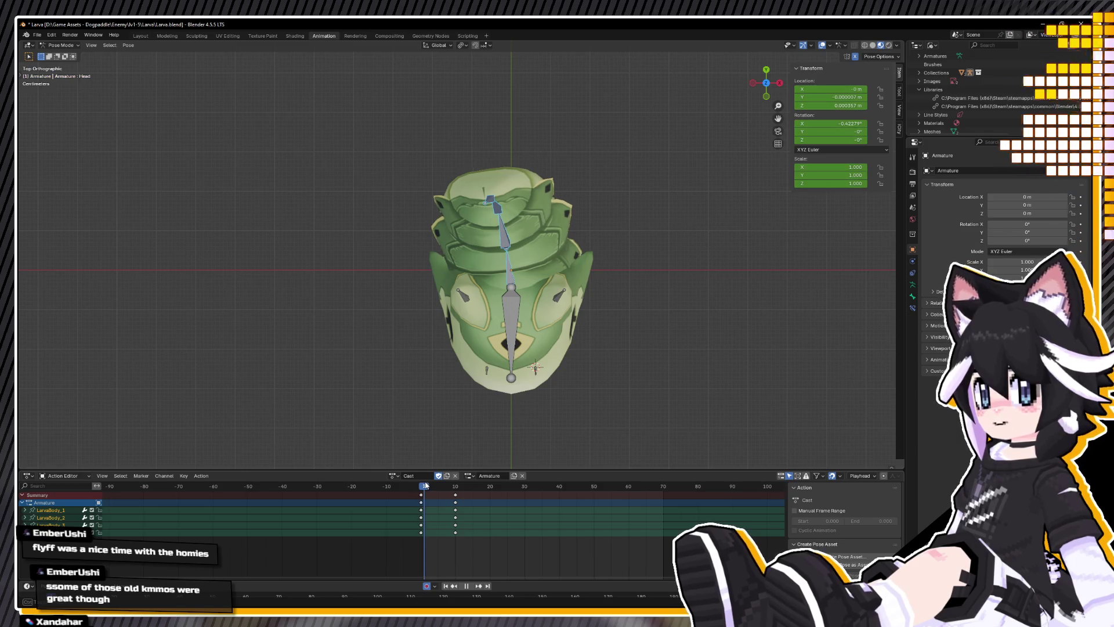
Step: Select all bones and copy their pose at frame 0
key(Escape)
middle_drag(553, 400, 551, 358)
key(space)
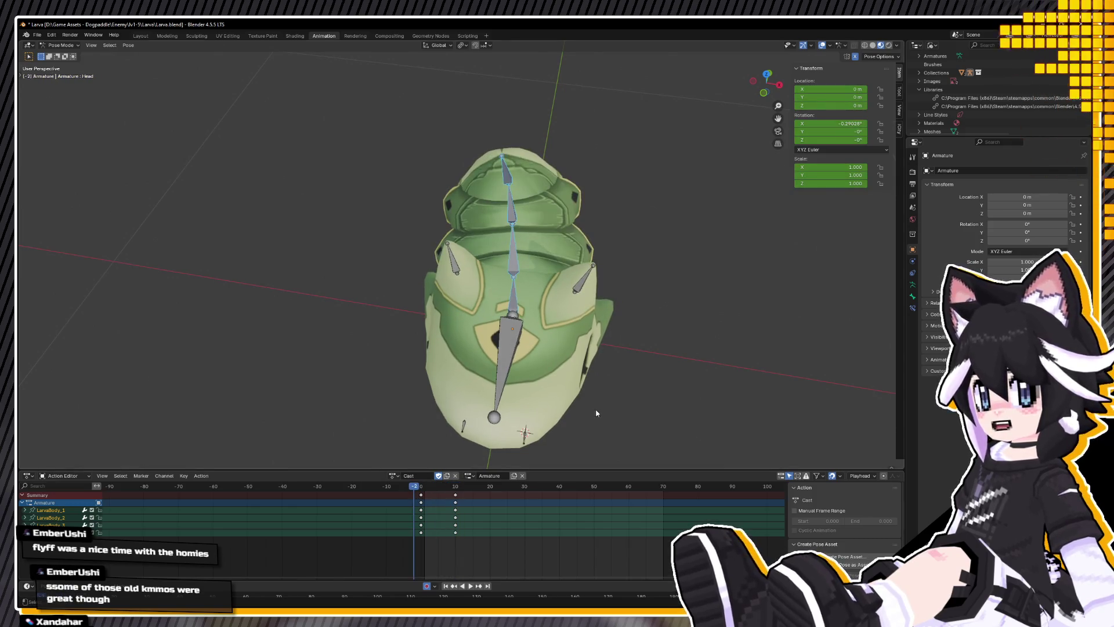
key(Escape)
key(a)
click(420, 487)
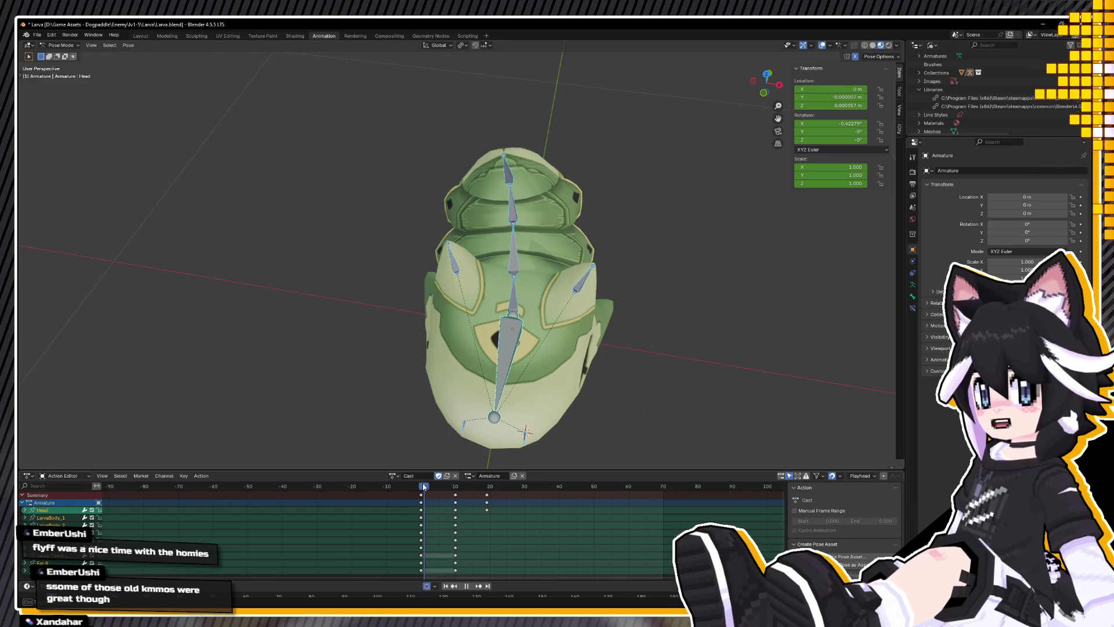
right_click(290, 376)
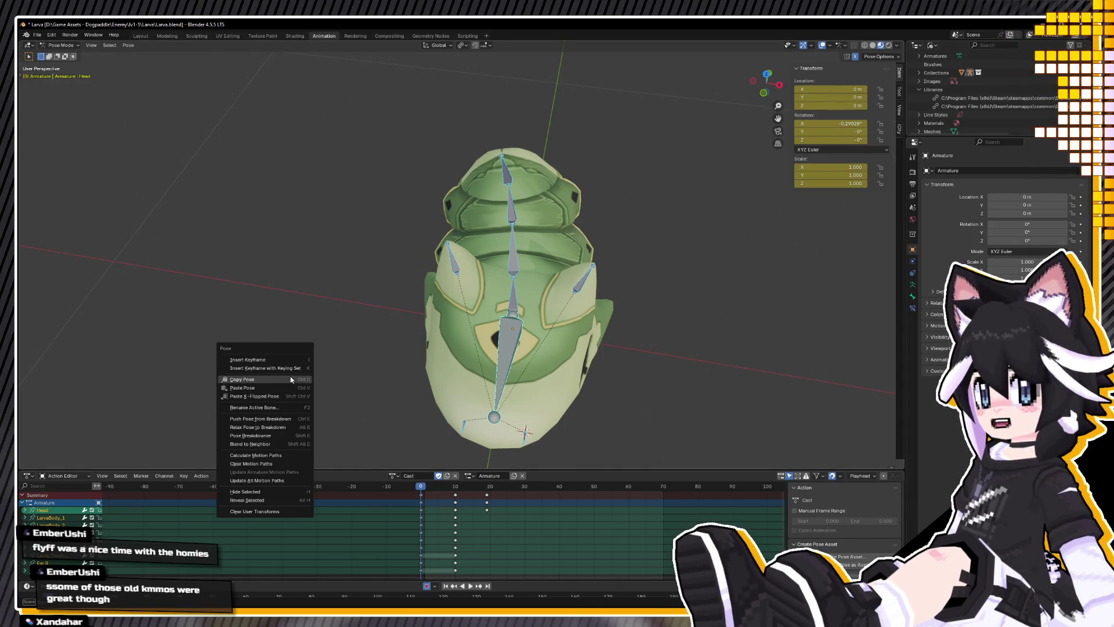
click(291, 376)
Step: Paste the frame-0 pose at frame 19 and key it
key(space)
drag(448, 490, 487, 492)
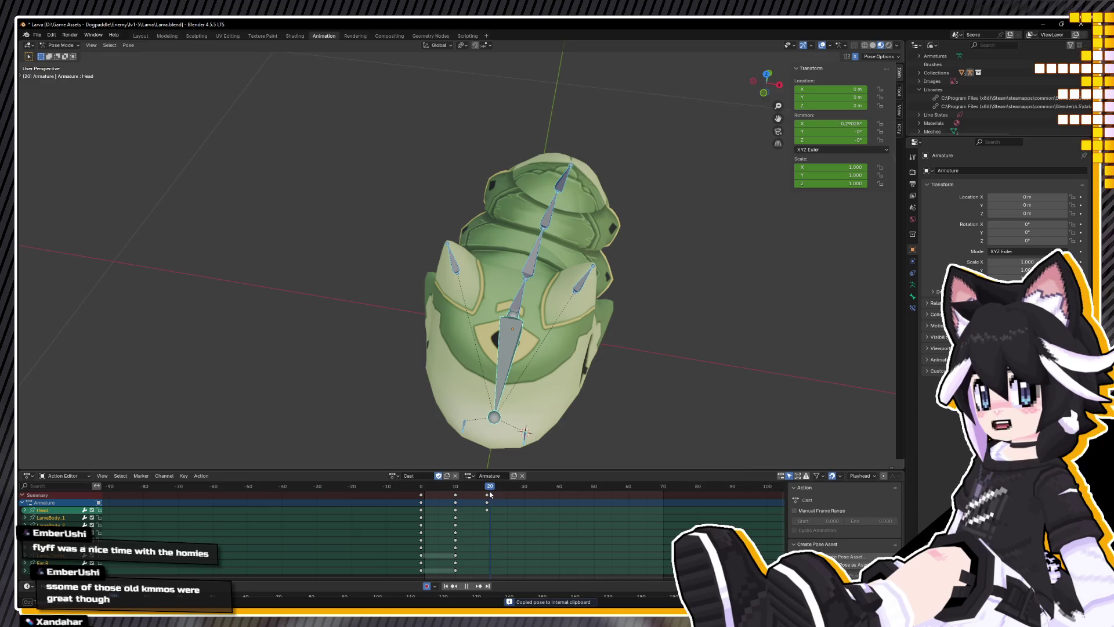
right_click(372, 412)
click(373, 420)
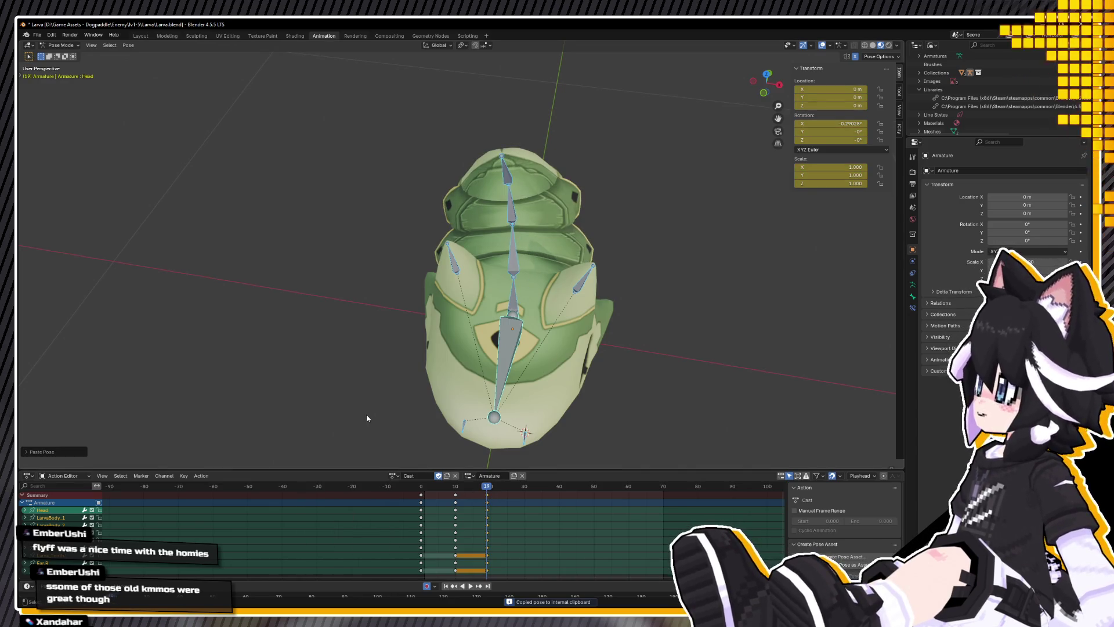
key(i)
key(space)
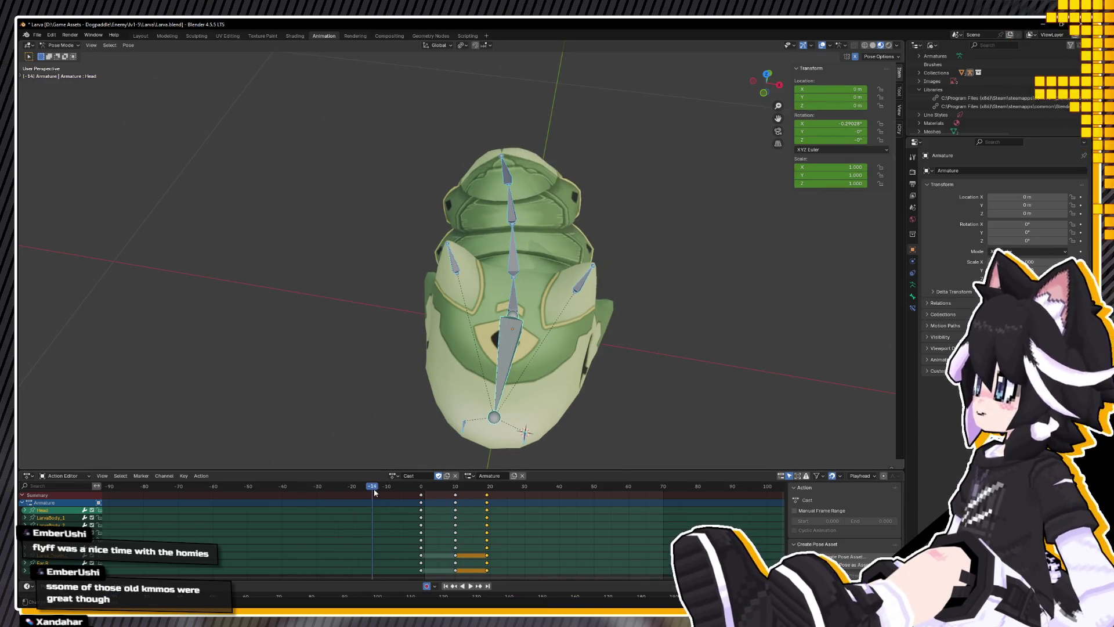
Step: Preview the animation facing the larva's head and return to frame 0
mouse_move(516, 389)
middle_down()
mouse_move(597, 316)
mouse_move(539, 461)
middle_up()
key(space)
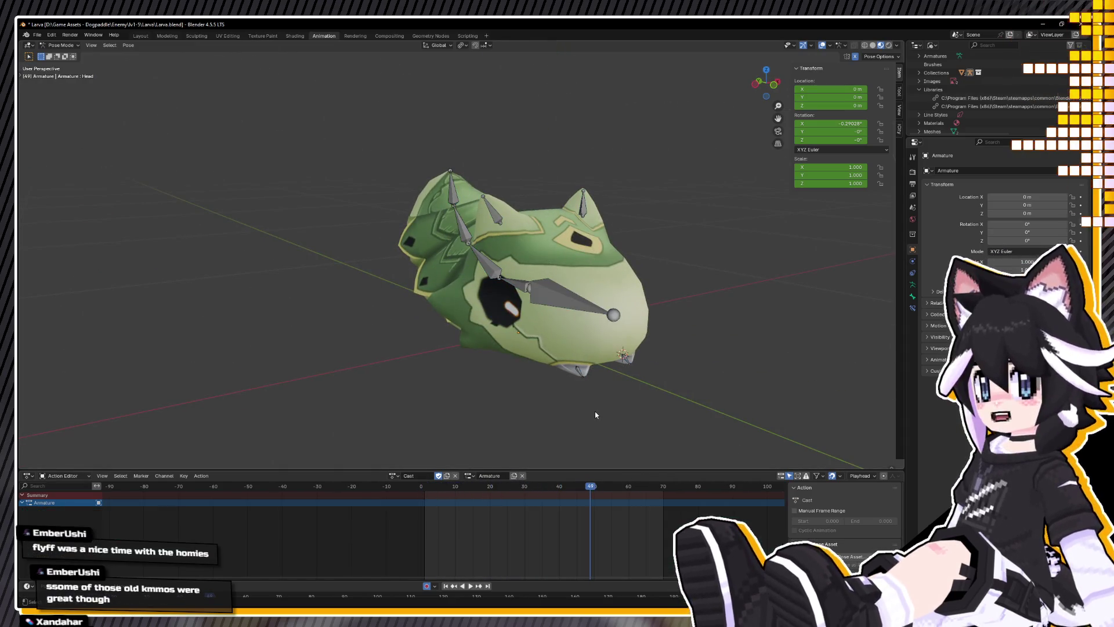
mouse_move(594, 410)
middle_down()
mouse_move(502, 416)
mouse_move(529, 429)
middle_up()
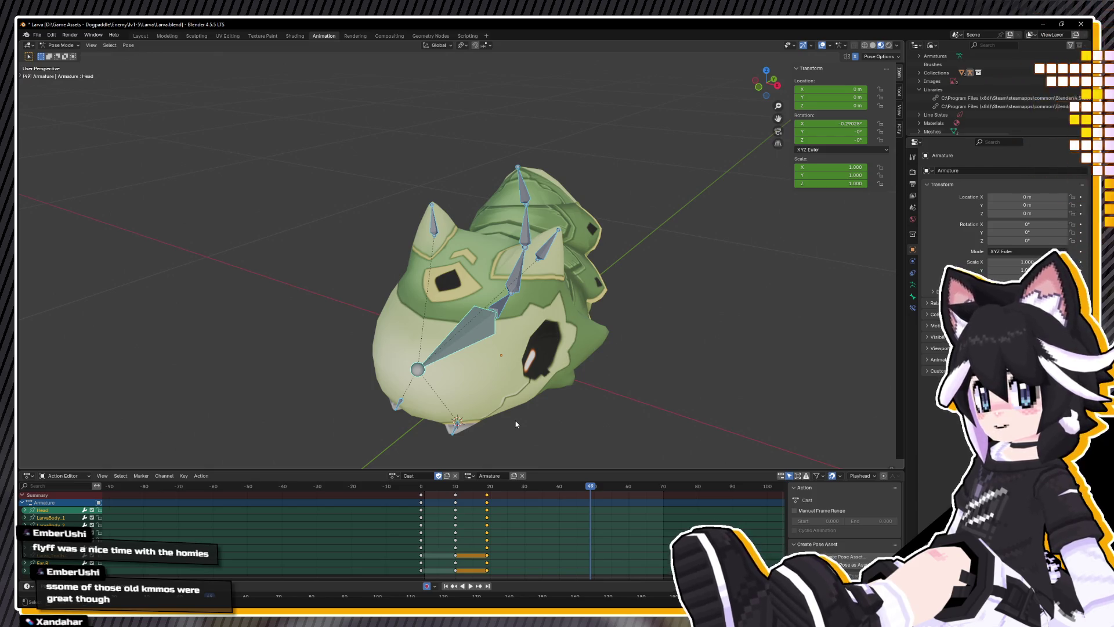
key(space)
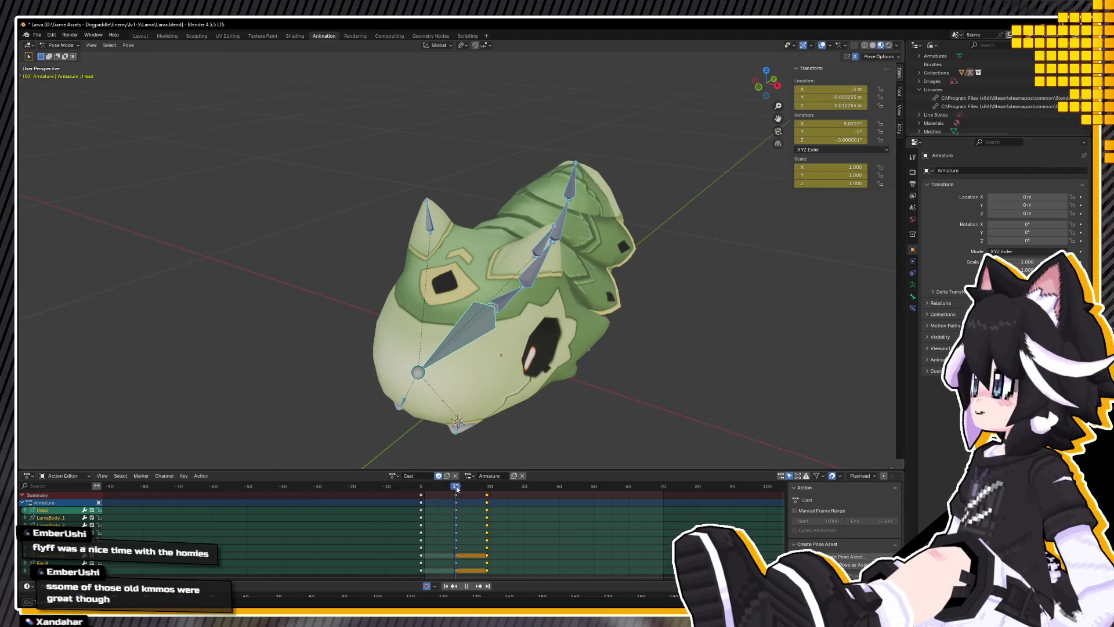
click(428, 490)
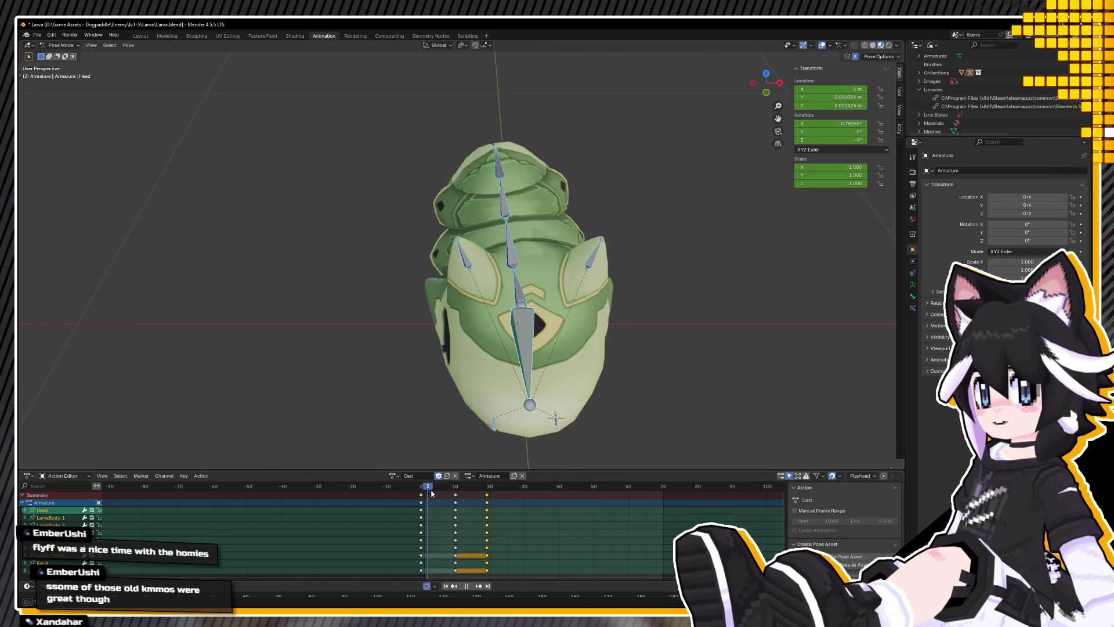
drag(426, 502, 420, 503)
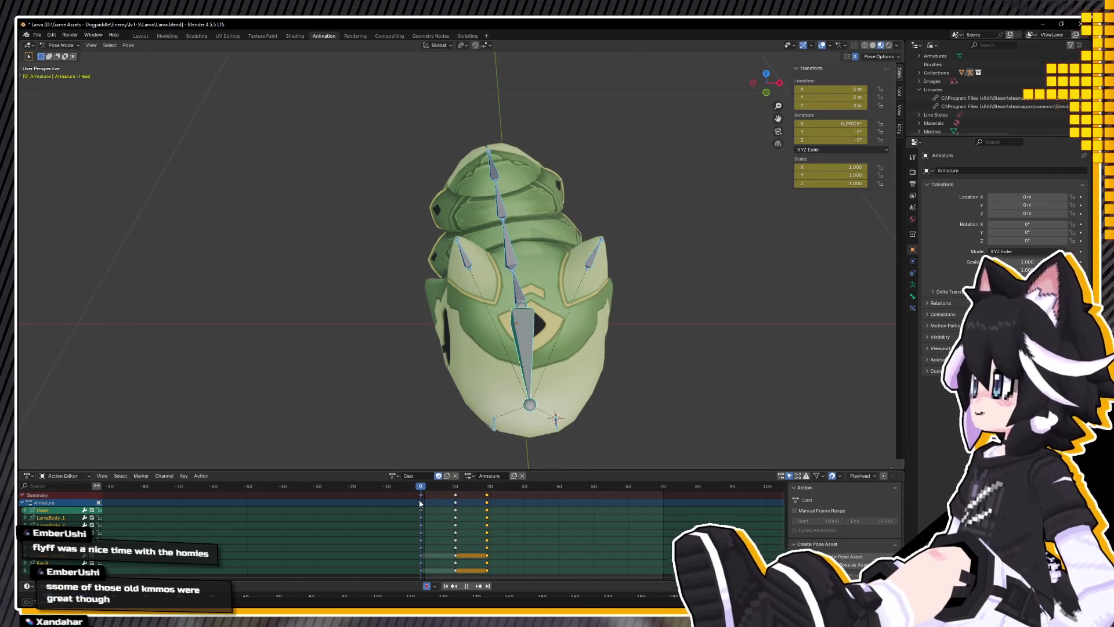
Step: Shift the settle keys from frame 19 to frame 21 and replay from frame 0
drag(489, 498, 496, 497)
click(420, 497)
key(space)
key(space)
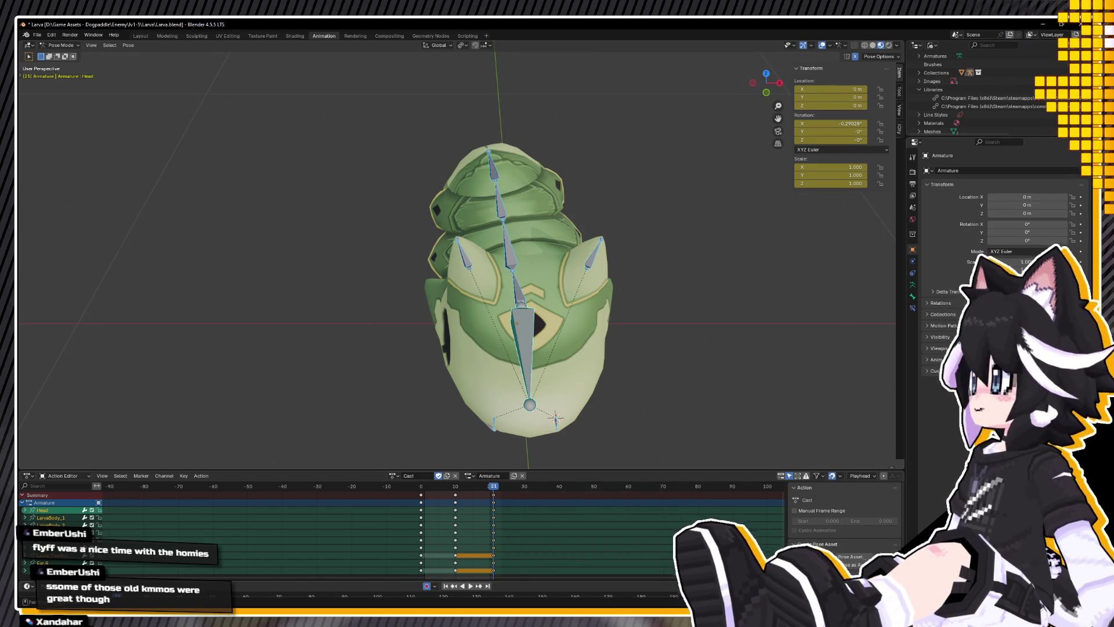
key(space)
mouse_move(538, 368)
middle_down()
mouse_move(478, 339)
mouse_move(375, 348)
mouse_move(488, 328)
mouse_move(502, 344)
middle_up()
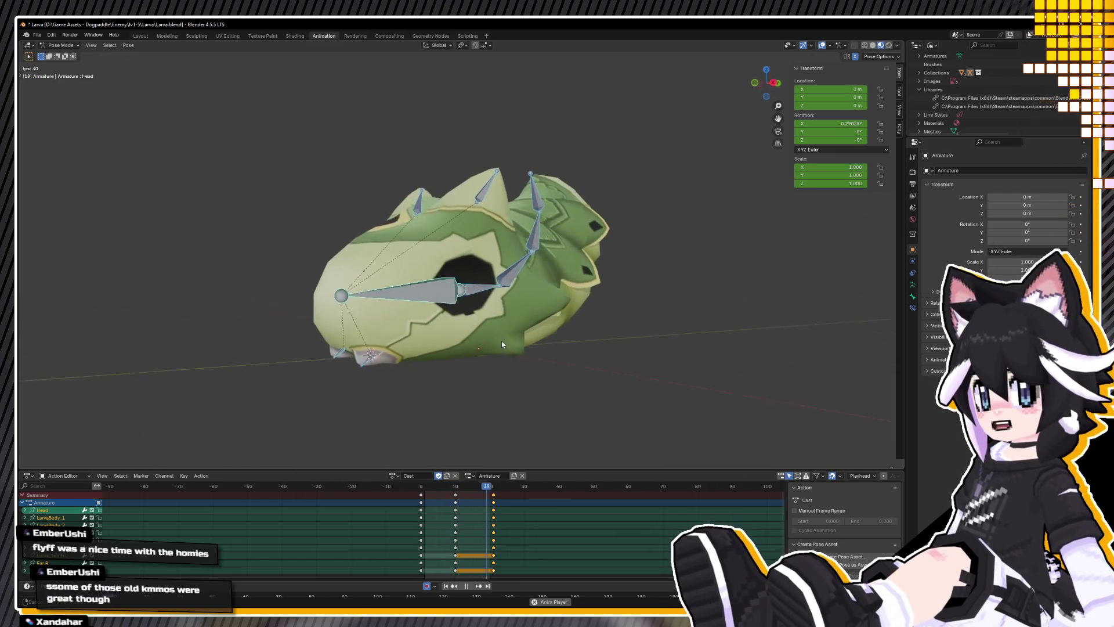
Step: At frame 0, squash the Head bone to 0.923 in Z and widen it to 1.058
key(space)
key(KP_3)
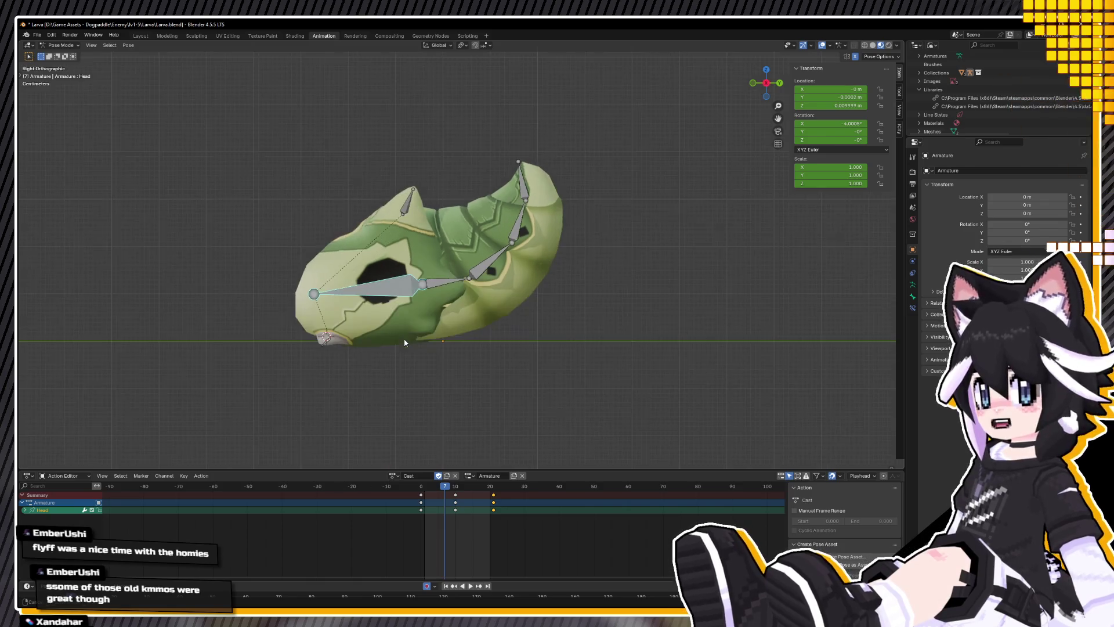
drag(451, 485, 421, 485)
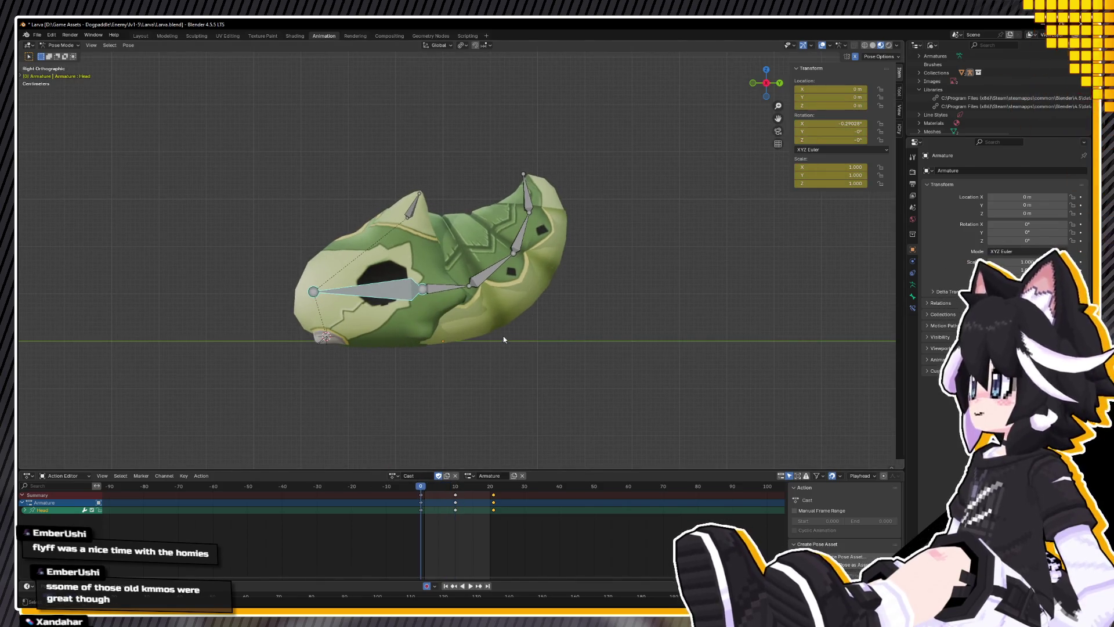
key(s)
key(z)
click(628, 350)
key(g)
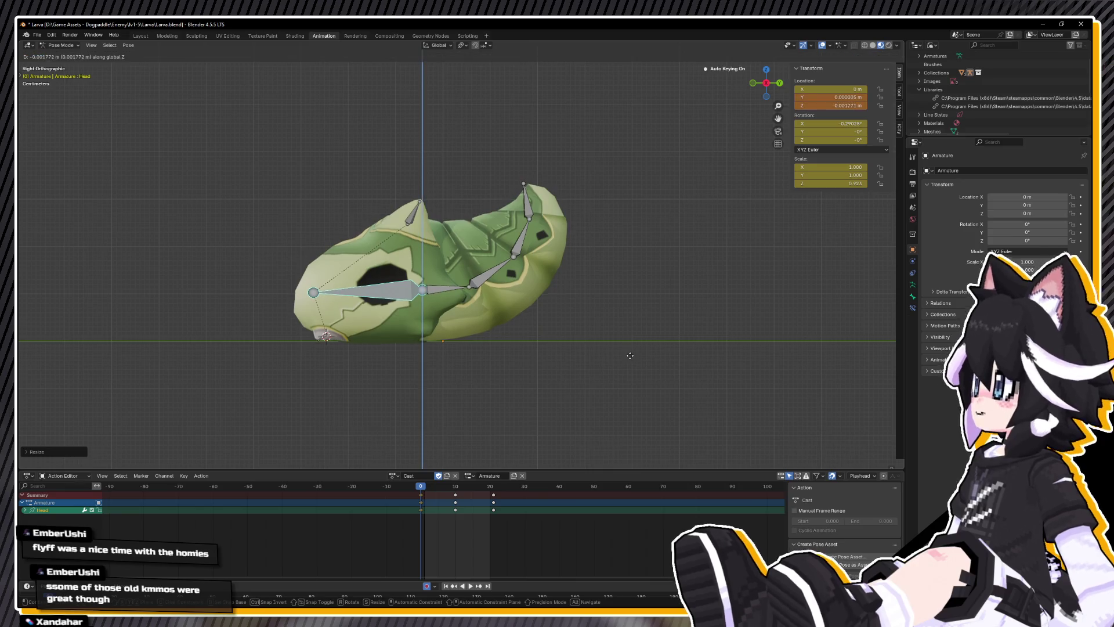
click(631, 363)
key(s)
key(shift+z)
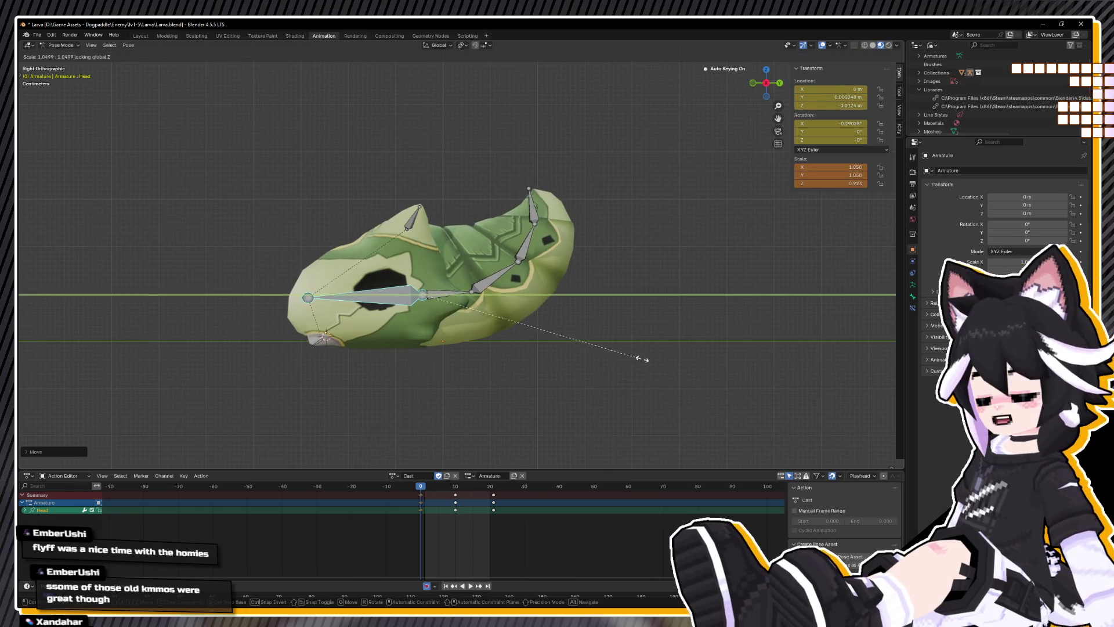
click(642, 360)
Step: At frame 10, stretch the Head bone taller and raise it
click(456, 490)
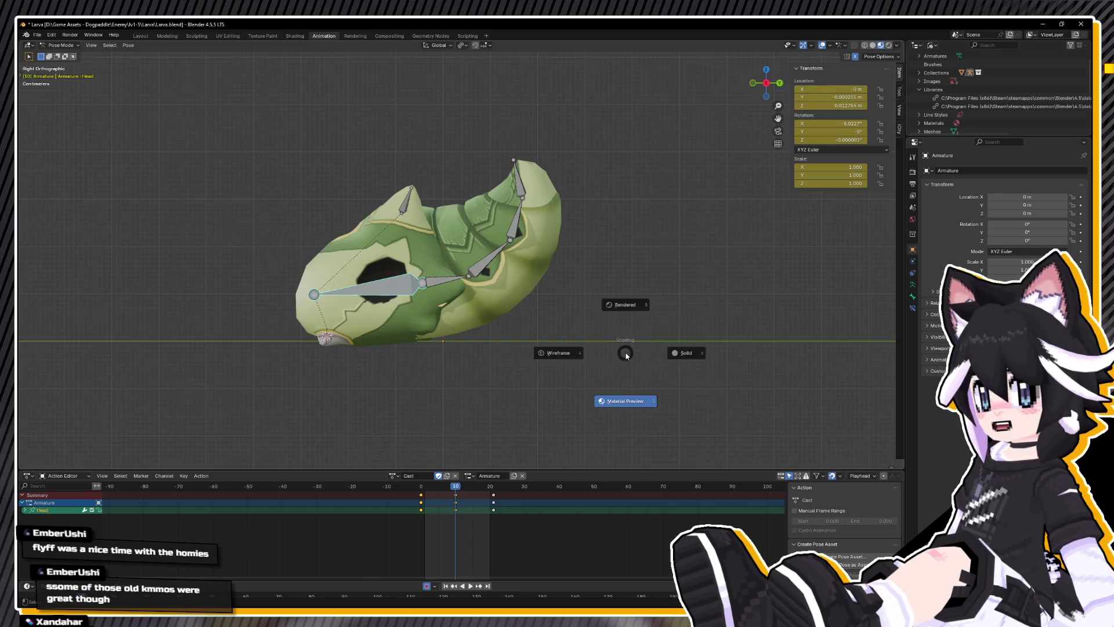
key(Escape)
key(s)
key(shift+z)
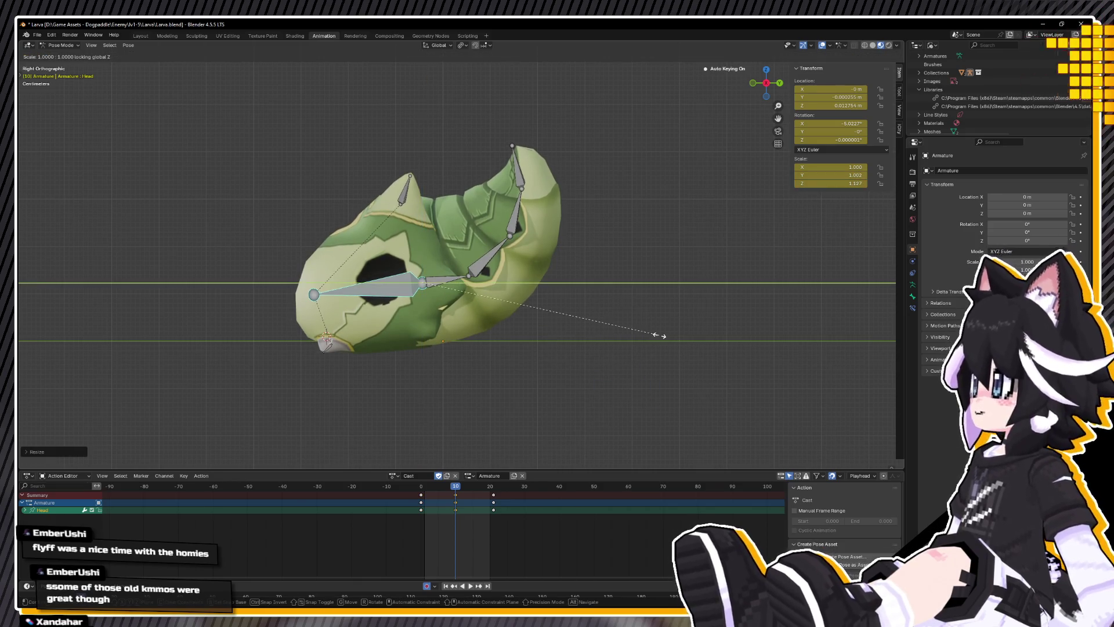
click(641, 339)
key(g)
click(536, 416)
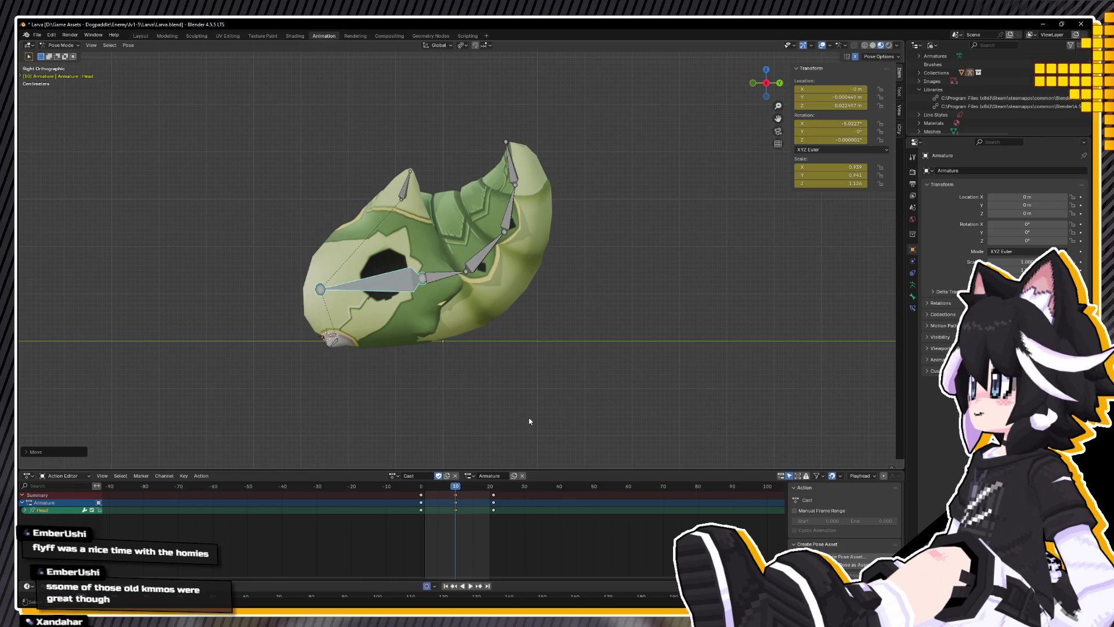
Step: Copy the squashed frame-0 pose and paste it at frame 21
key(space)
right_click(455, 391)
click(455, 390)
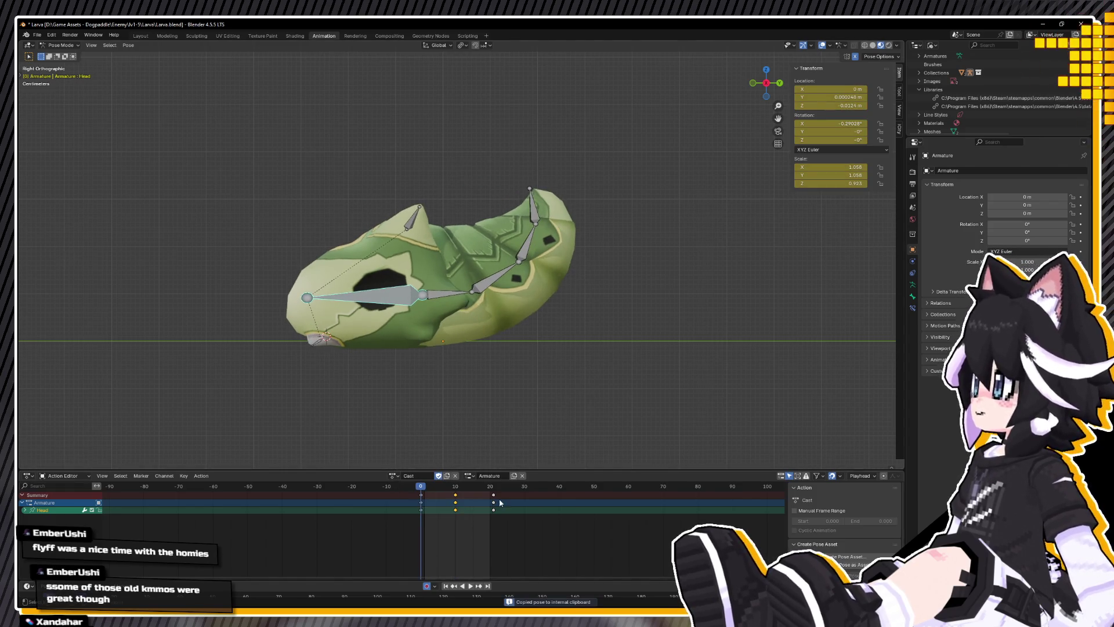
click(496, 492)
right_click(455, 432)
click(455, 442)
mouse_move(465, 441)
middle_down()
mouse_move(548, 431)
mouse_move(579, 365)
mouse_move(662, 322)
mouse_move(699, 323)
mouse_move(549, 333)
mouse_move(576, 349)
mouse_move(435, 378)
mouse_move(423, 438)
mouse_move(433, 451)
mouse_move(440, 424)
mouse_move(498, 371)
mouse_move(656, 318)
middle_up()
Step: Play the squash-and-stretch animation and save Larva.blend with Ctrl+S
key(space)
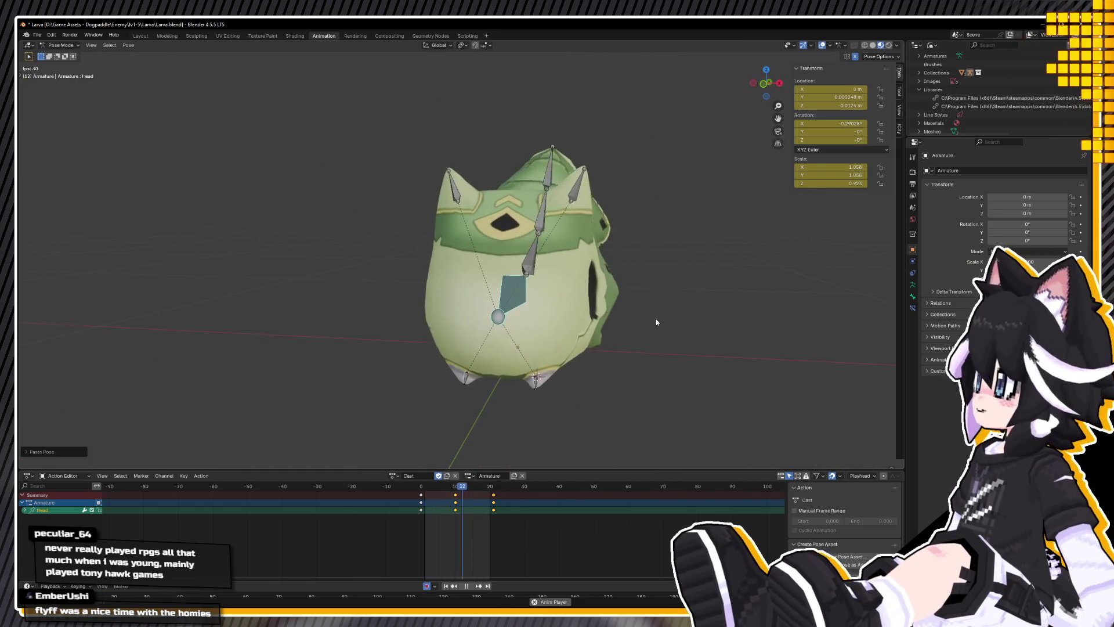
key(ctrl+s)
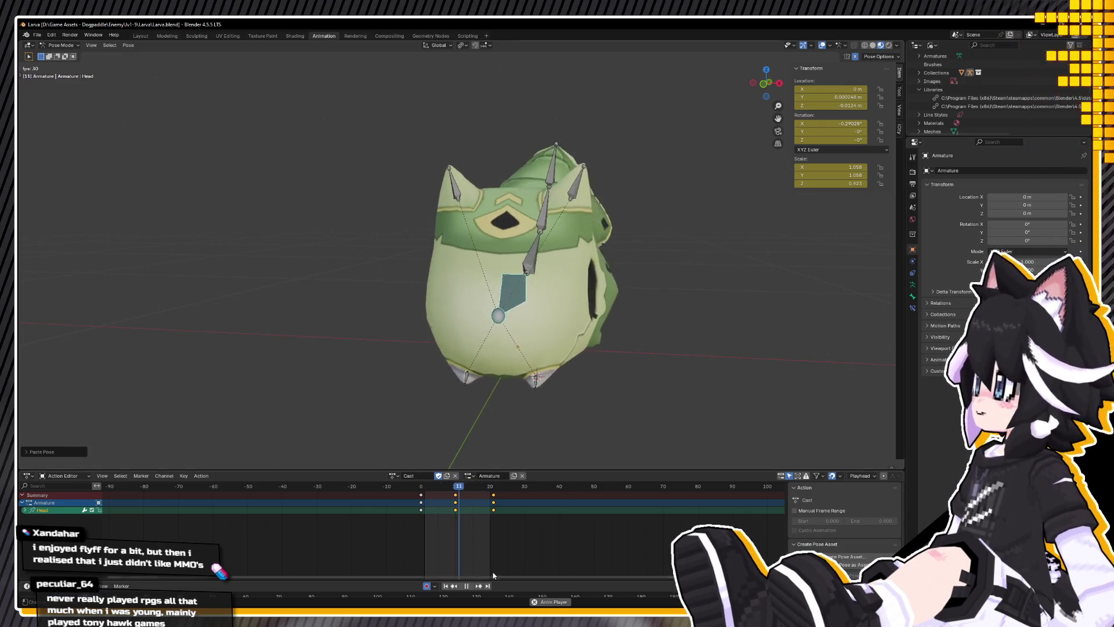
key(space)
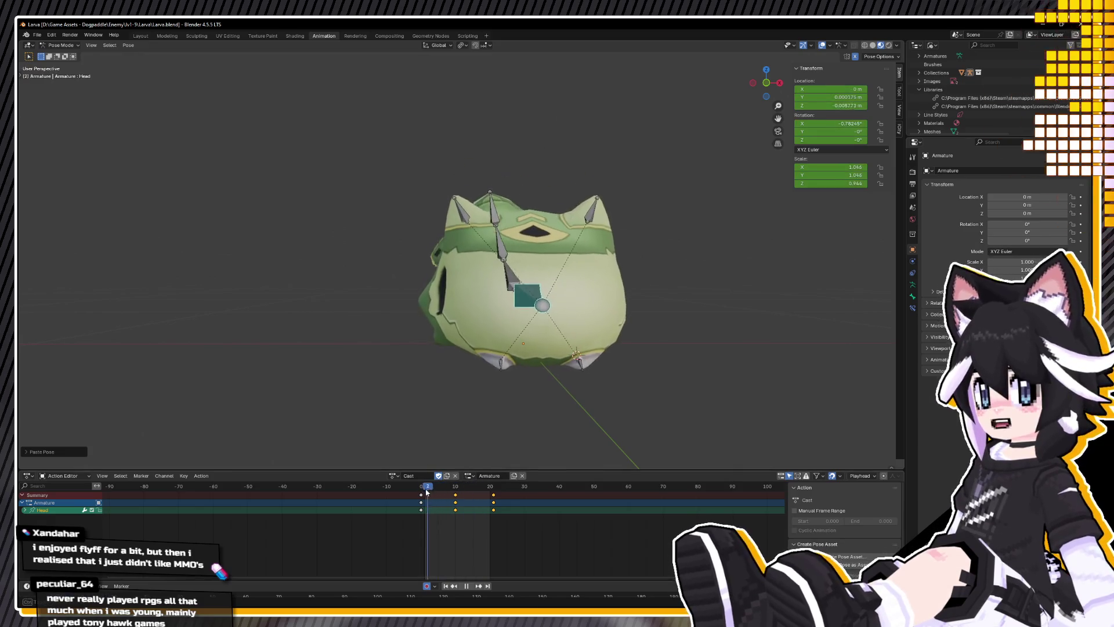
Step: Scrub the action to frames 9, 25 and back to about 5, then stop playback
click(453, 488)
drag(472, 490, 508, 492)
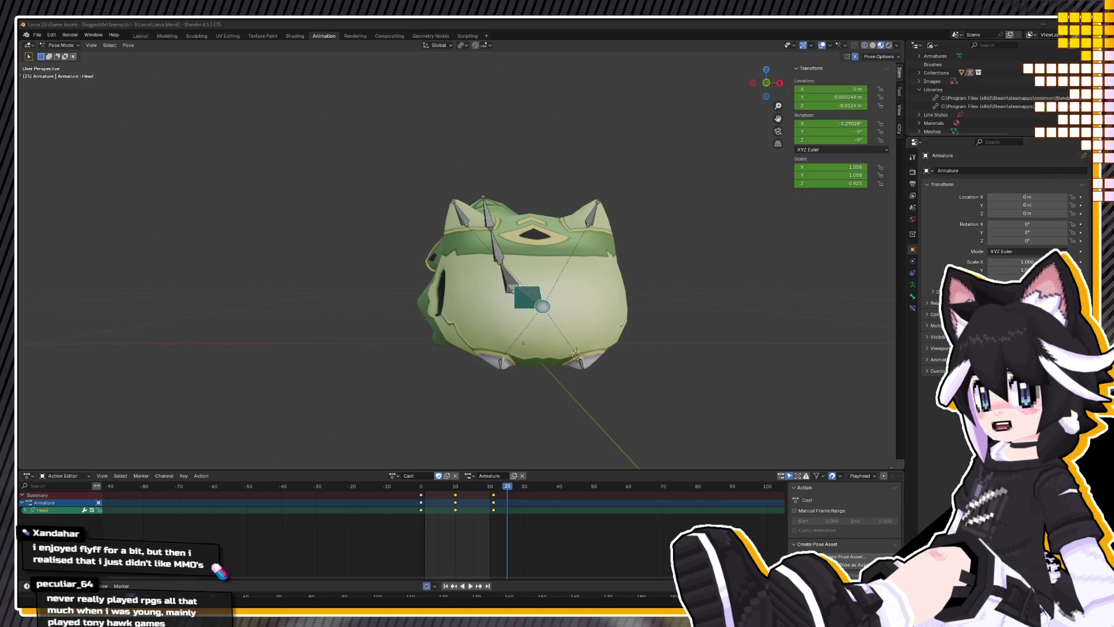
mouse_move(446, 486)
mouse_down()
mouse_move(412, 487)
mouse_move(561, 491)
mouse_up()
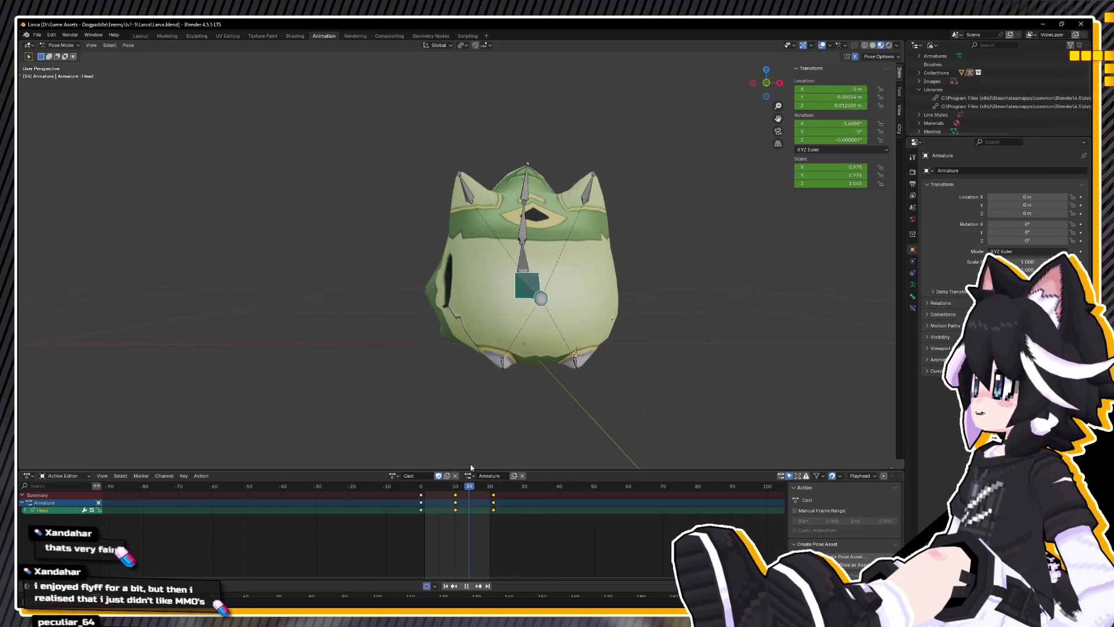
key(space)
Step: Save Larva.blend and orbit to a new angle on the larva
key(ctrl+s)
mouse_move(472, 429)
middle_down()
mouse_move(482, 324)
mouse_move(378, 329)
mouse_move(394, 357)
mouse_move(434, 354)
middle_up()
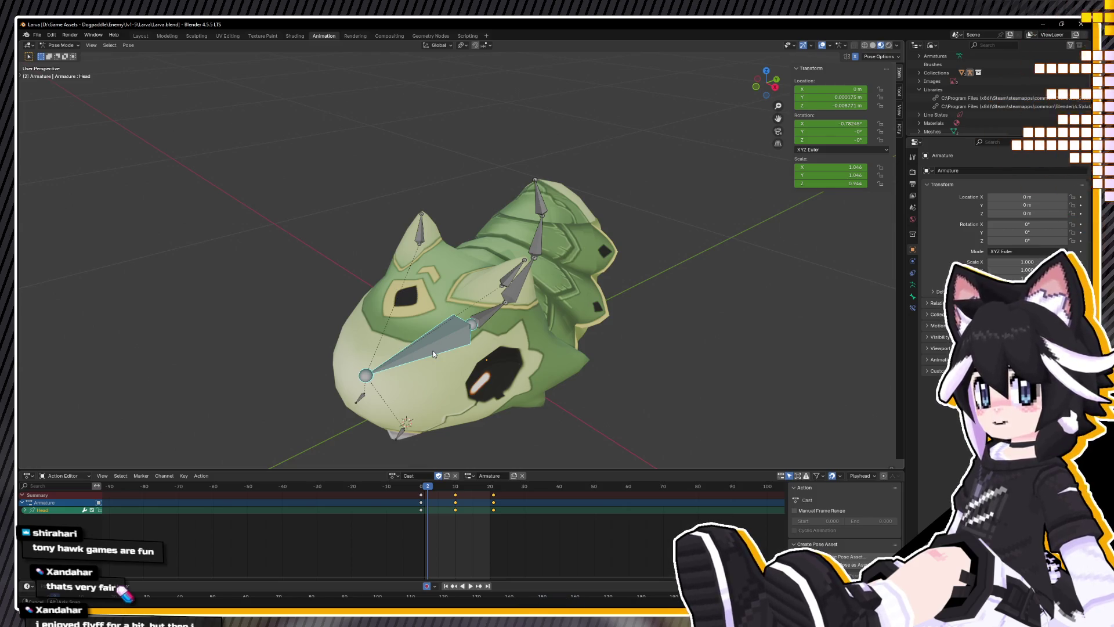
mouse_move(433, 354)
middle_down()
mouse_move(388, 337)
mouse_move(478, 354)
mouse_move(466, 367)
middle_up()
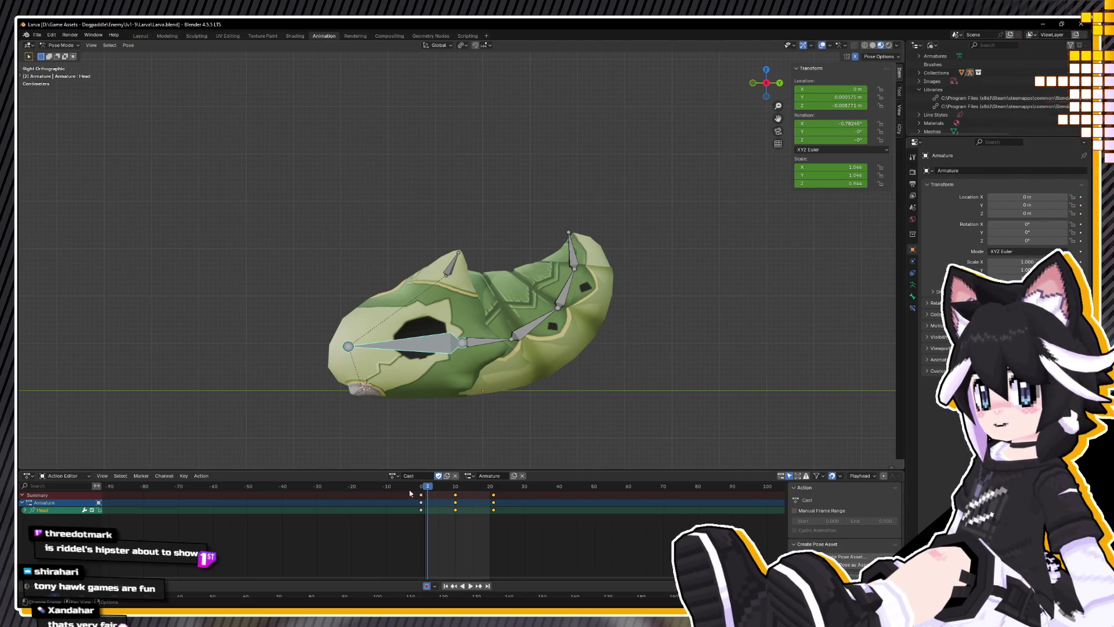
Step: Play the Cast animation from frame 1, viewing the larva from the front and side, then stop
key(space)
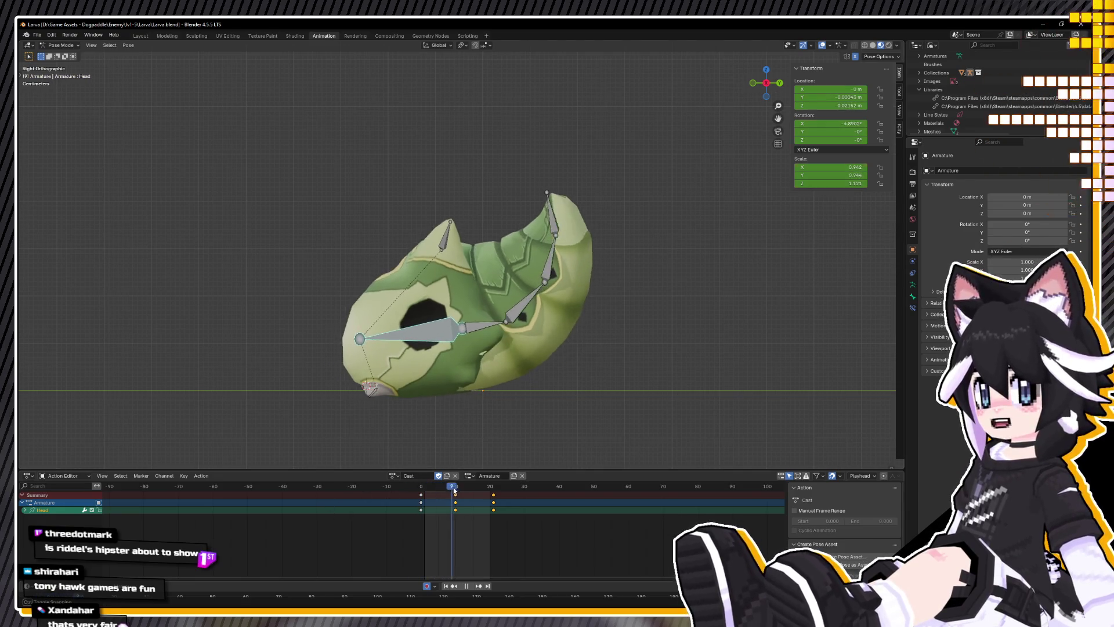
mouse_move(489, 493)
mouse_down()
mouse_move(583, 491)
mouse_move(426, 490)
mouse_up()
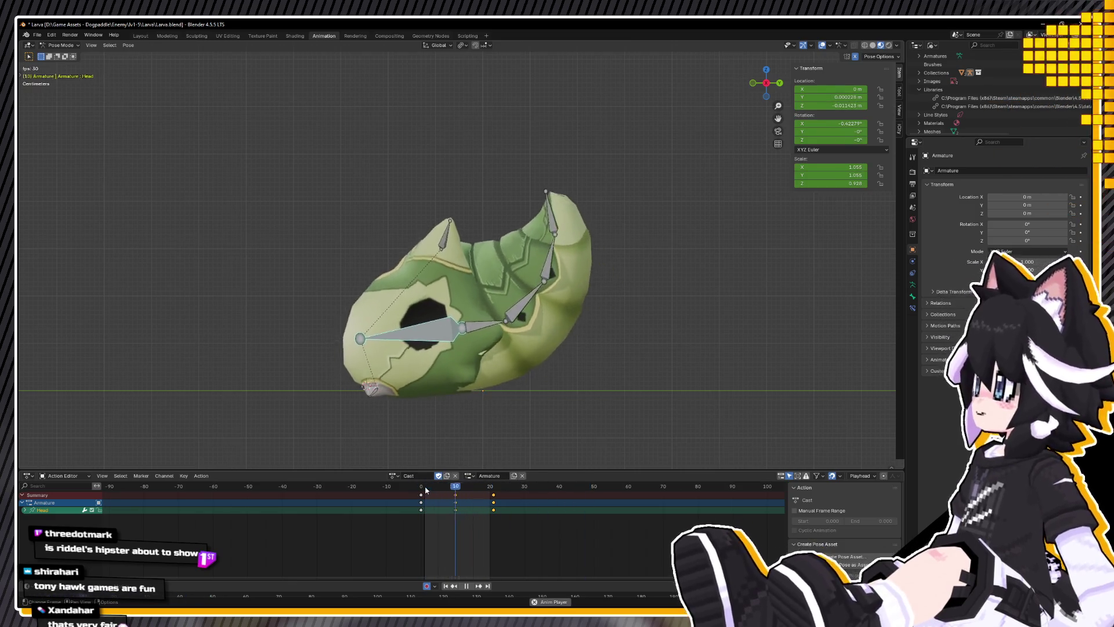
middle_drag(464, 418, 557, 428)
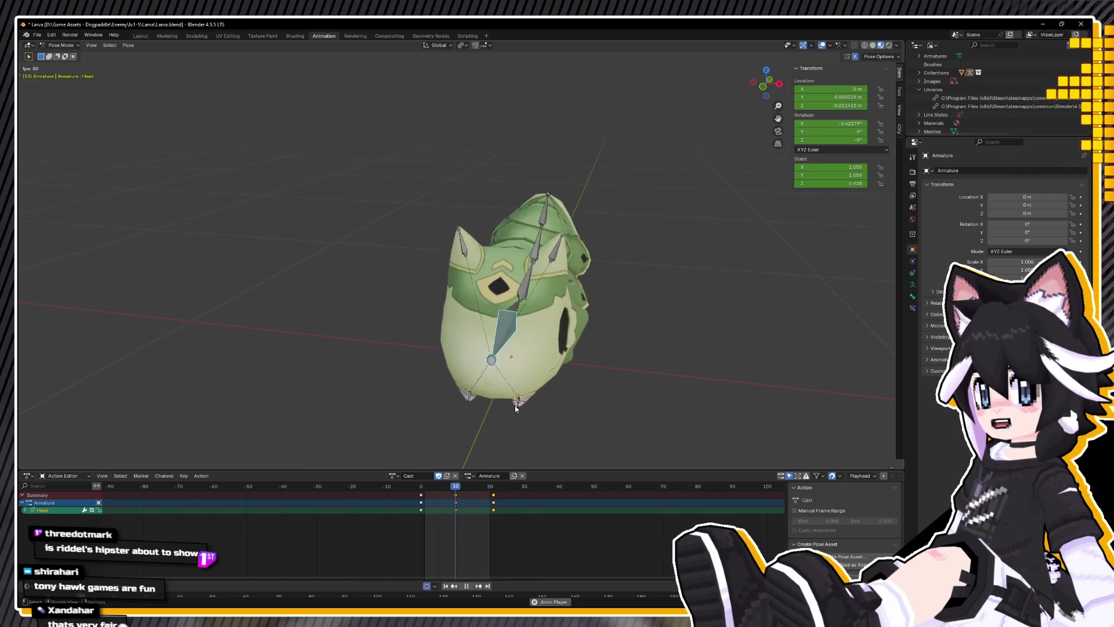
mouse_move(516, 407)
middle_down()
mouse_move(582, 394)
mouse_move(571, 396)
middle_up()
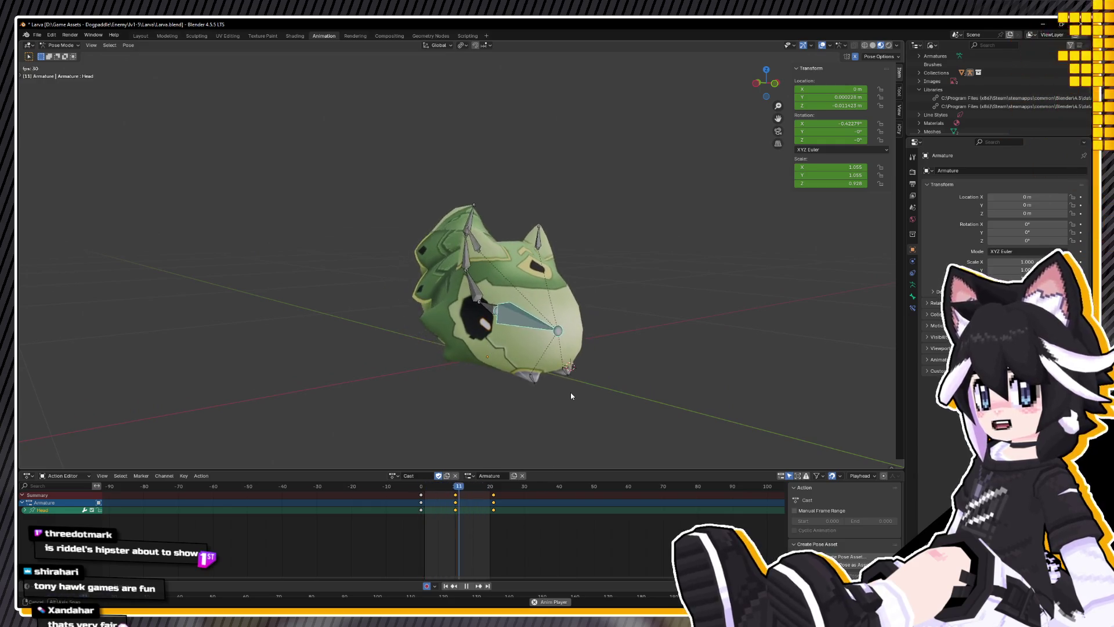
key(space)
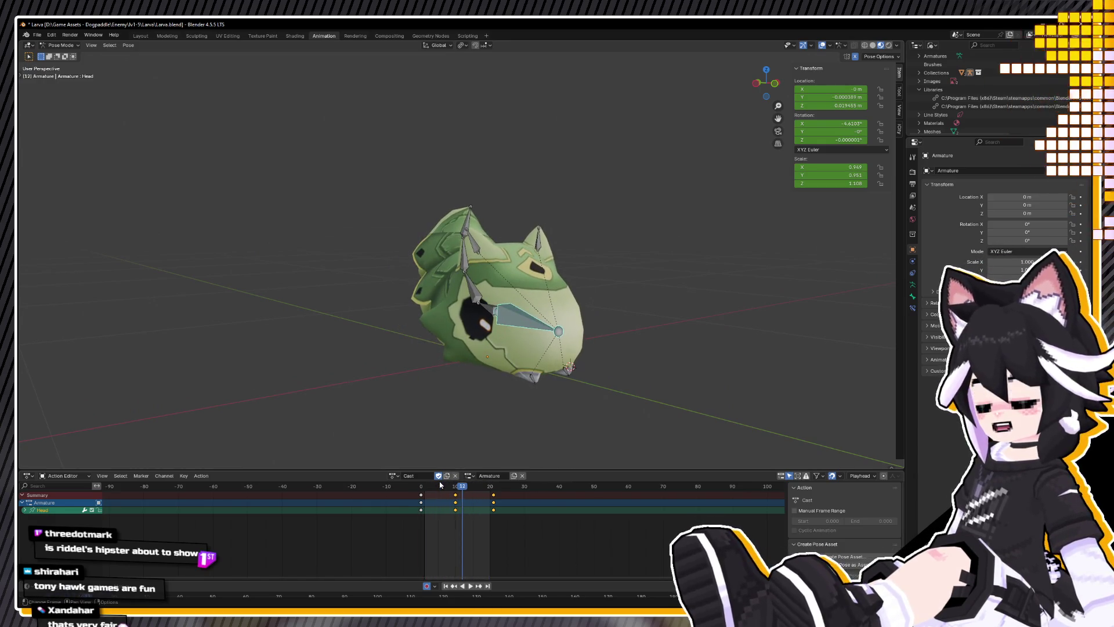
Step: Orbit to an angled front view, scrub back to frame 3 and replay
mouse_move(492, 370)
middle_down()
mouse_move(443, 362)
mouse_move(395, 380)
middle_up()
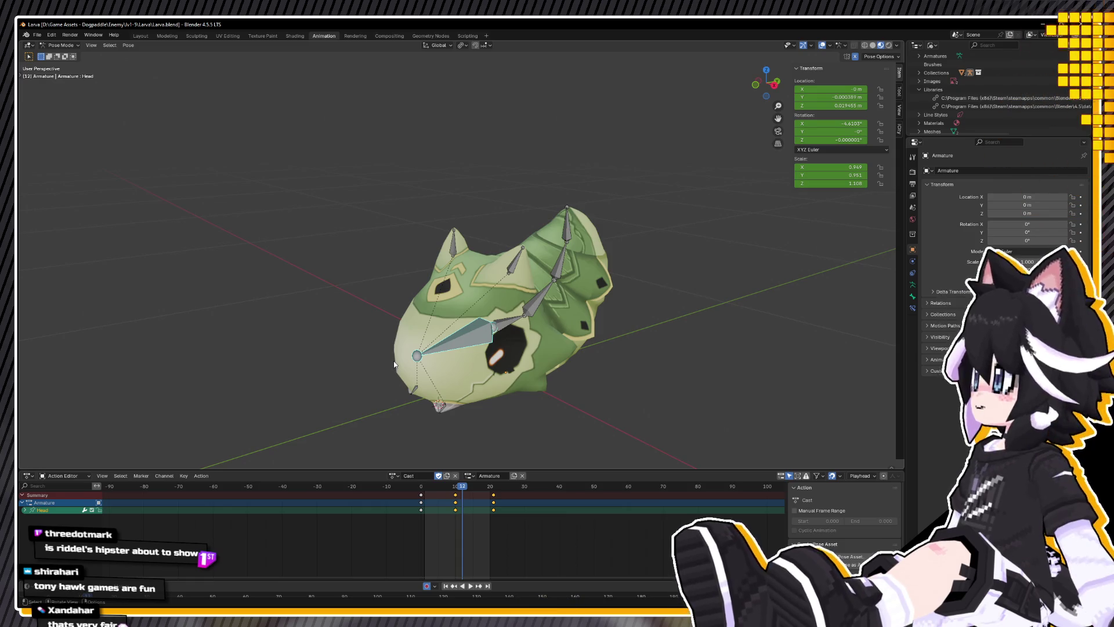
middle_drag(394, 364, 408, 374)
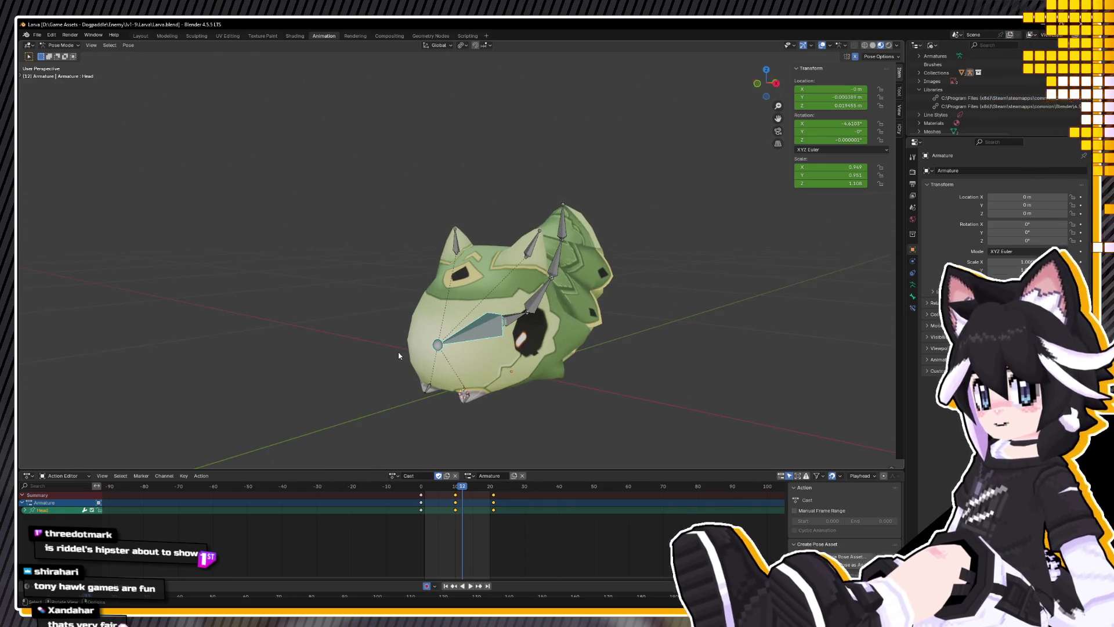
mouse_move(475, 487)
mouse_down()
mouse_move(427, 493)
mouse_move(437, 500)
mouse_move(411, 508)
mouse_up()
key(space)
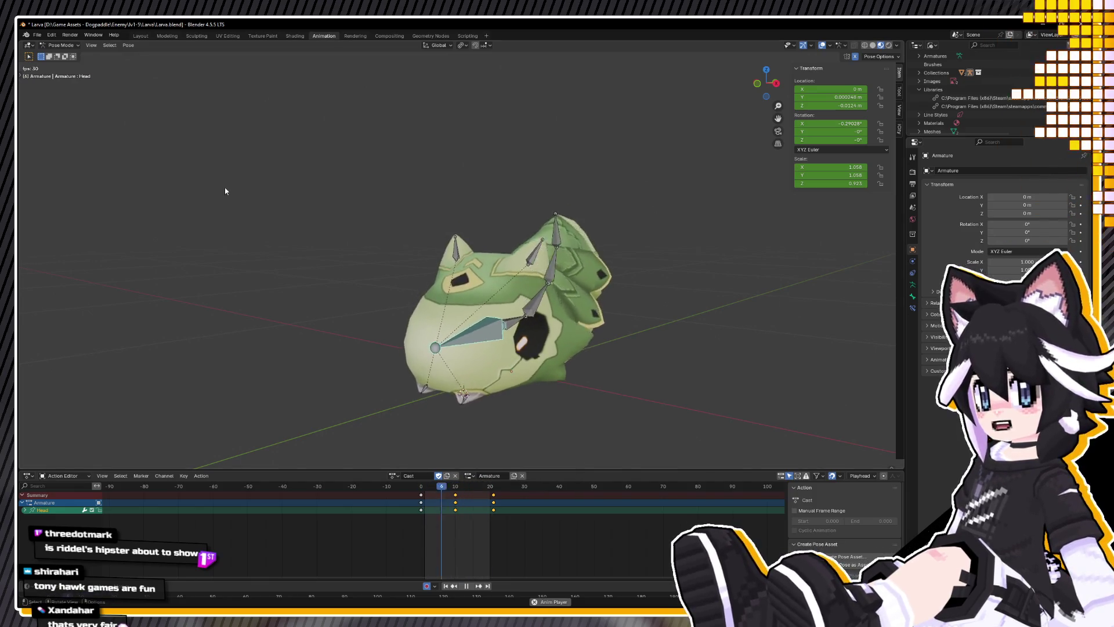
Step: View the larva head-on, stop playback and save the file
mouse_move(472, 412)
middle_down()
mouse_move(550, 386)
mouse_move(554, 464)
mouse_move(552, 49)
middle_up()
key(space)
key(ctrl+s)
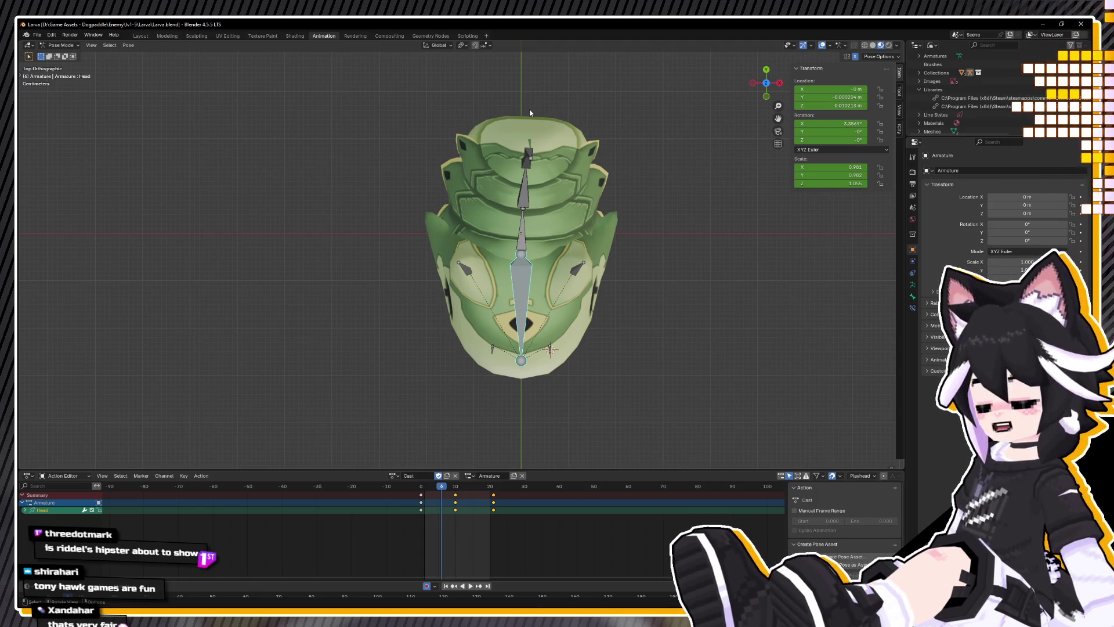
Step: Replay in perspective, stop at frame 17, switch to the right-side view and save again
mouse_move(331, 243)
middle_down()
mouse_move(289, 152)
mouse_move(266, 122)
mouse_move(251, 132)
middle_up()
key(space)
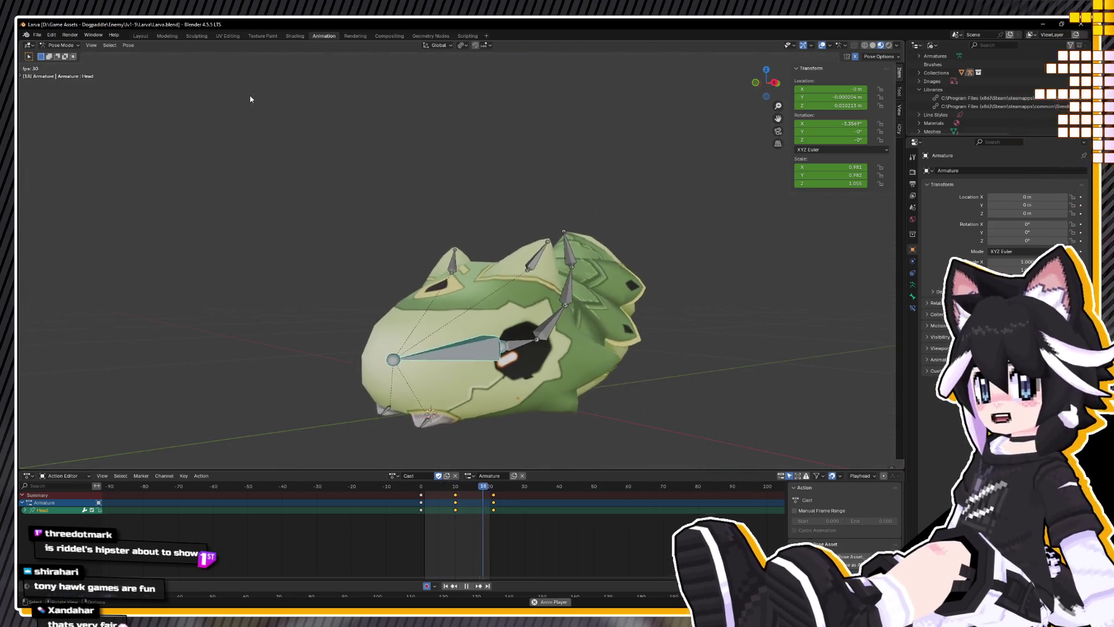
key(space)
key(KP_3)
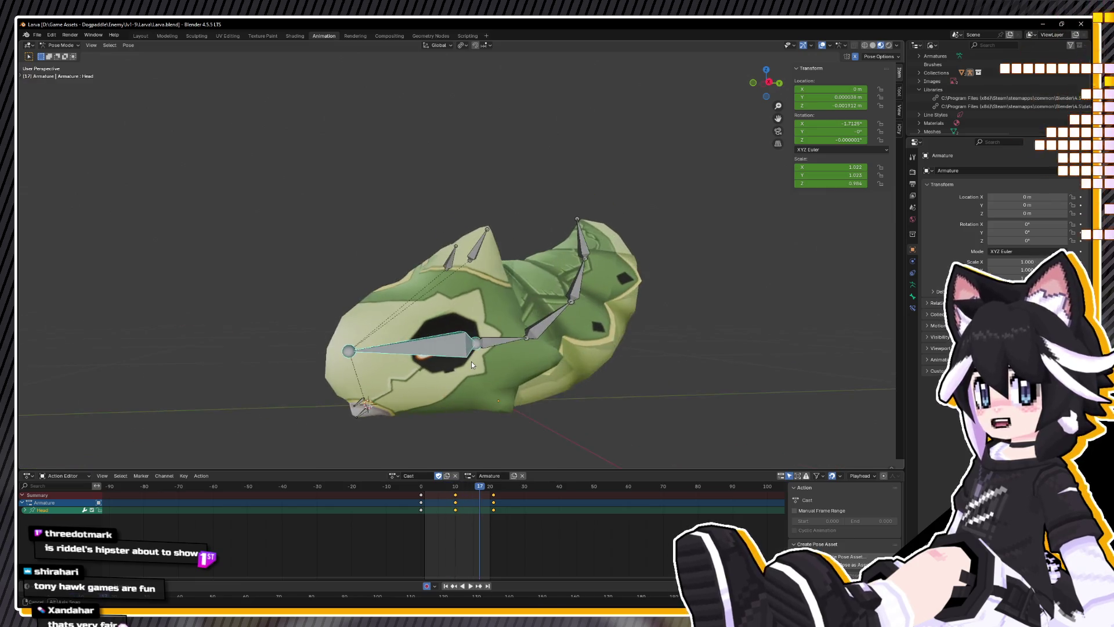
key(ctrl+s)
Step: Duplicate the Cast action into a new Spell action and stop at frame 10
click(447, 475)
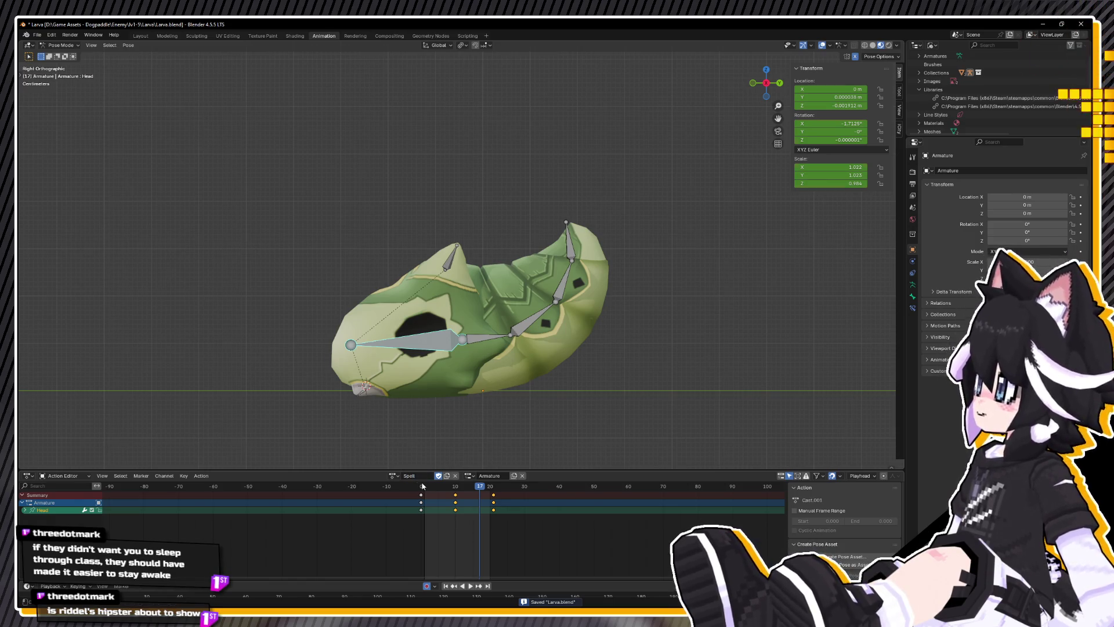
key(space)
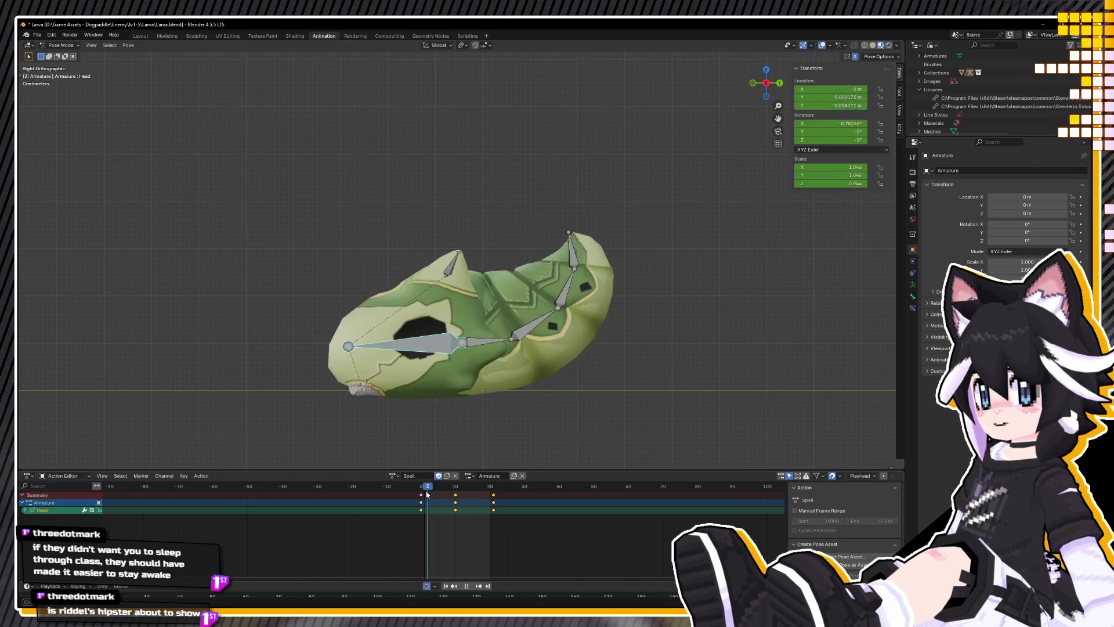
key(space)
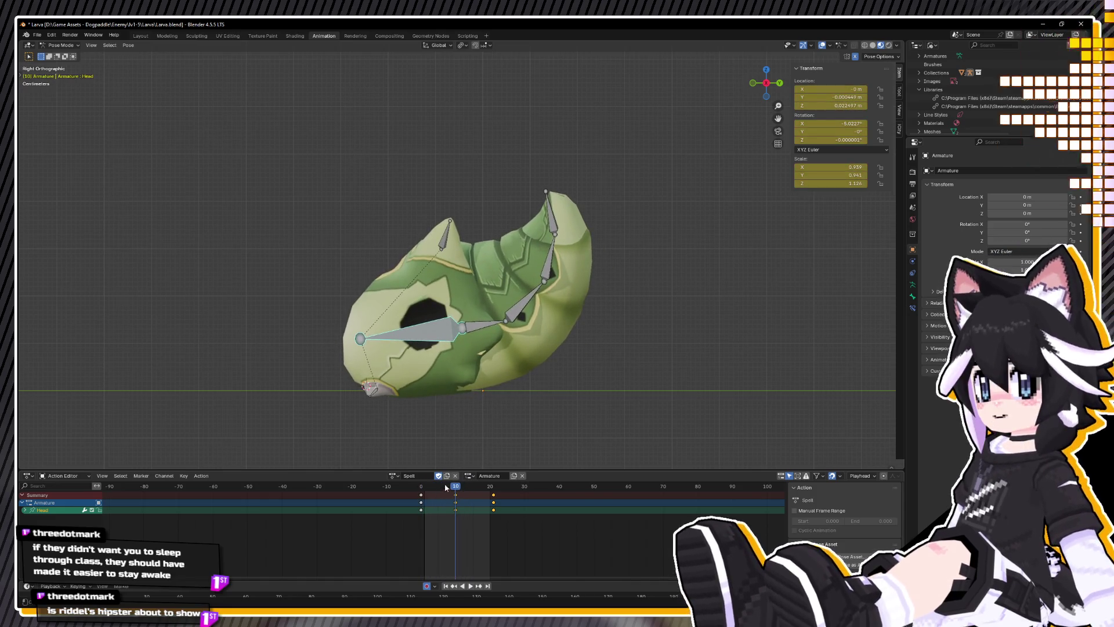
Step: Clear the rotation of the spine, head and ear bones at frame 10
drag(479, 208, 609, 358)
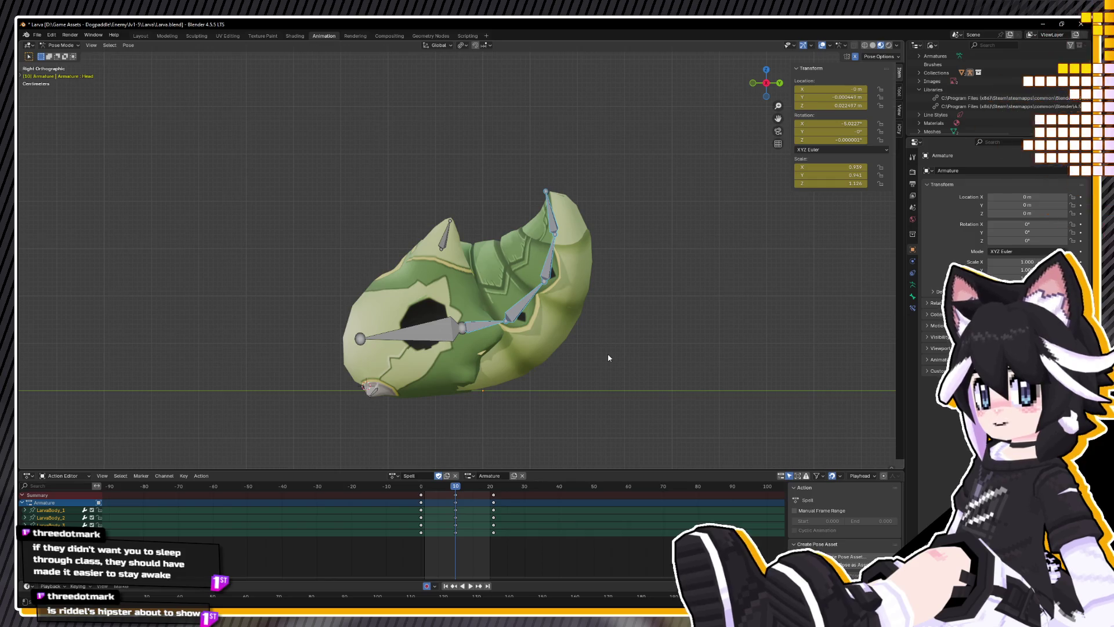
key(alt+r)
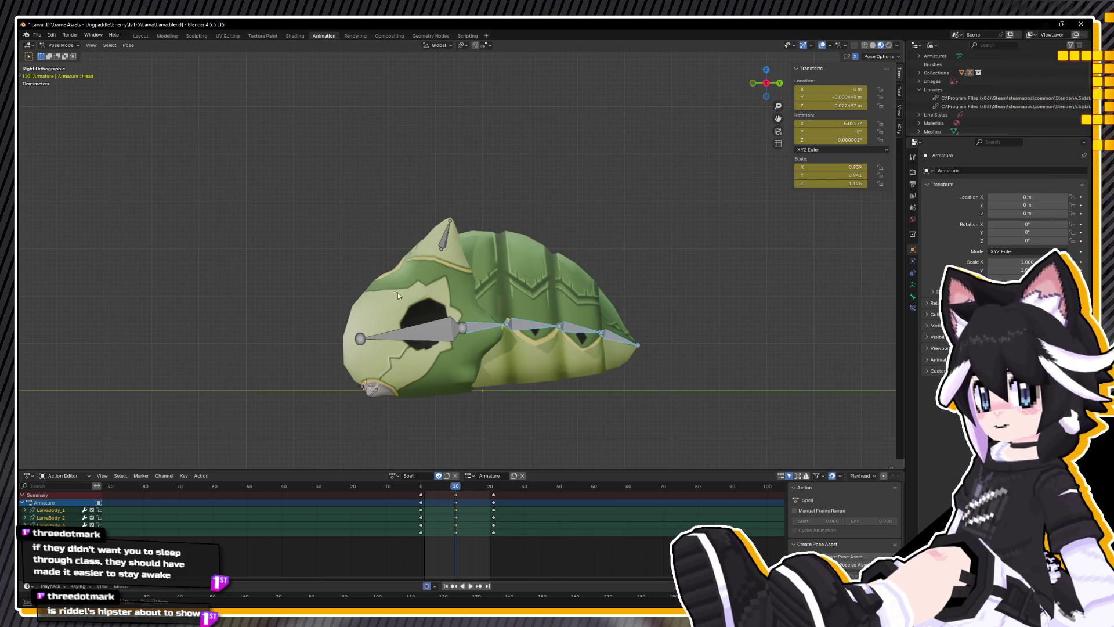
key(a)
key(alt+r)
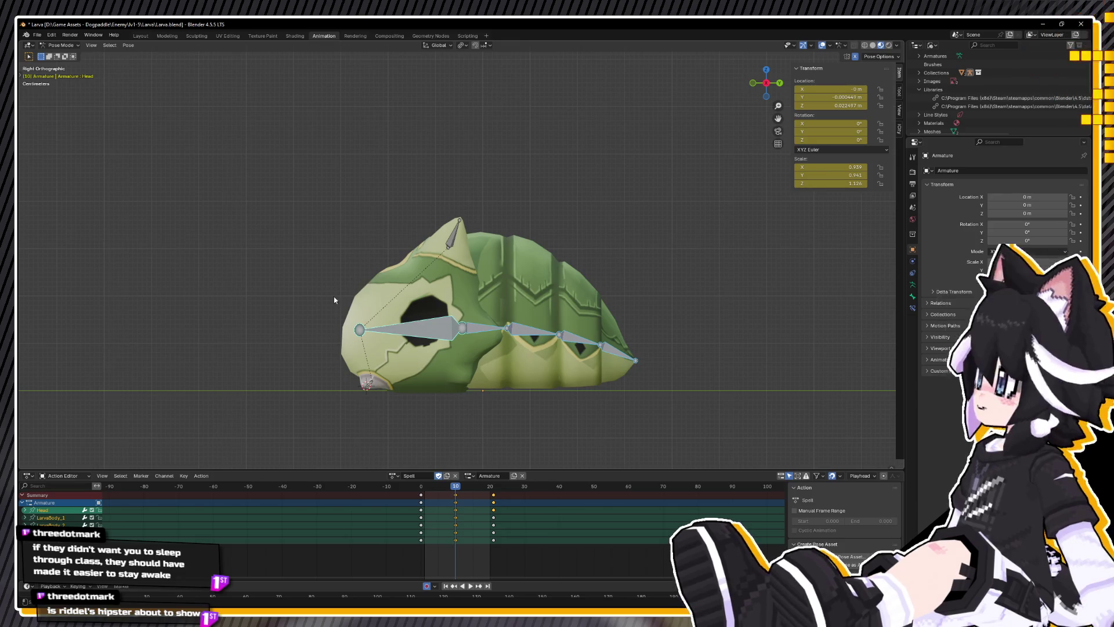
drag(400, 207, 491, 256)
key(alt+r)
Step: Reset the head bone's scale to 1 and location to zero, then play the animation
drag(306, 227, 711, 378)
key(alt+s)
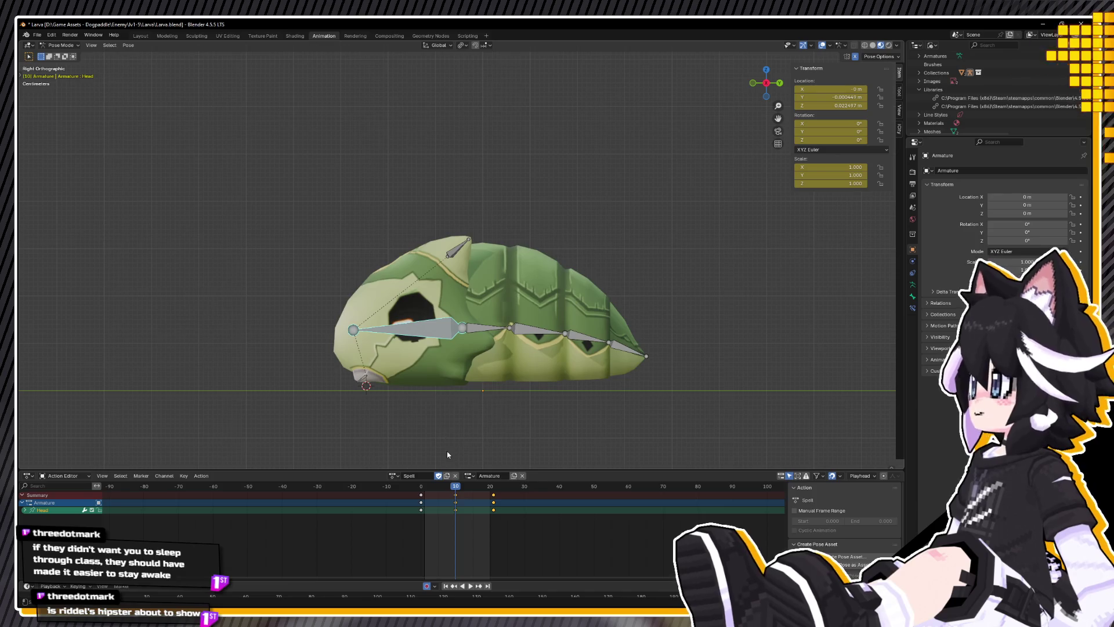
key(alt+g)
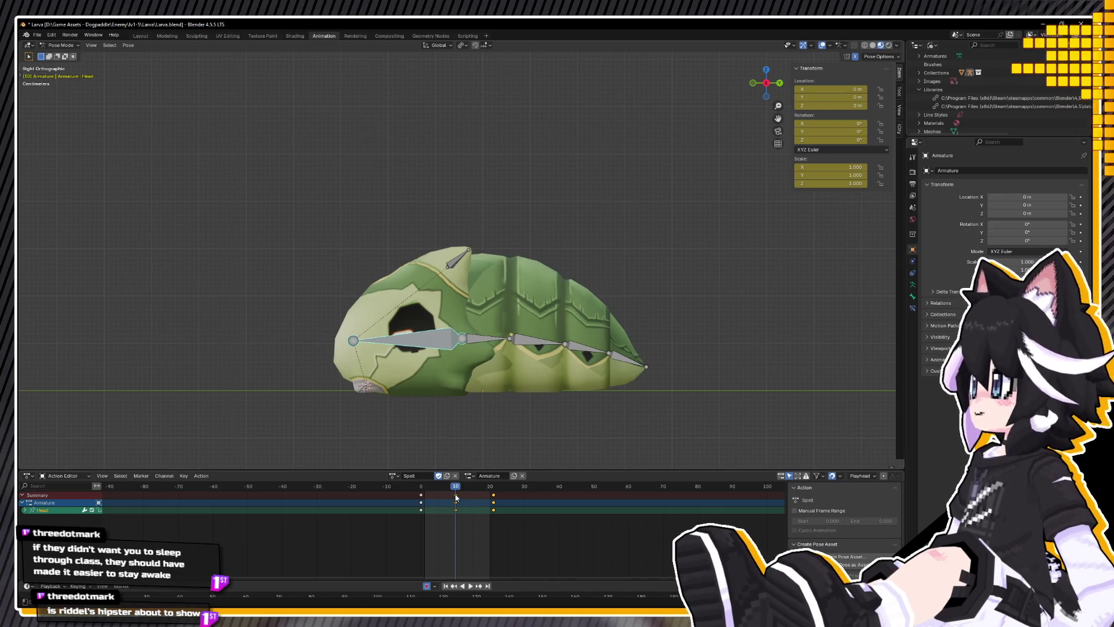
key(space)
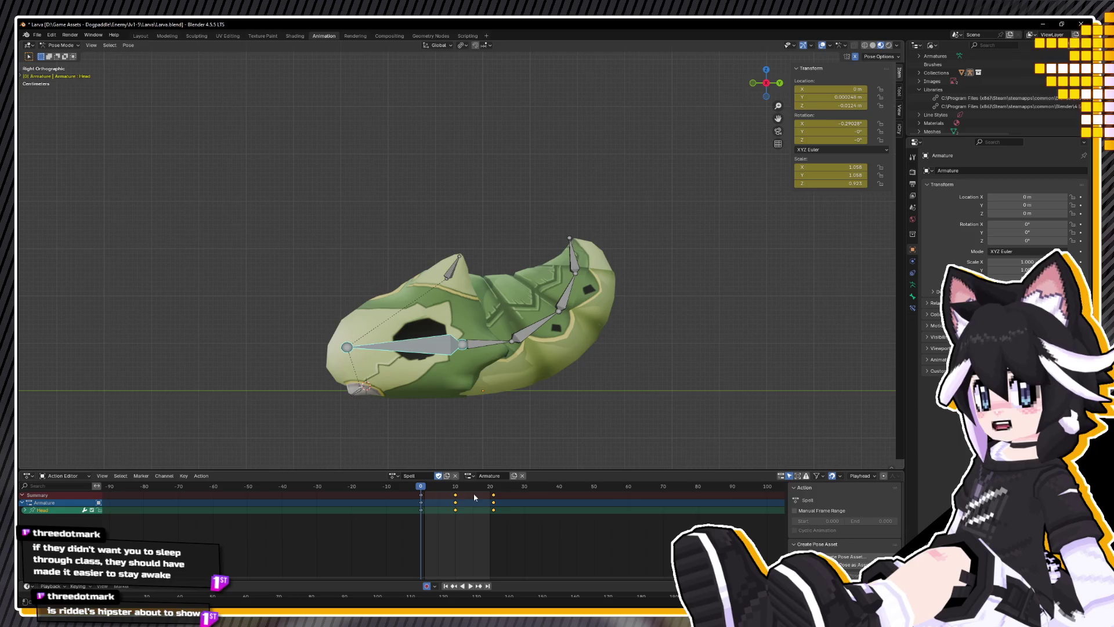
Step: Stop playback, delete the keys at frames 10 and 20, and return to frame 0
key(space)
key(Delete)
key(shift+Left)
Step: Reset the head bone's scale to 1 and raise it slightly along Z
key(s)
right_click(411, 344)
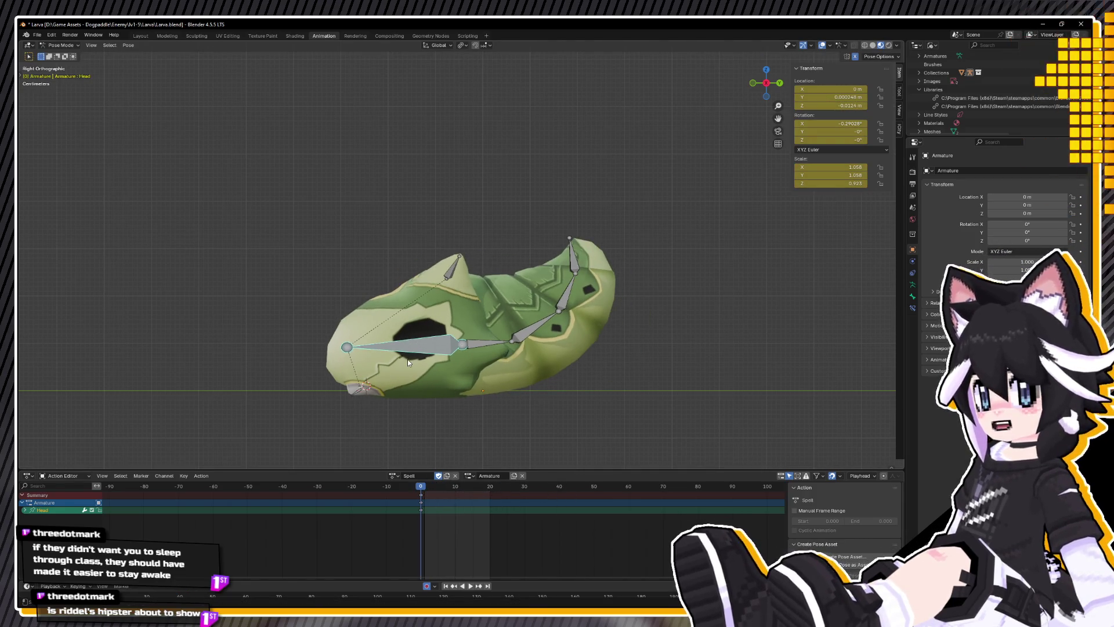
right_click(407, 359)
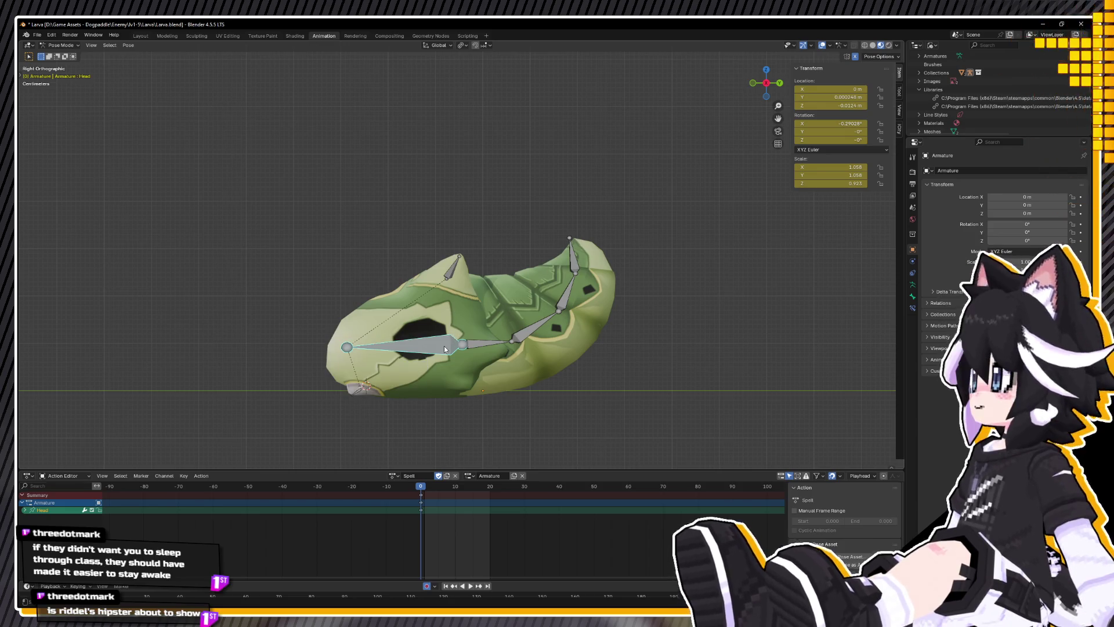
key(alt+s)
key(g)
key(z)
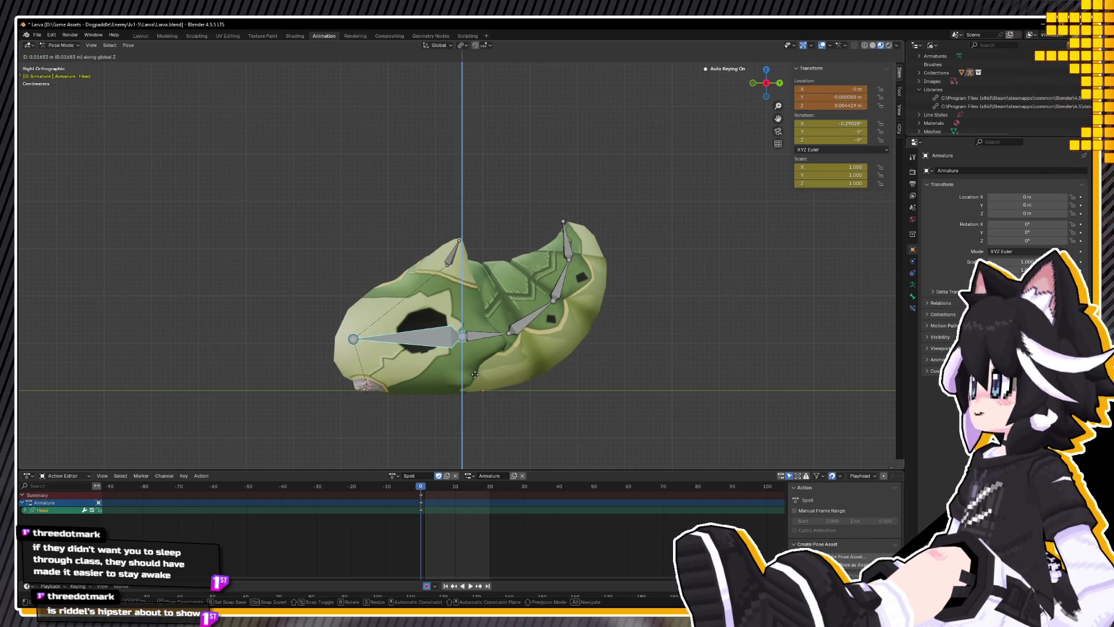
click(474, 378)
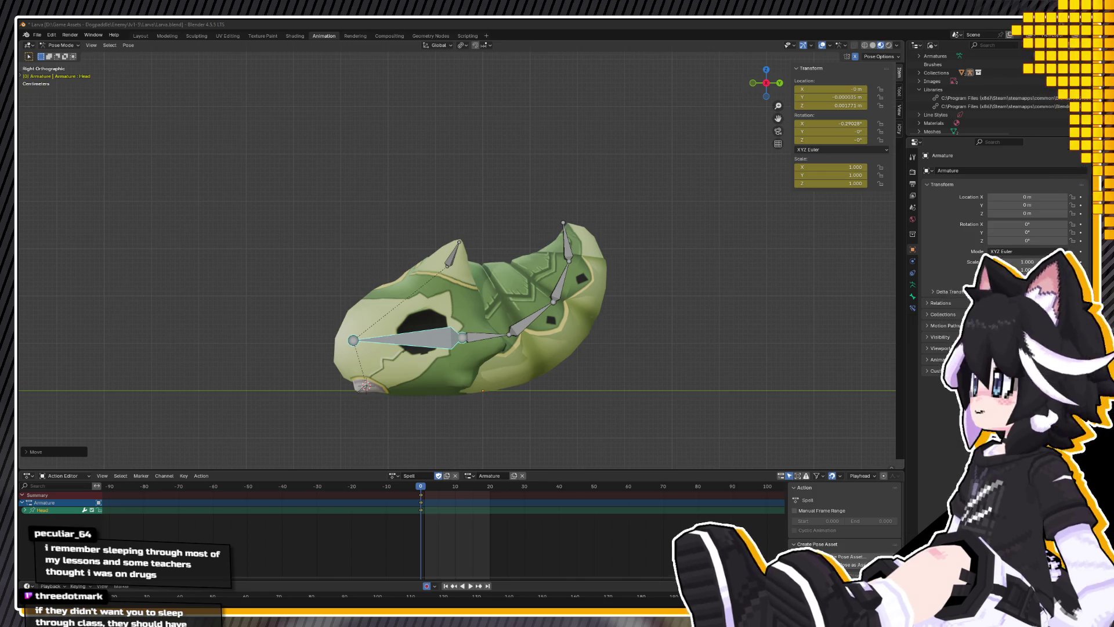
Step: Delete every bone's keys at frames 10 and 20, return to frame 0, and save
key(space)
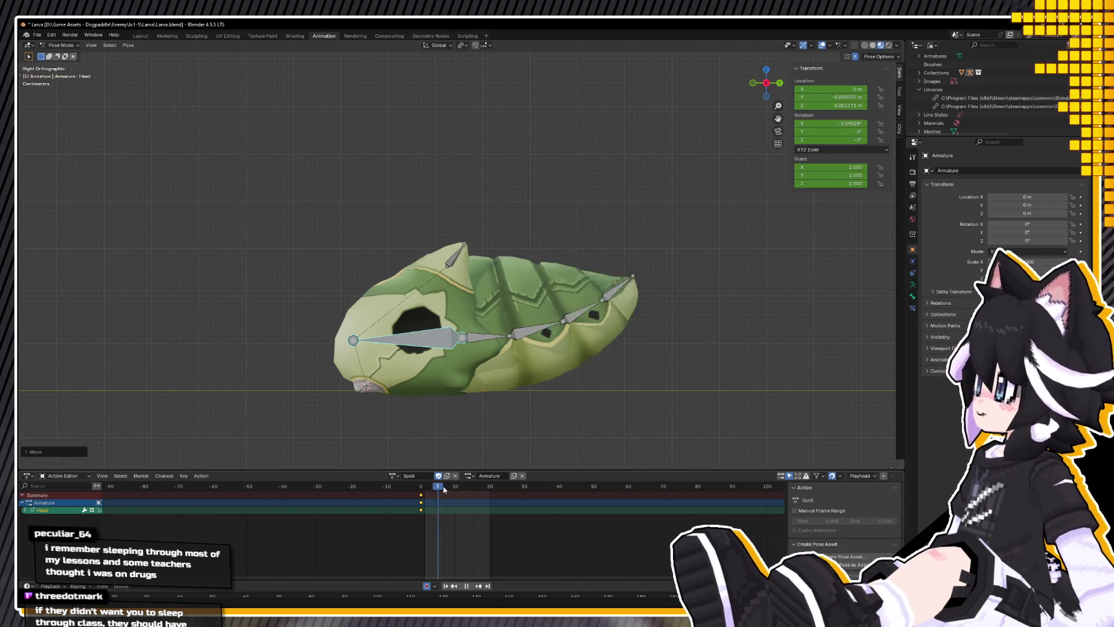
key(space)
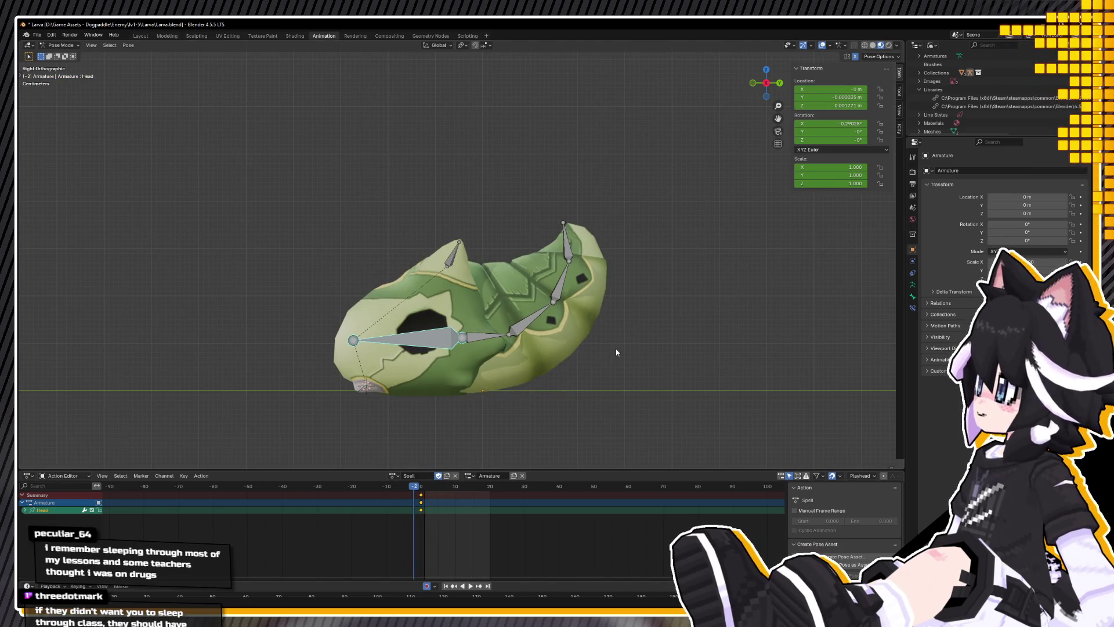
key(a)
drag(447, 496, 522, 572)
key(Delete)
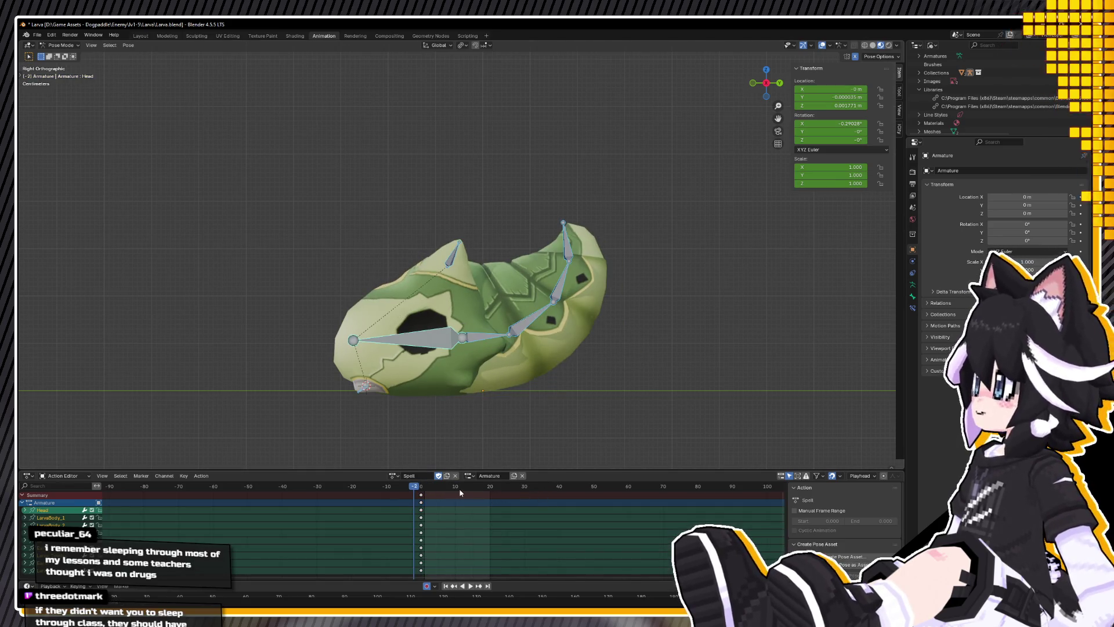
drag(431, 486, 421, 486)
key(ctrl+s)
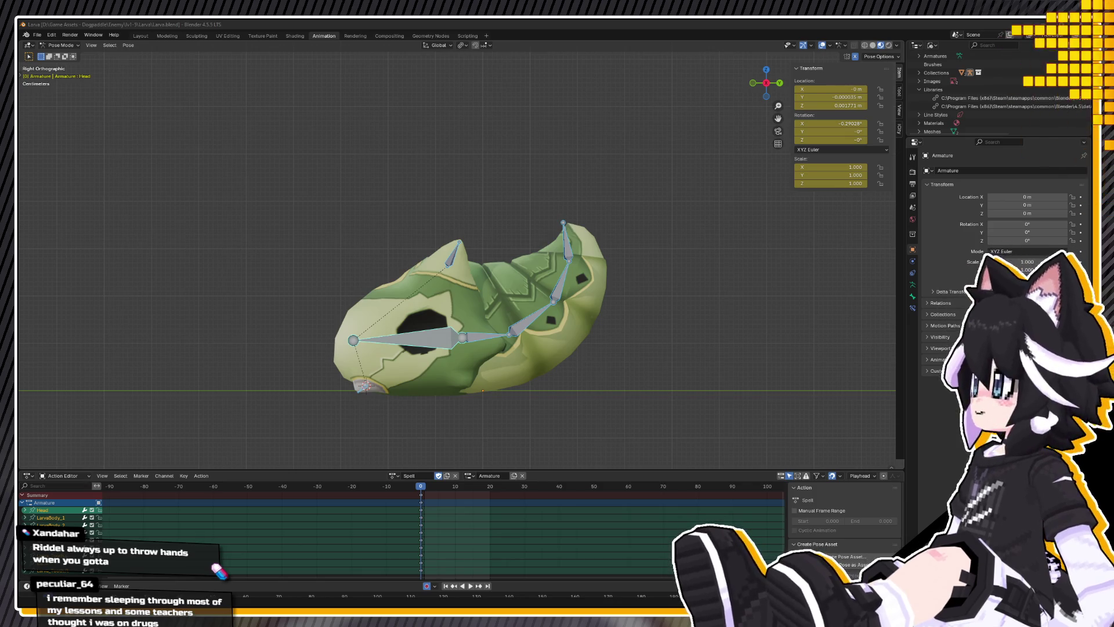
Step: Save the larva file and settle into the Right Ortho side view
mouse_move(220, 261)
middle_down()
mouse_move(433, 309)
mouse_move(509, 345)
mouse_move(488, 342)
middle_up()
key(ctrl+s)
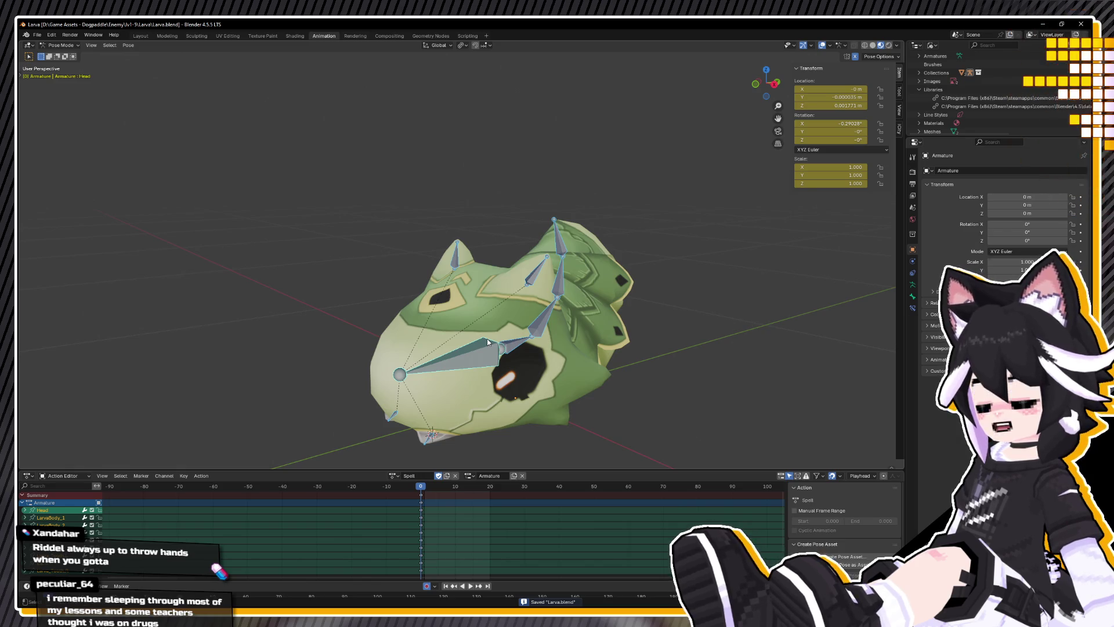
mouse_move(555, 358)
shift+middle_down()
mouse_move(536, 305)
mouse_move(576, 326)
mouse_move(553, 330)
shift+middle_up()
key(ctrl+s)
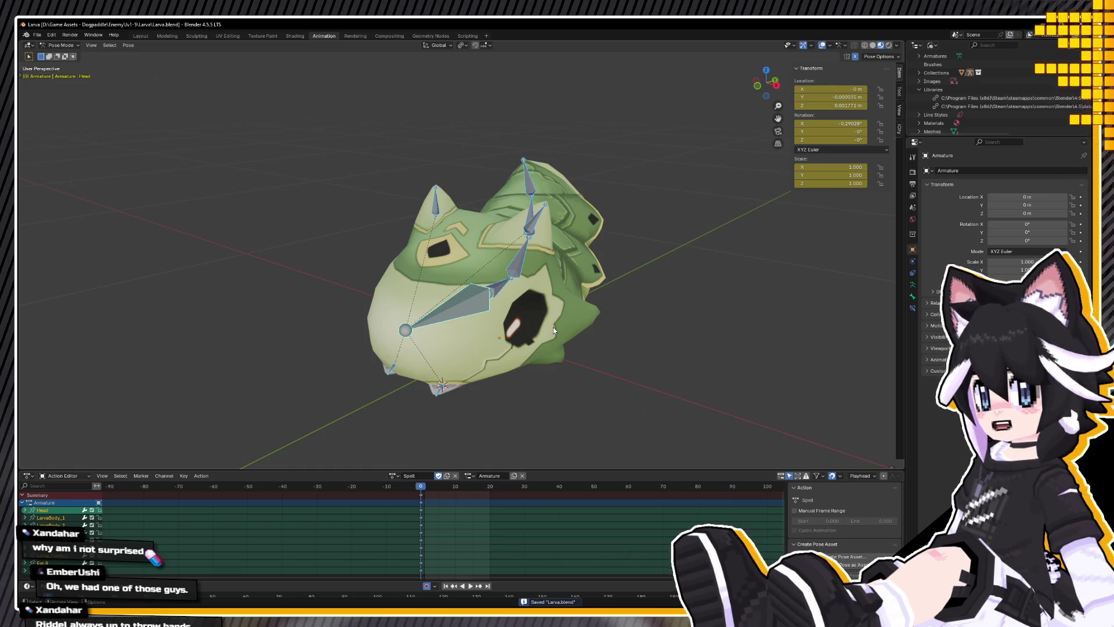
middle_drag(488, 321, 415, 298)
key(KP_3)
Step: Tilt the upper spine bones and clear the lower body bone's rotation
click(471, 278)
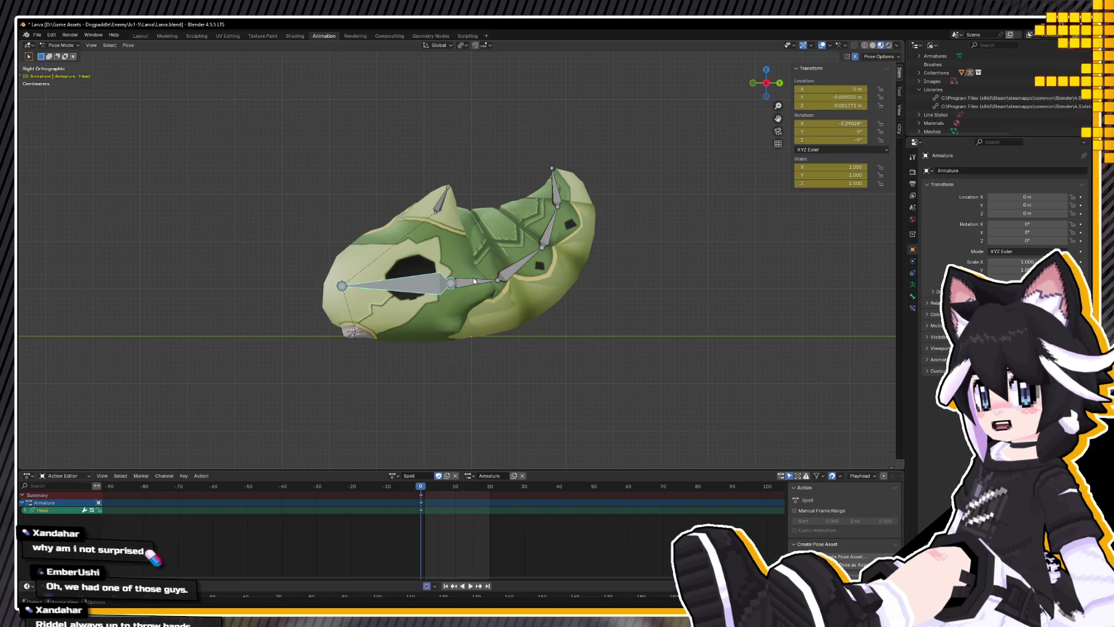
mouse_move(473, 155)
mouse_down()
mouse_move(576, 304)
mouse_move(557, 285)
mouse_up()
mouse_move(557, 285)
middle_down()
mouse_move(586, 325)
mouse_move(592, 361)
mouse_move(632, 341)
mouse_move(641, 364)
middle_up()
key(KP_7)
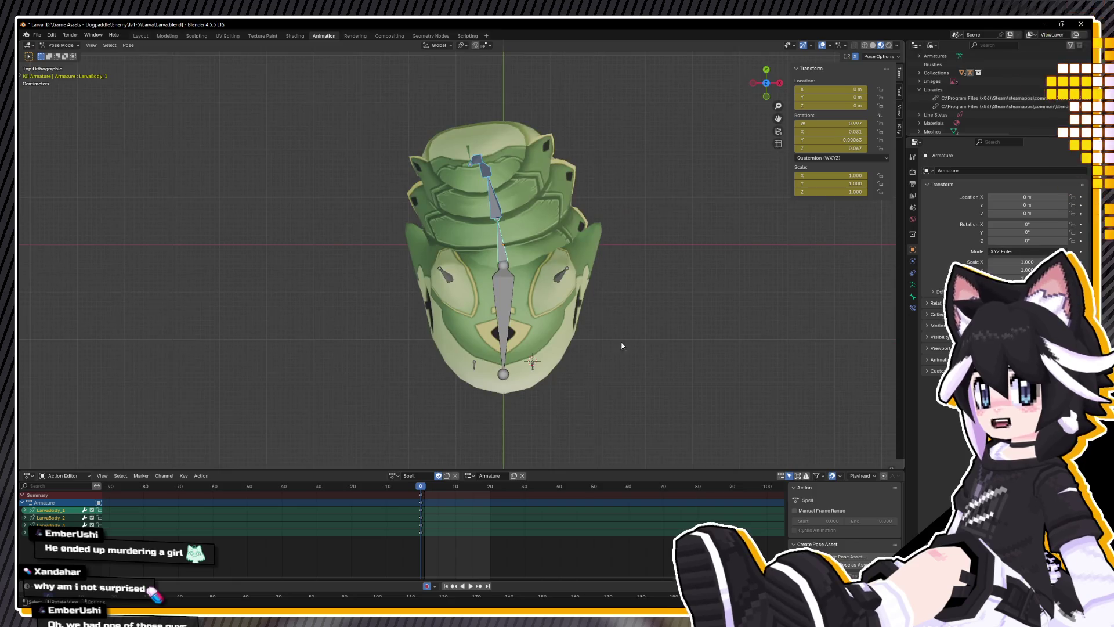
key(r)
click(573, 221)
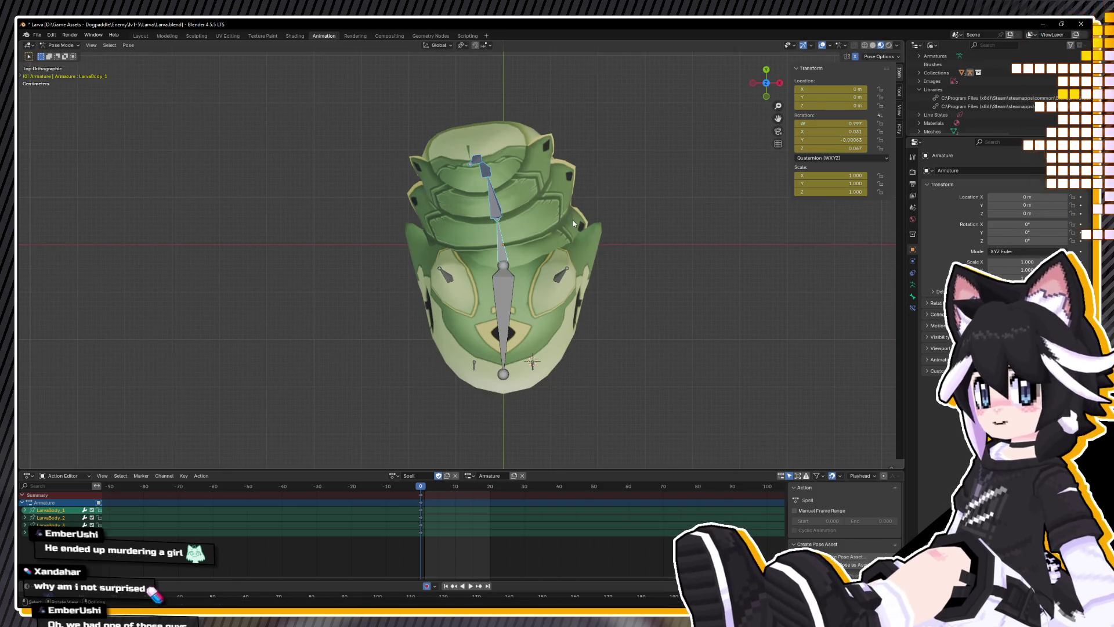
click(494, 241)
key(alt+r)
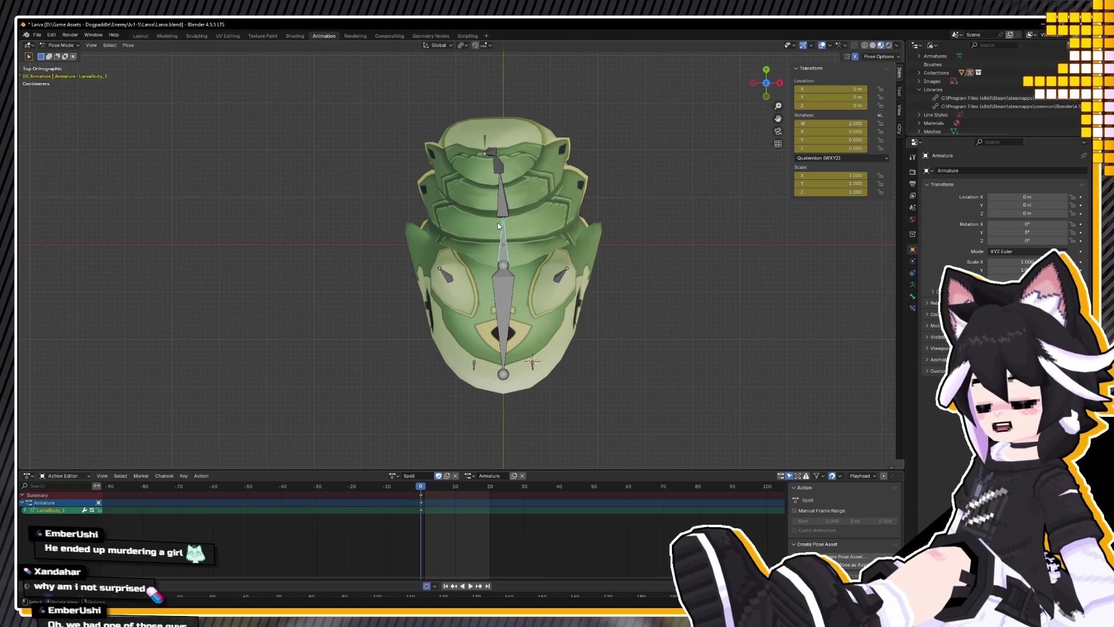
drag(450, 128, 538, 234)
mouse_move(591, 246)
middle_down()
mouse_move(523, 230)
mouse_move(464, 190)
middle_up()
key(KP_3)
Step: Rotate the tail bones upward, then curl the tail end further up
mouse_move(579, 269)
mouse_down()
mouse_move(697, 355)
mouse_move(685, 345)
mouse_up()
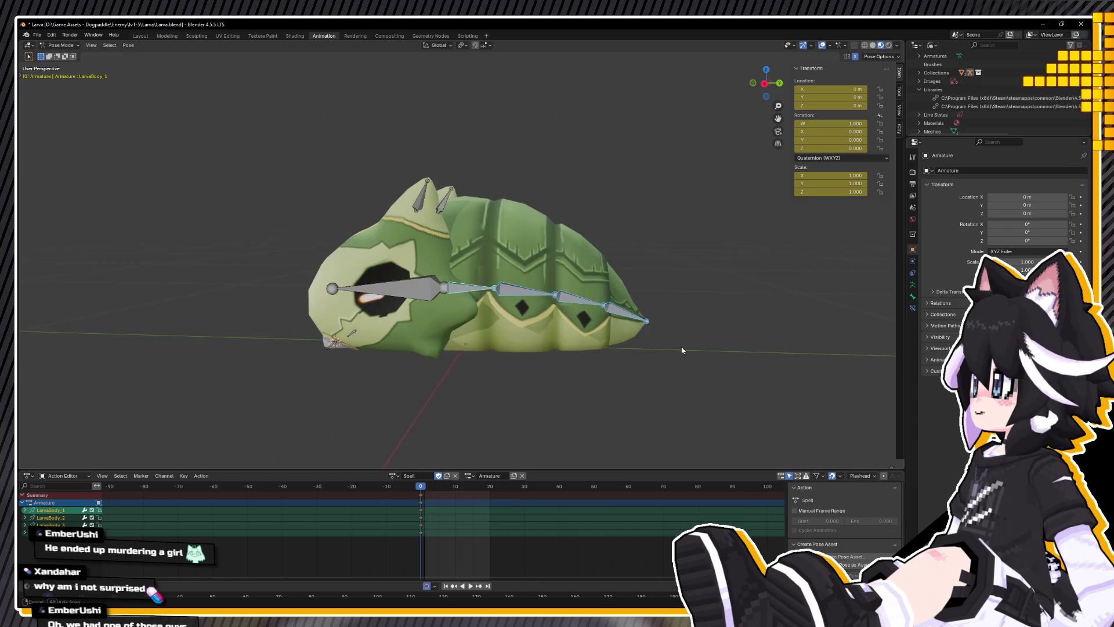
key(r)
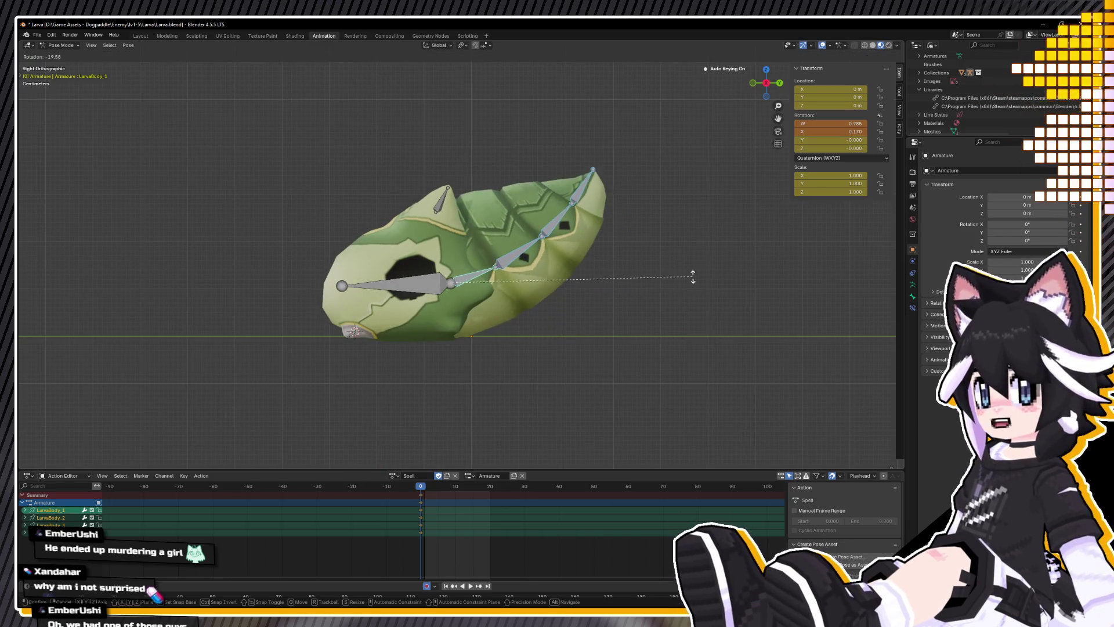
click(702, 313)
drag(518, 170, 631, 290)
key(r)
right_click(644, 239)
drag(517, 149, 622, 232)
key(r)
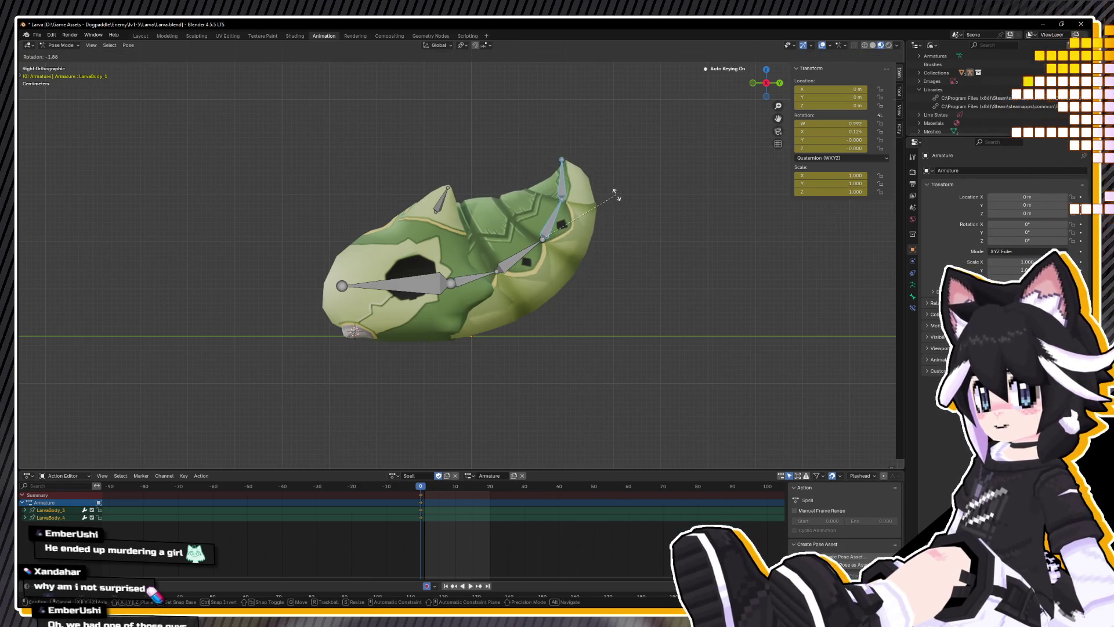
click(610, 199)
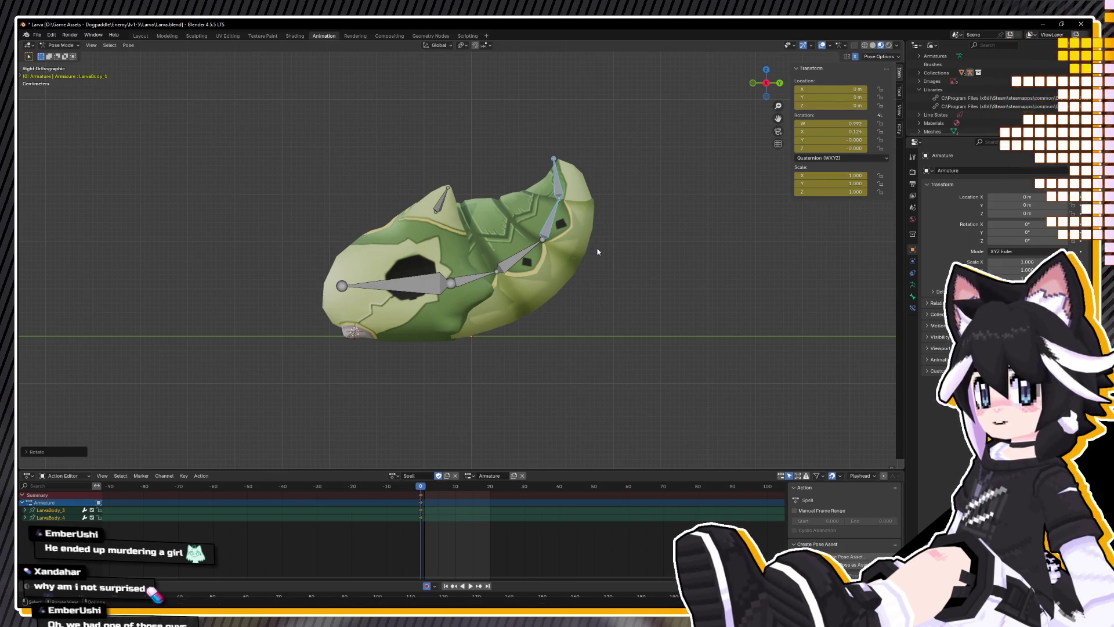
Step: Lift the middle LarvaBody_3 bone vertically to about 0.0133 m Z
click(473, 277)
mouse_move(473, 277)
middle_down()
mouse_move(476, 299)
mouse_move(474, 280)
middle_up()
key(KP_3)
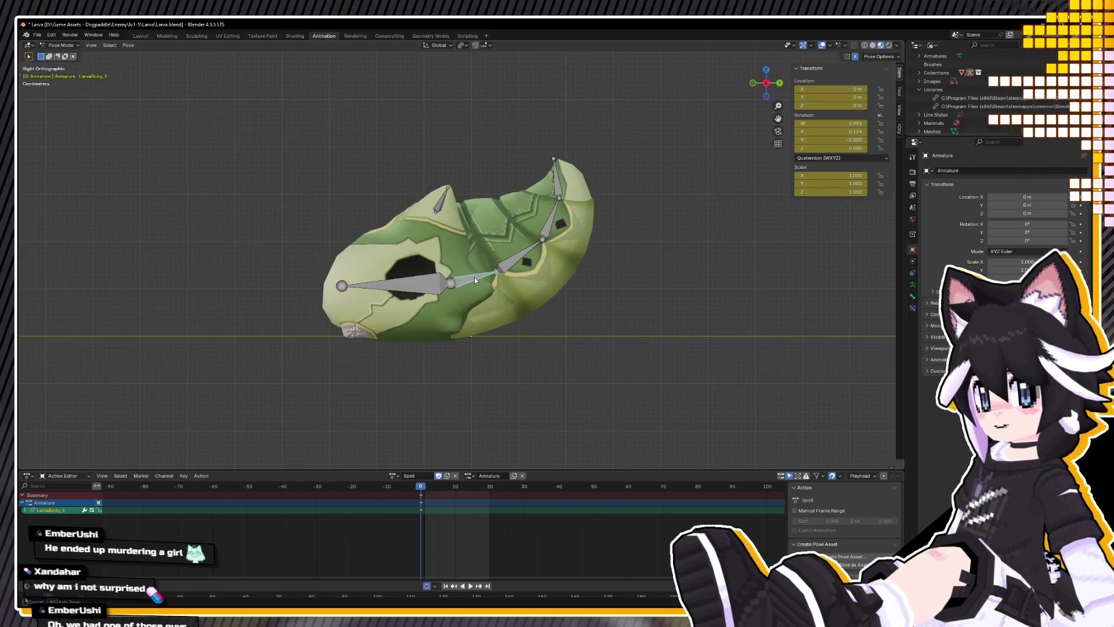
key(g)
key(y)
key(z)
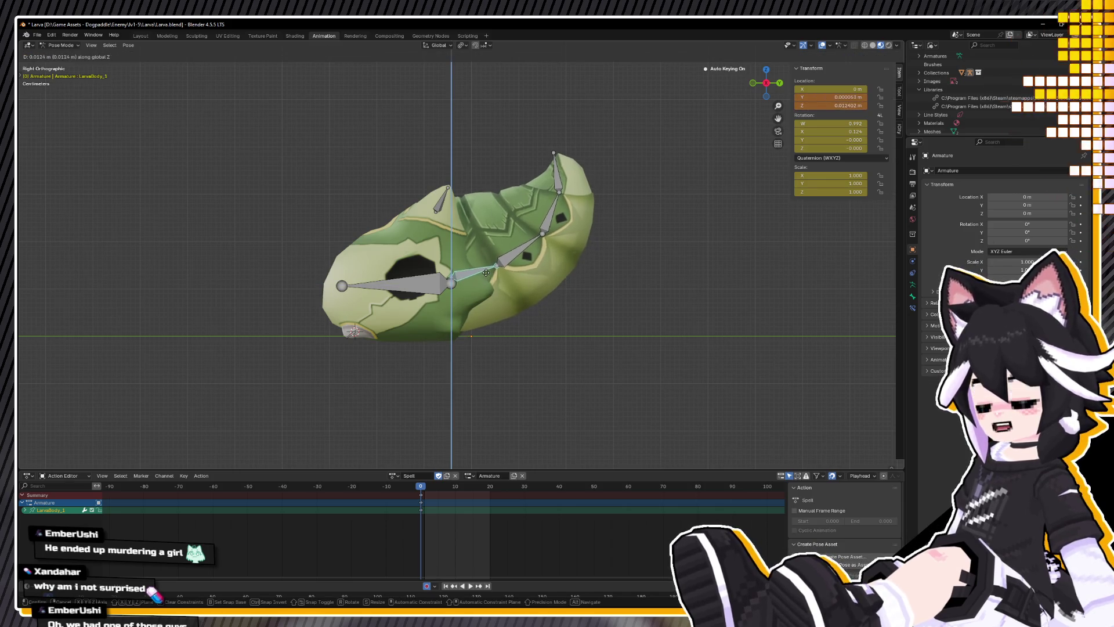
click(486, 272)
mouse_move(485, 273)
middle_down()
mouse_move(604, 301)
mouse_move(679, 303)
mouse_move(611, 294)
mouse_move(618, 280)
middle_up()
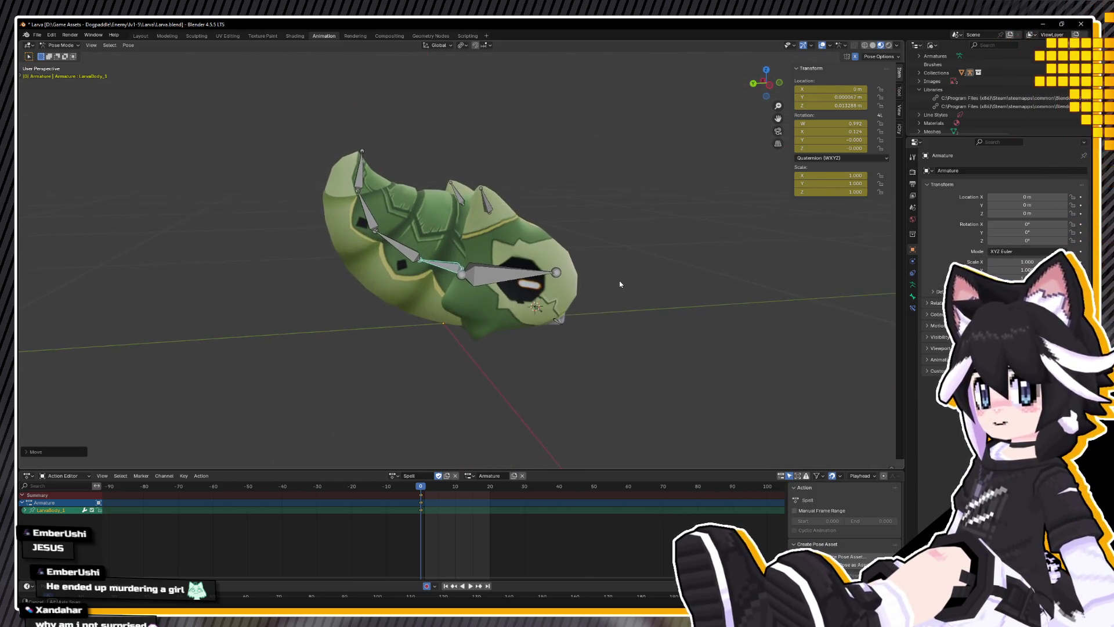
key(a)
middle_drag(554, 367, 346, 368)
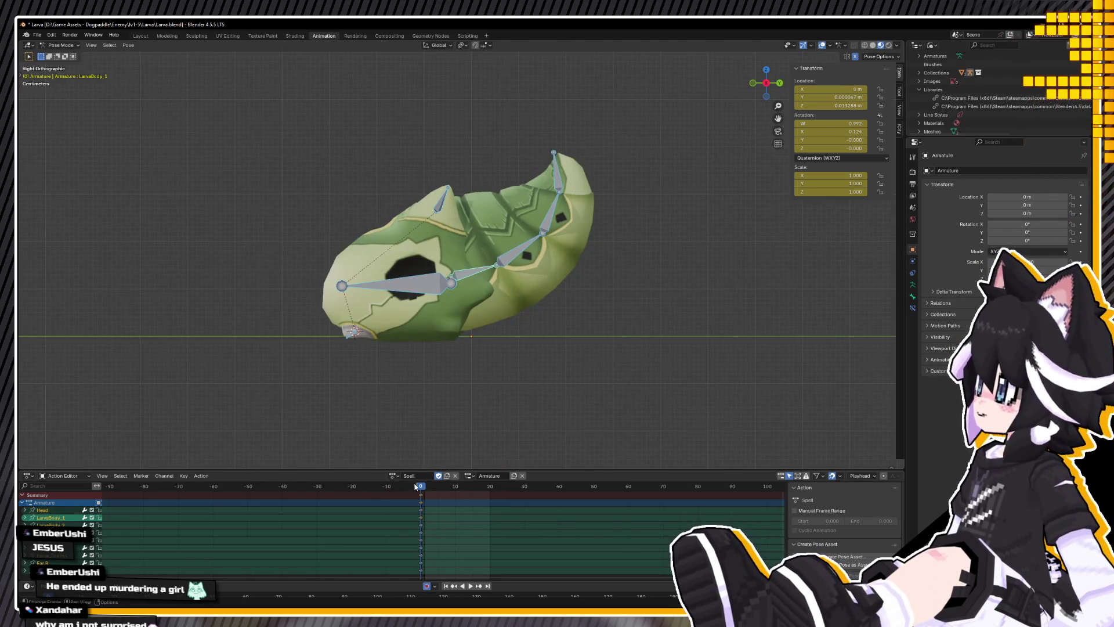
click(405, 296)
Step: Nudge the Head bone slightly down along Z after two cancelled rotation attempts
key(r)
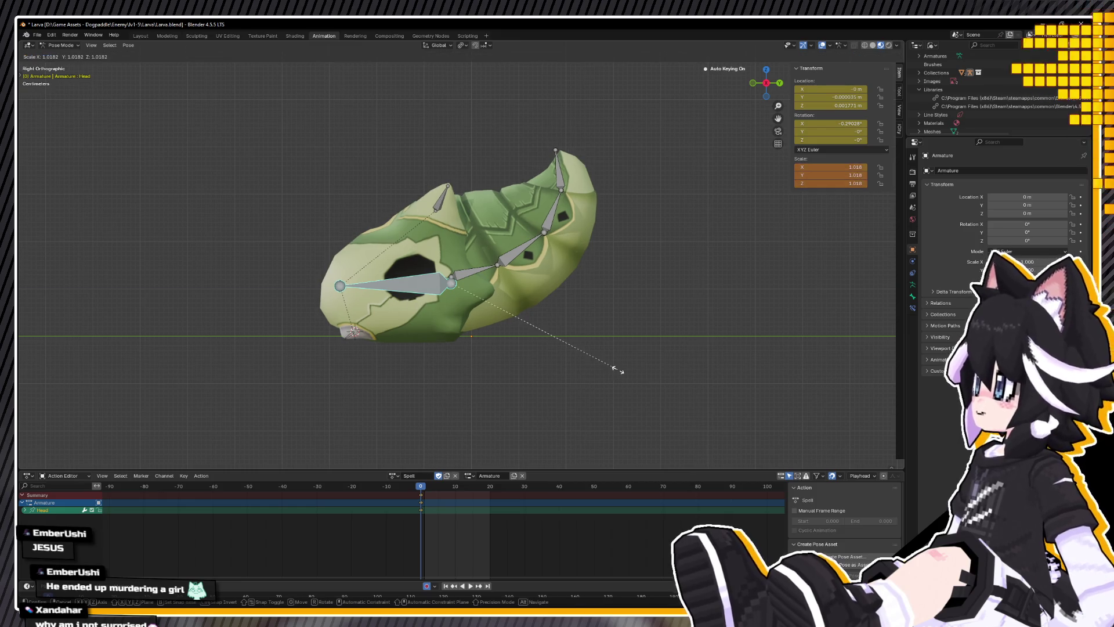
key(Escape)
key(r)
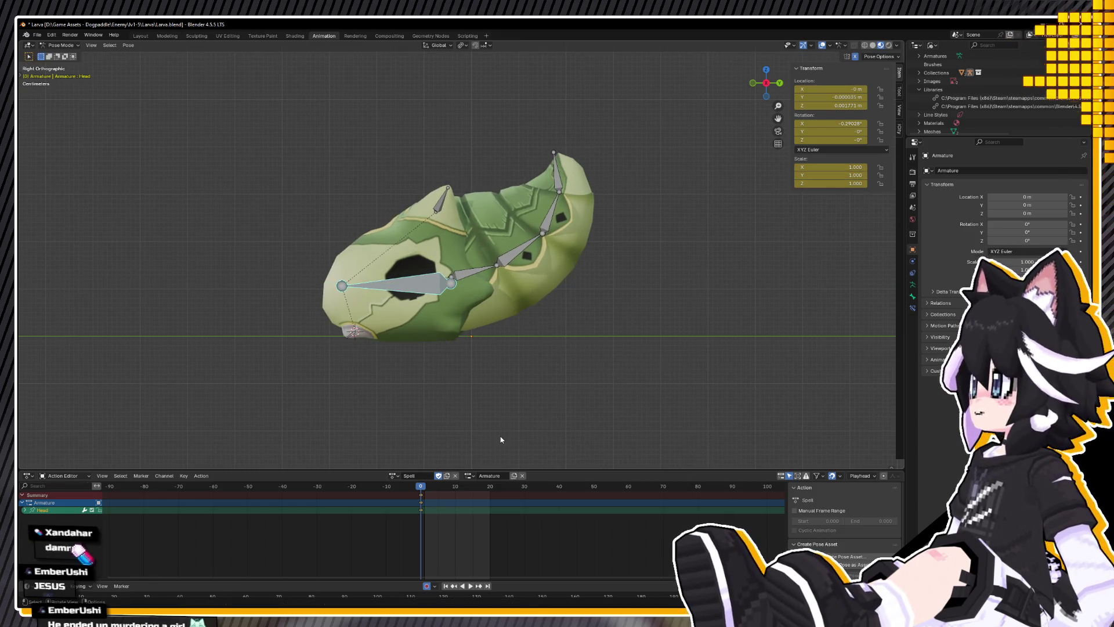
key(Escape)
mouse_move(421, 488)
mouse_down()
mouse_move(446, 489)
mouse_move(420, 489)
mouse_up()
key(a)
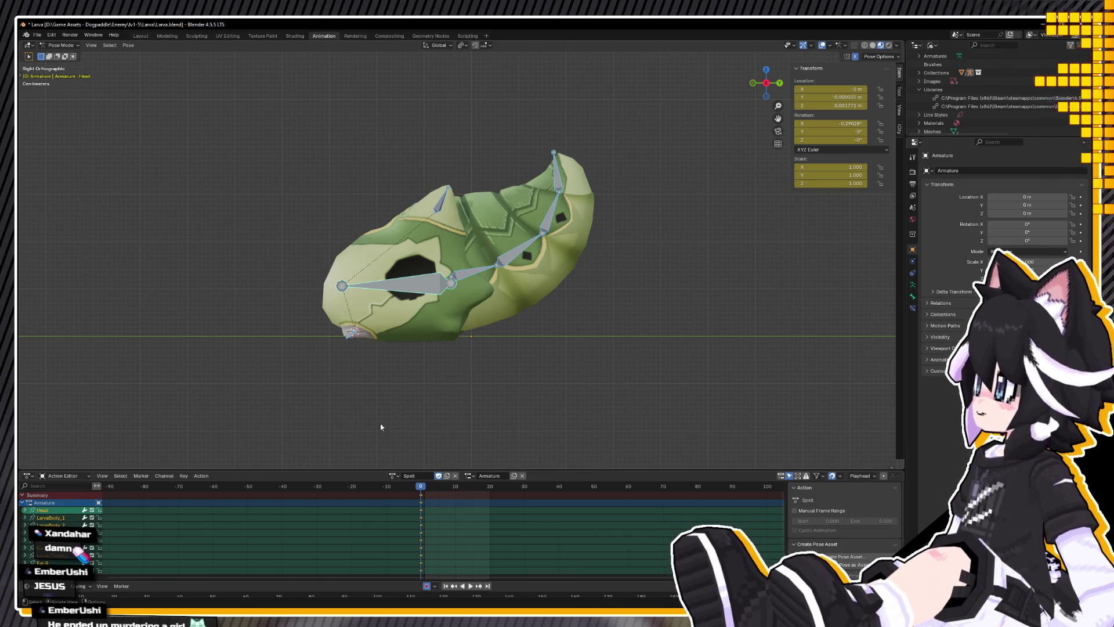
click(444, 280)
key(g)
key(z)
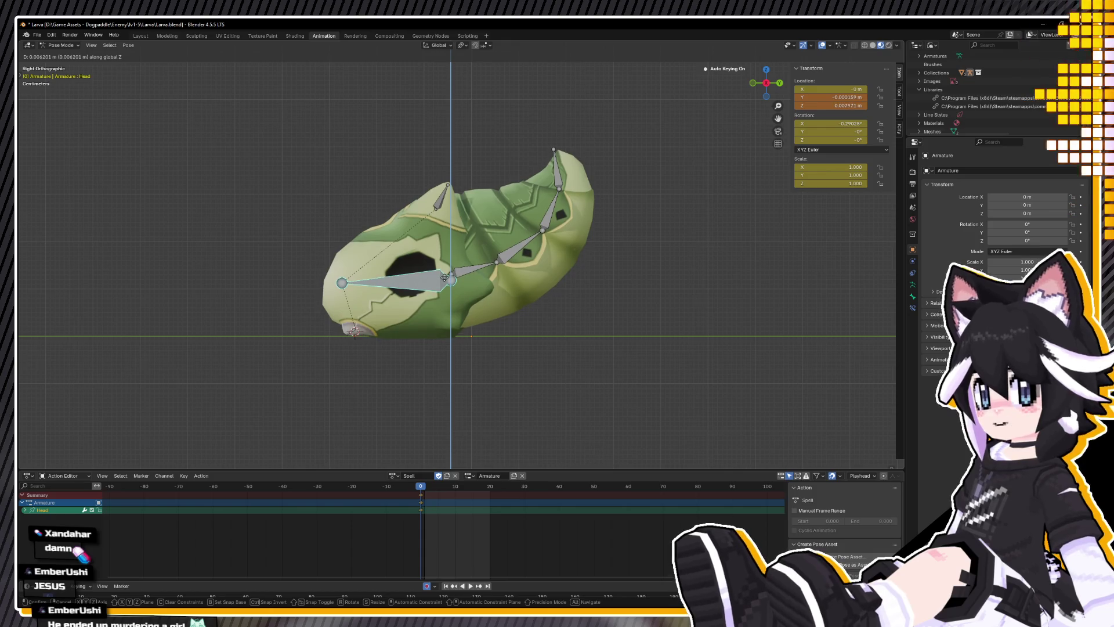
click(445, 280)
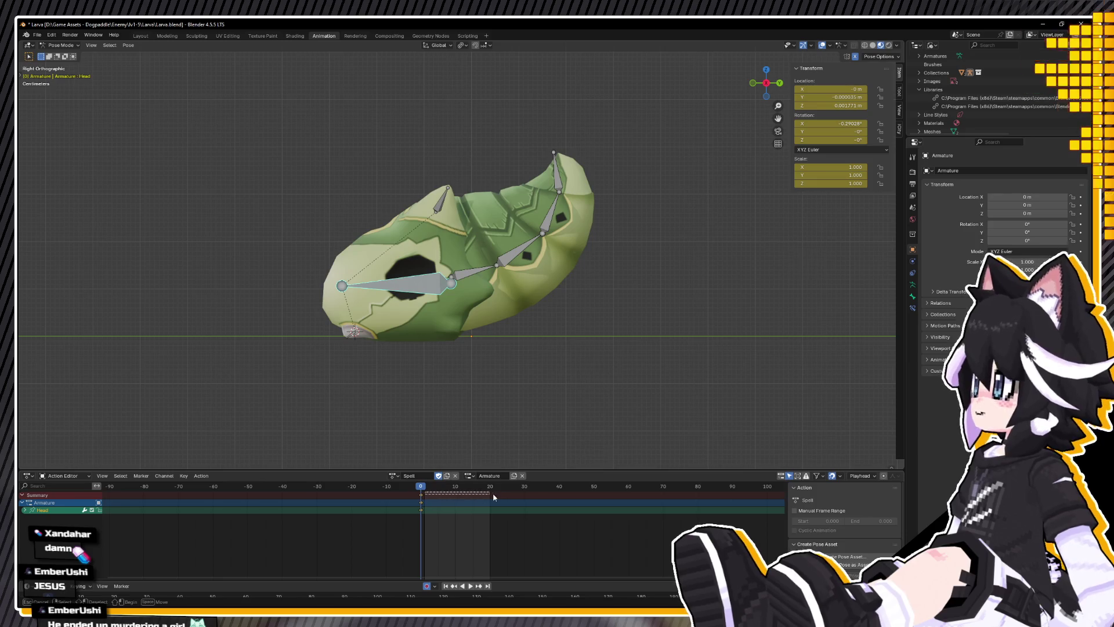
Step: Key all bones back to rest rotation and location at frame 5
key(Left)
middle_drag(360, 349, 422, 362)
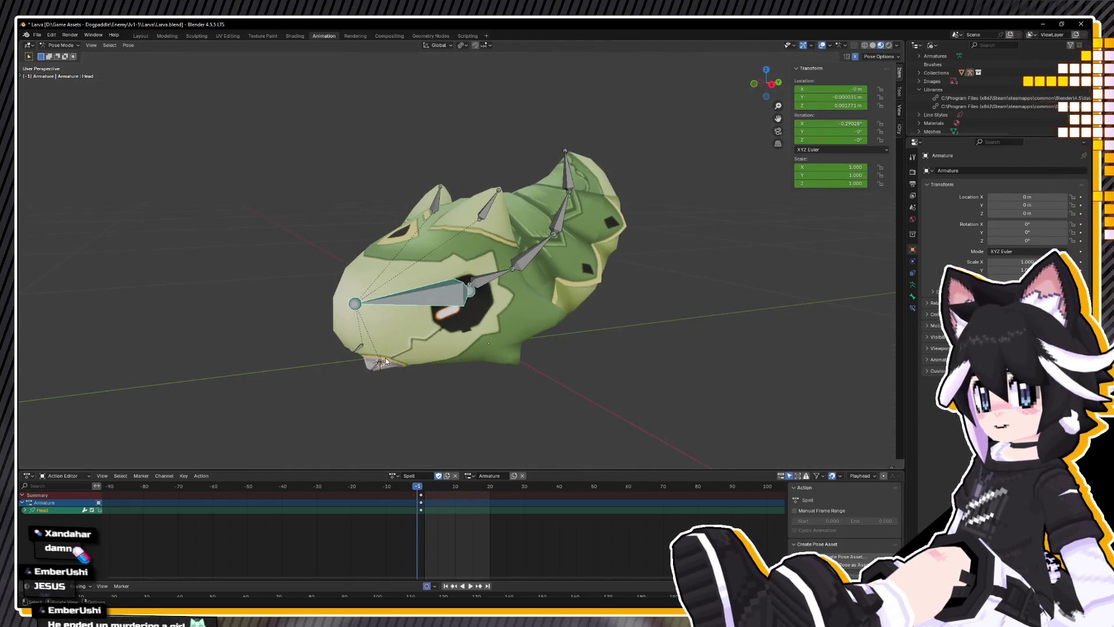
key(a)
key(space)
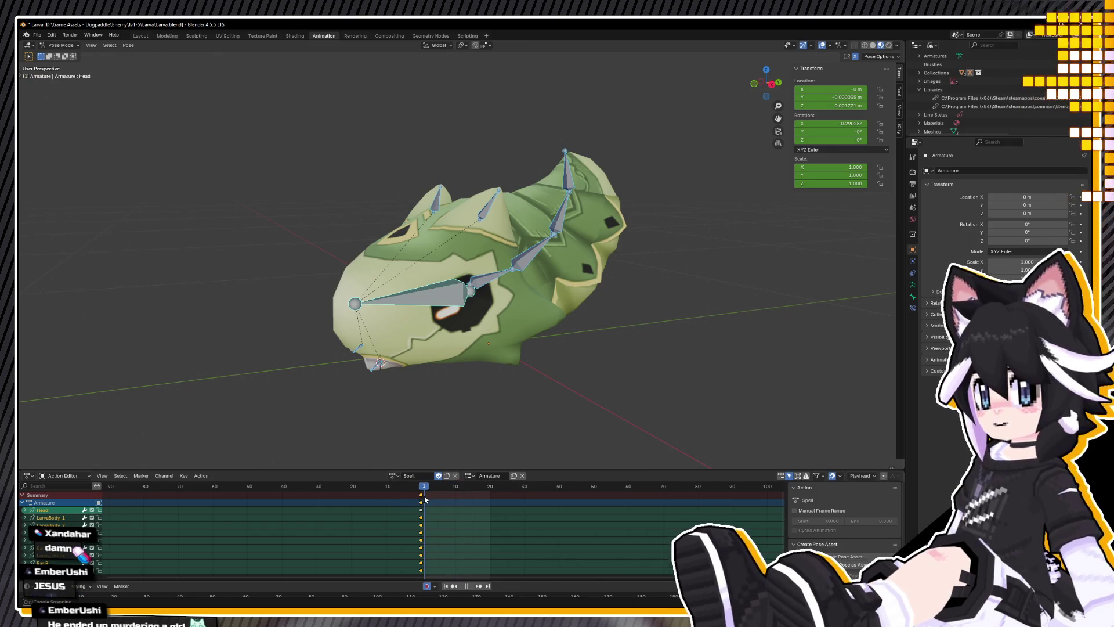
mouse_move(432, 467)
alt+middle_down()
mouse_move(450, 450)
mouse_move(437, 440)
alt+middle_up()
mouse_move(415, 496)
mouse_down()
mouse_move(459, 491)
mouse_move(439, 487)
mouse_up()
key(alt+r)
key(alt+g)
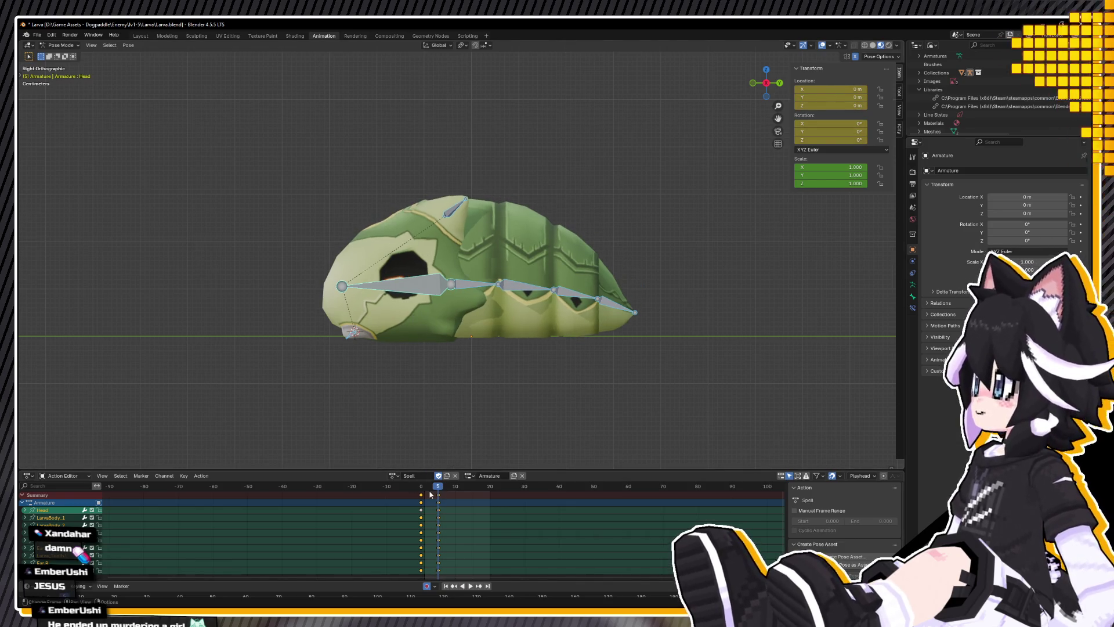
Step: At frame 5, flatten the Head bone by scaling it along Z
key(space)
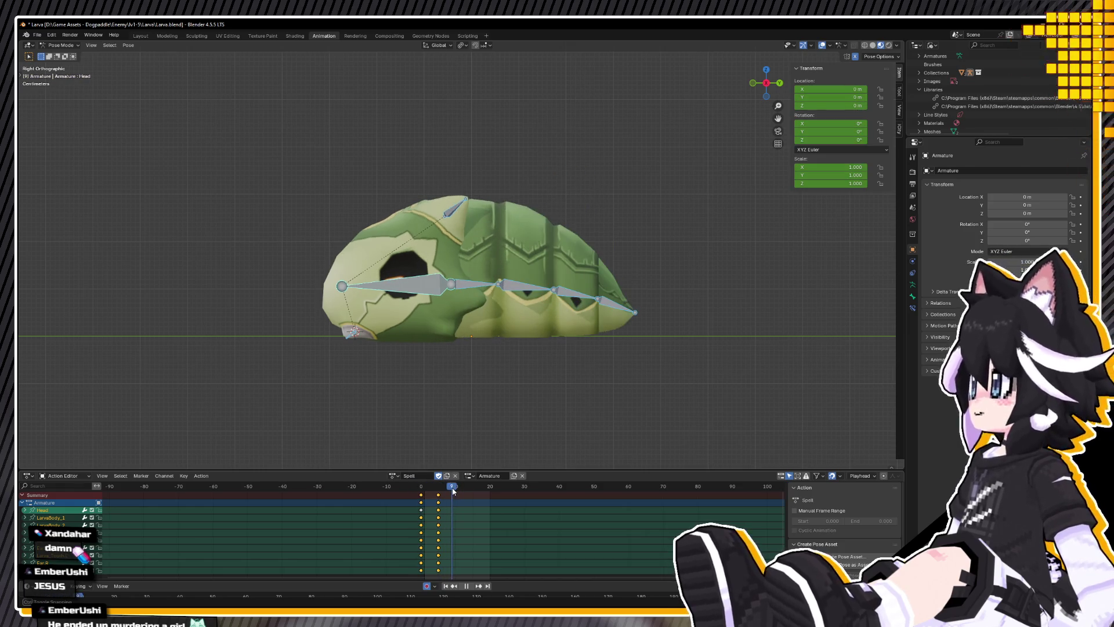
drag(450, 492, 438, 495)
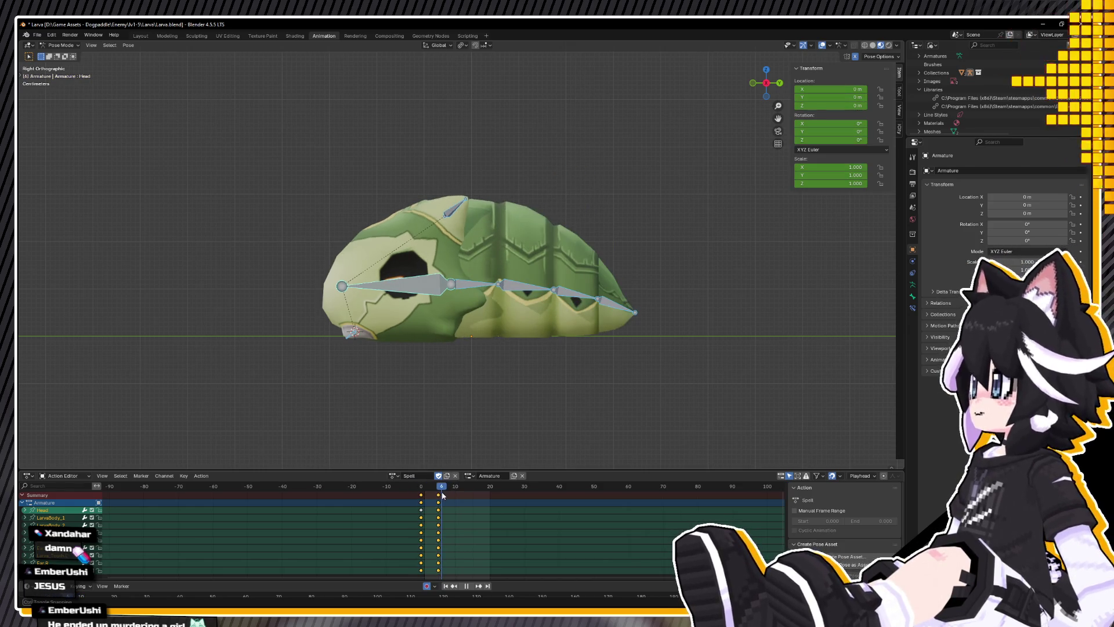
click(418, 290)
key(s)
key(z)
click(571, 322)
Step: Widen the head horizontally with Shift+Z scaling to 1.122/1.122/0.767
key(s)
key(shift+z)
click(604, 327)
key(s)
key(z)
key(Escape)
key(s)
key(shift+z)
click(611, 332)
Step: At frame 8, reset the head's scale to 1 and lift it upward
mouse_move(441, 487)
mouse_down()
mouse_move(422, 492)
mouse_move(456, 494)
mouse_move(407, 493)
mouse_move(454, 488)
mouse_move(409, 494)
mouse_move(444, 496)
mouse_up()
key(alt+s)
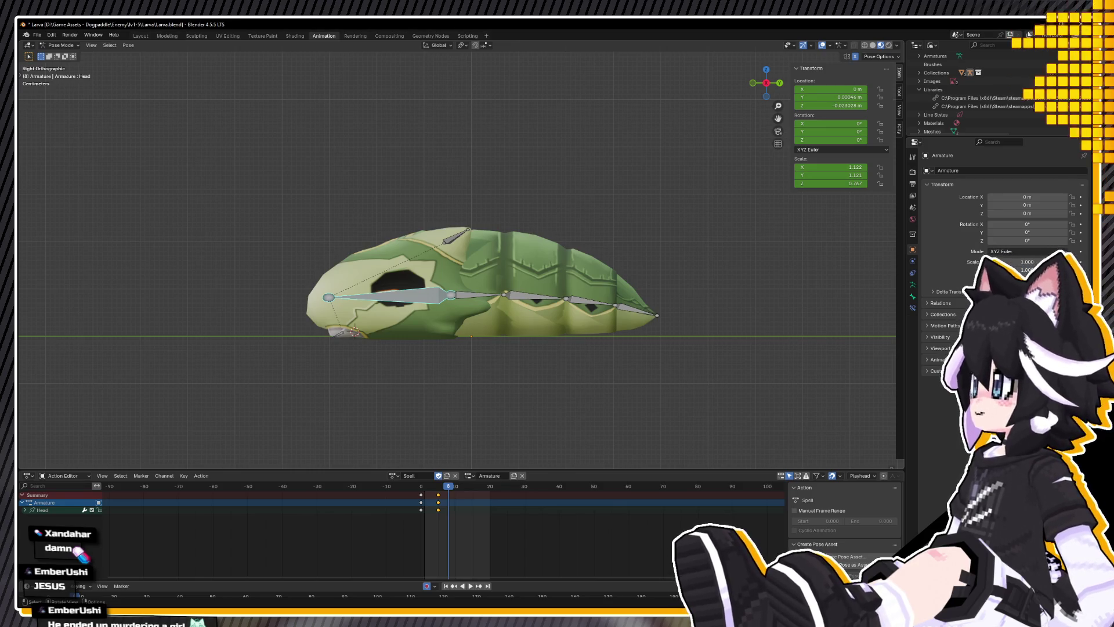
key(alt+s)
shift+middle_drag(420, 297, 458, 351)
key(g)
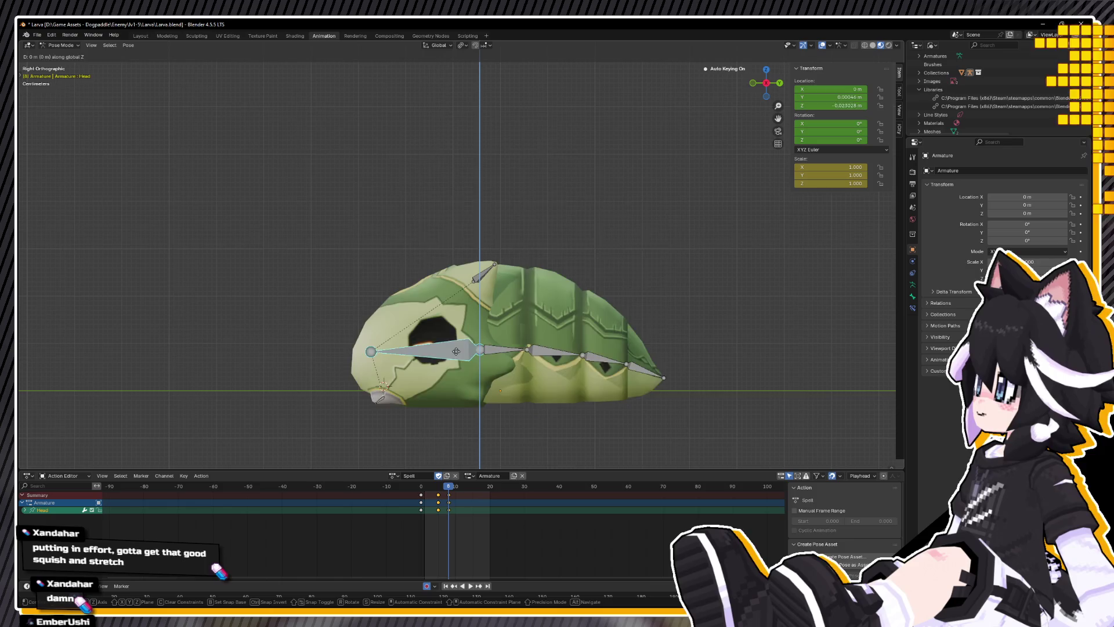
click(478, 123)
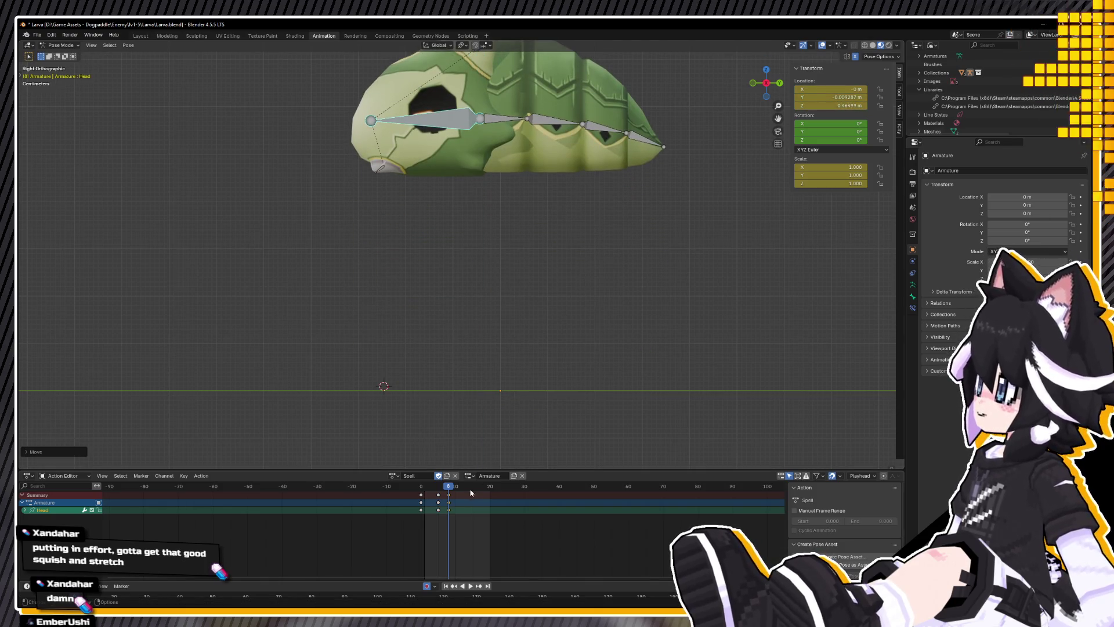
Step: Move the raised-pose keys from frame 8 to frame 10 and preview them
key(space)
mouse_move(481, 416)
middle_down()
mouse_move(492, 394)
mouse_move(530, 403)
middle_up()
click(449, 497)
drag(449, 497, 456, 496)
key(space)
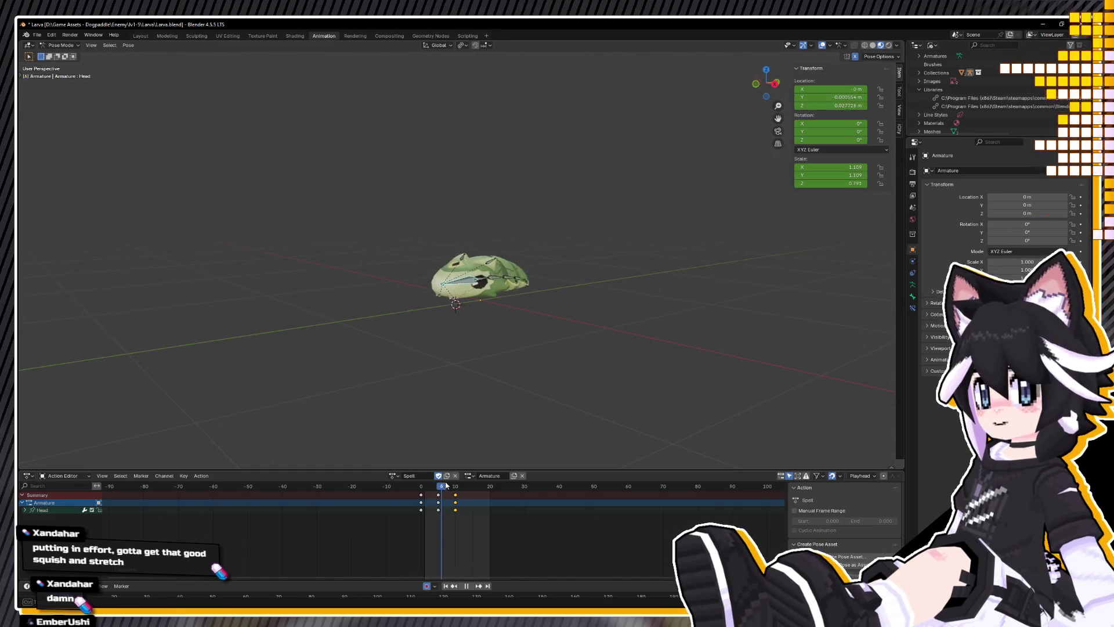
drag(462, 481, 456, 481)
Step: From the right side view at frame 10, select and begin curling the whole bone chain
key(KP_3)
scroll(492, 280, up, 5)
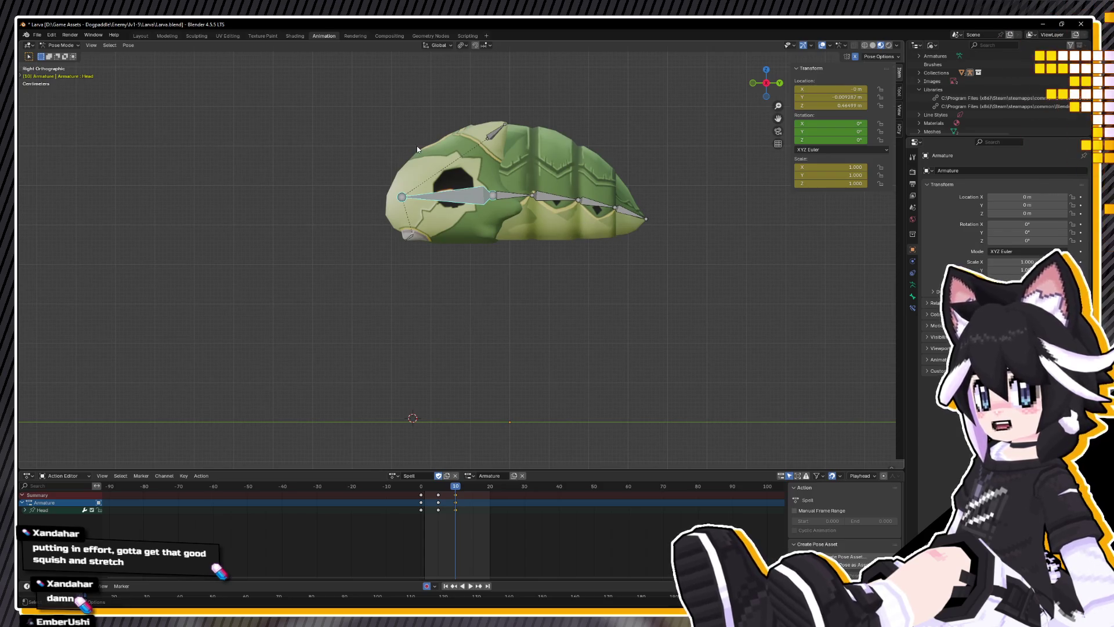
key(a)
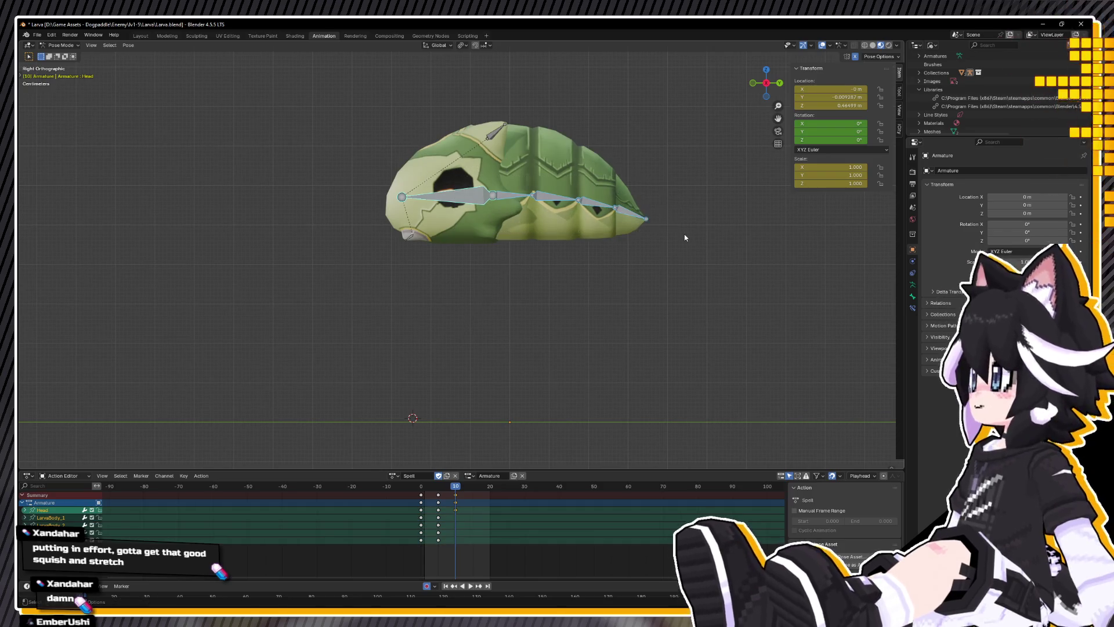
key(r)
click(659, 280)
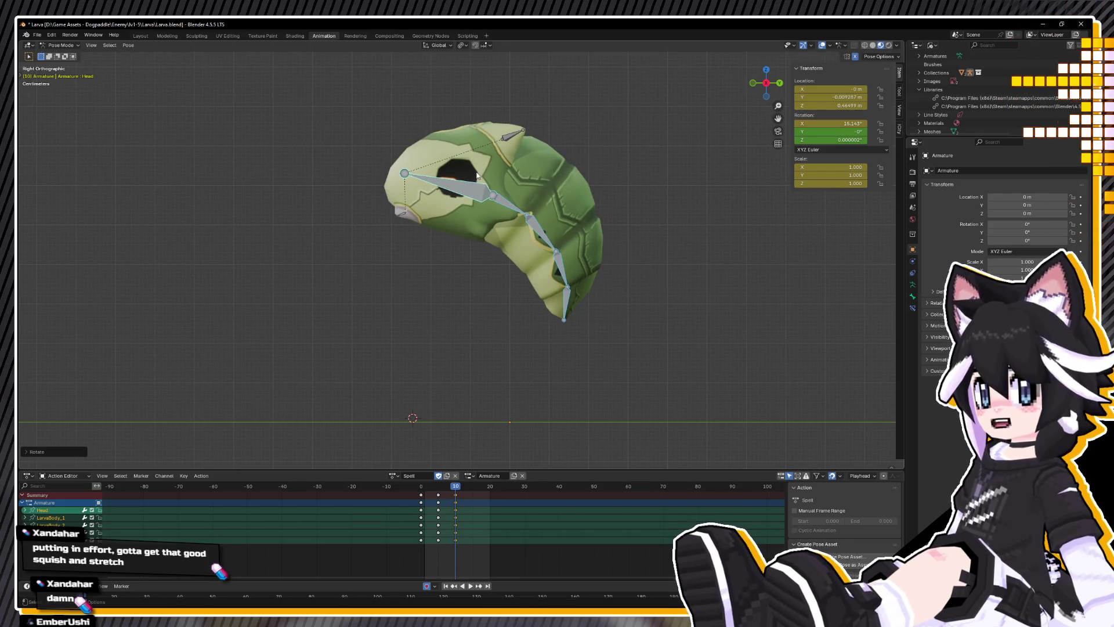
key(space)
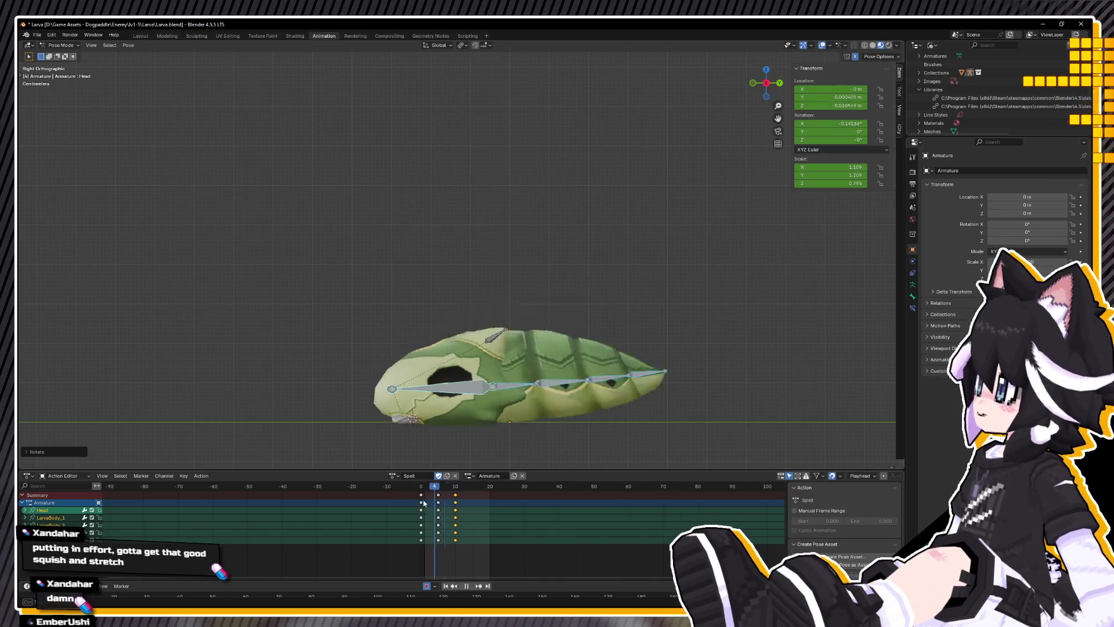
mouse_move(441, 487)
mouse_down()
mouse_move(463, 487)
mouse_move(461, 497)
mouse_move(421, 488)
mouse_move(461, 484)
mouse_up()
key(space)
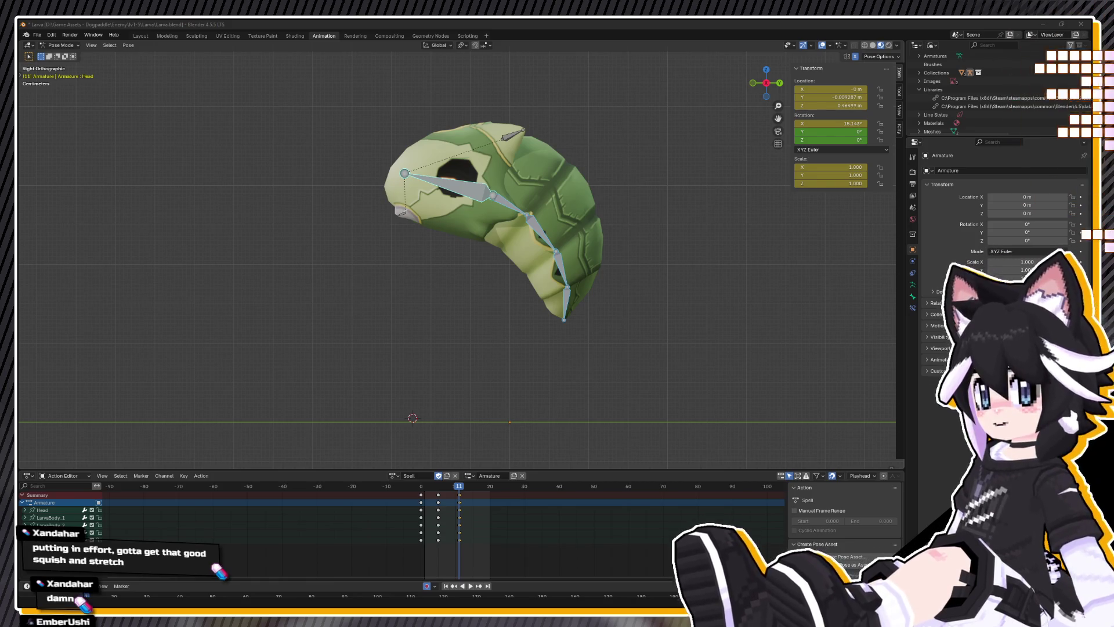
middle_drag(464, 401, 500, 422)
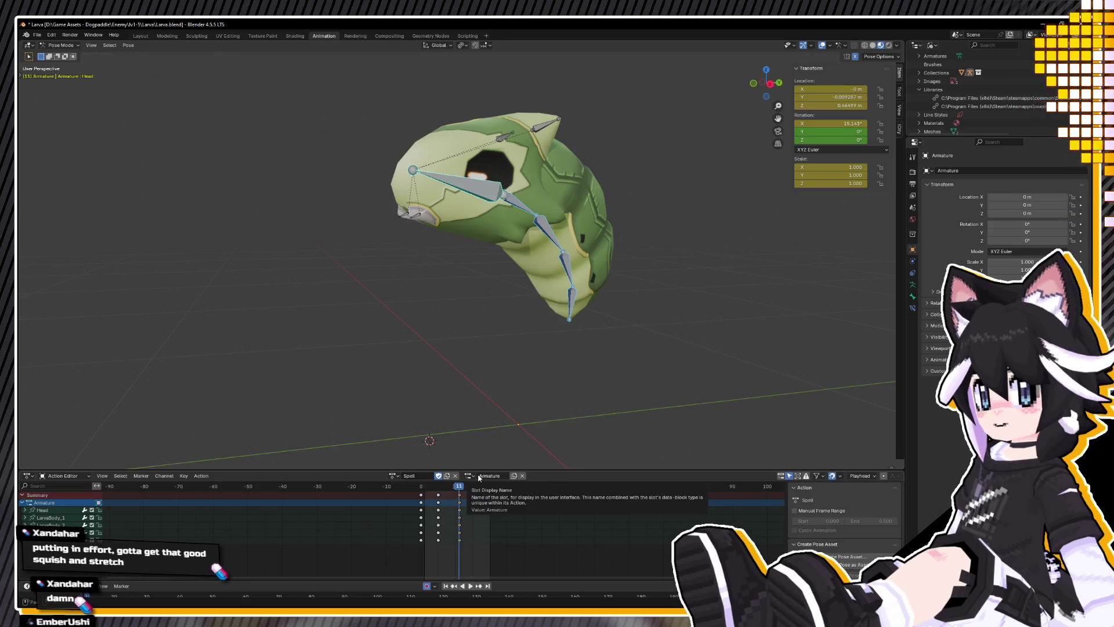
click(456, 493)
key(space)
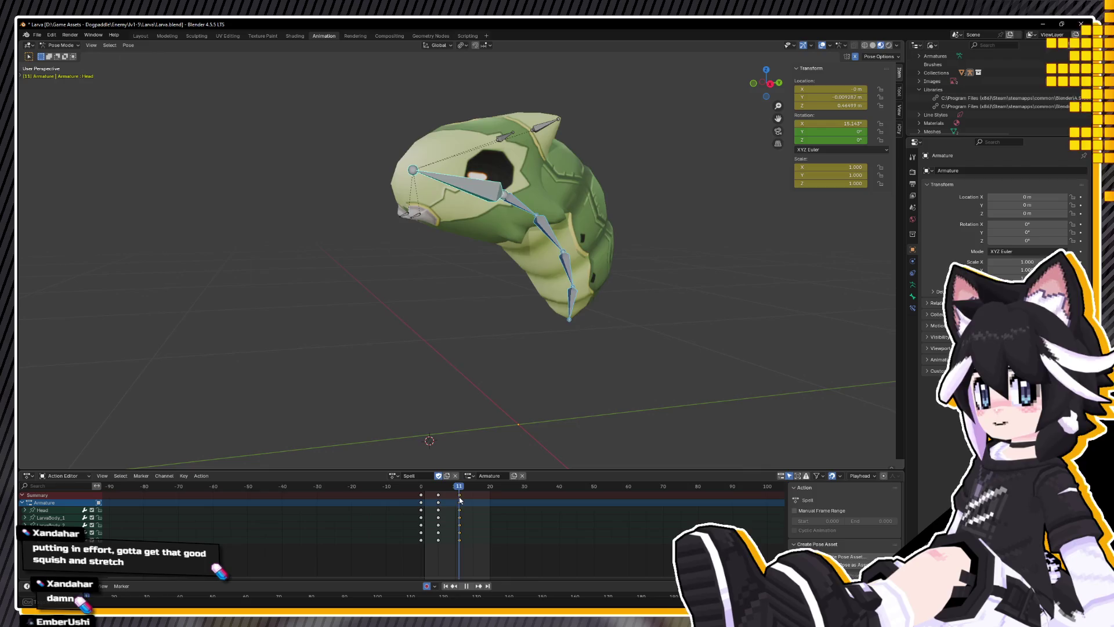
key(space)
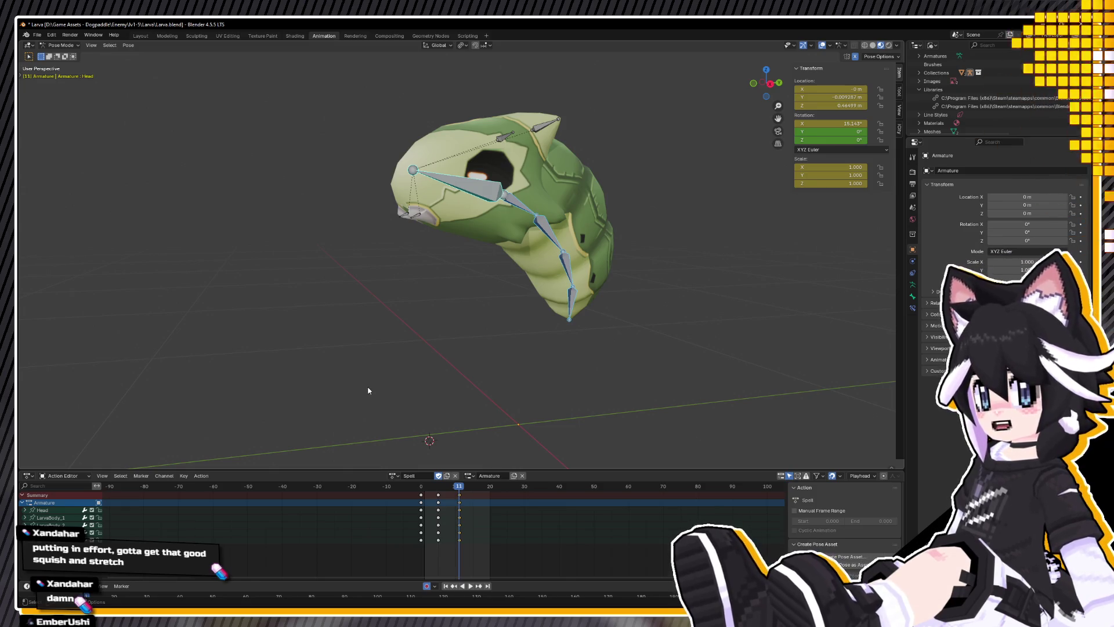
key(KP_3)
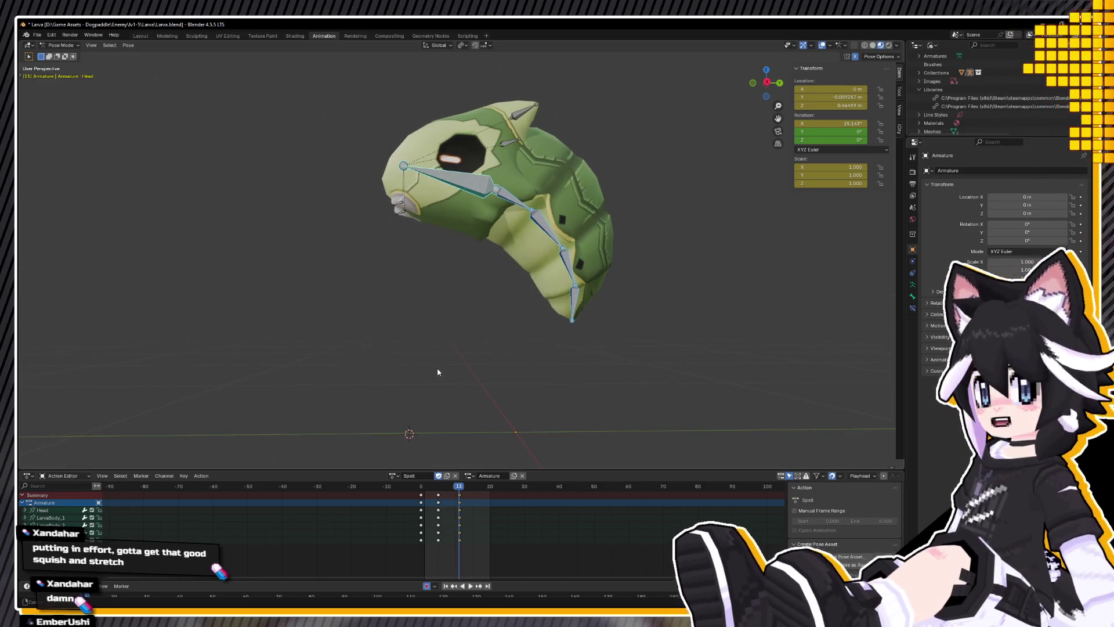
key(KP_5)
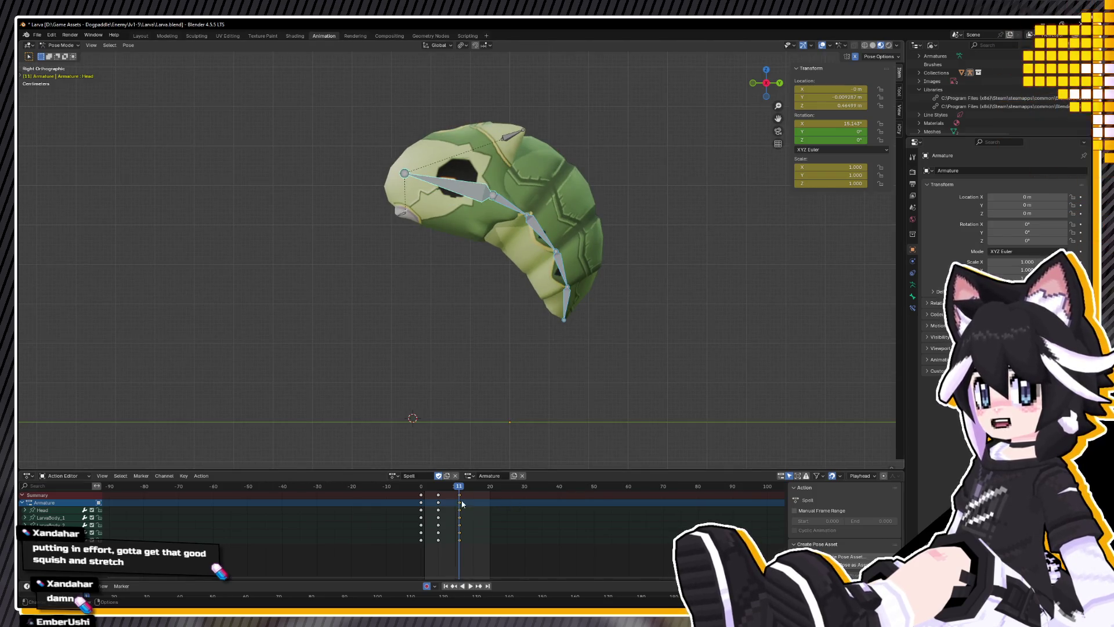
key(space)
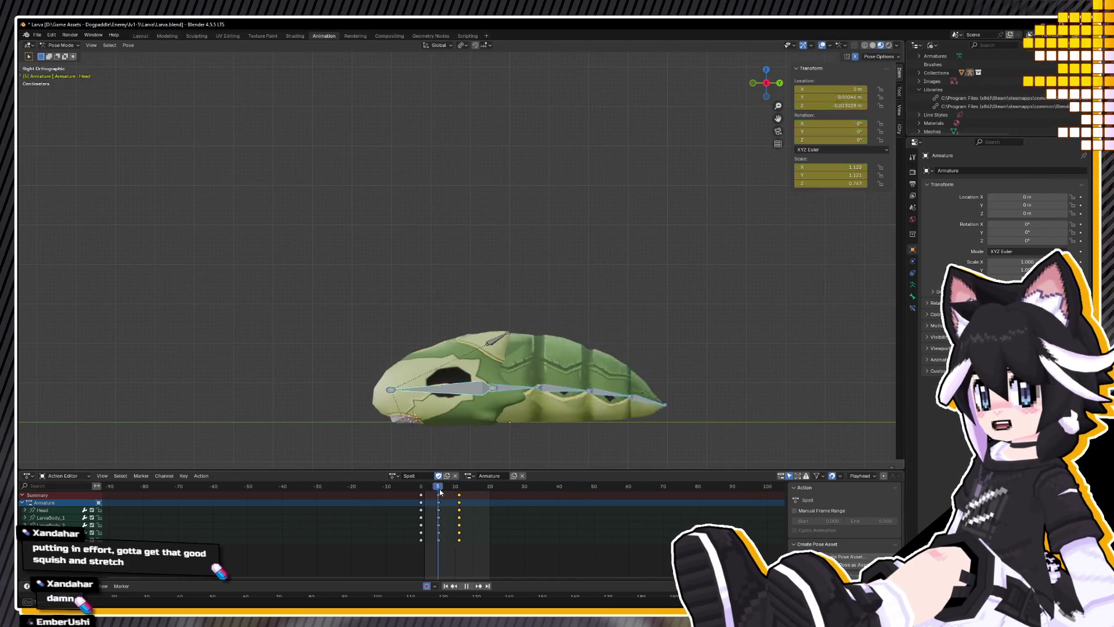
drag(467, 487, 460, 488)
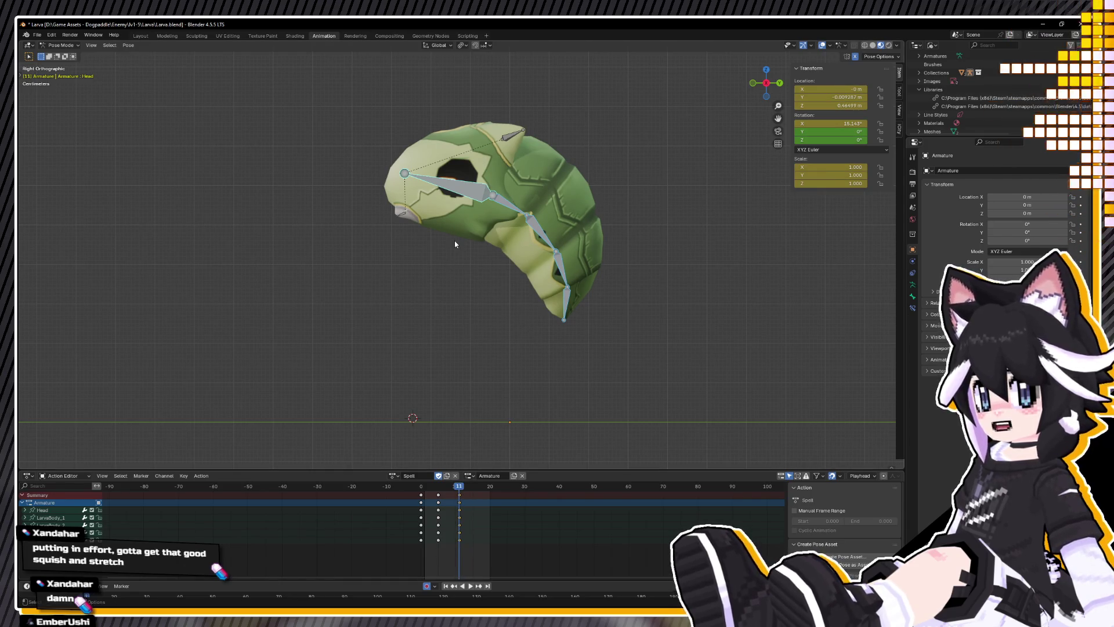
right_click(680, 299)
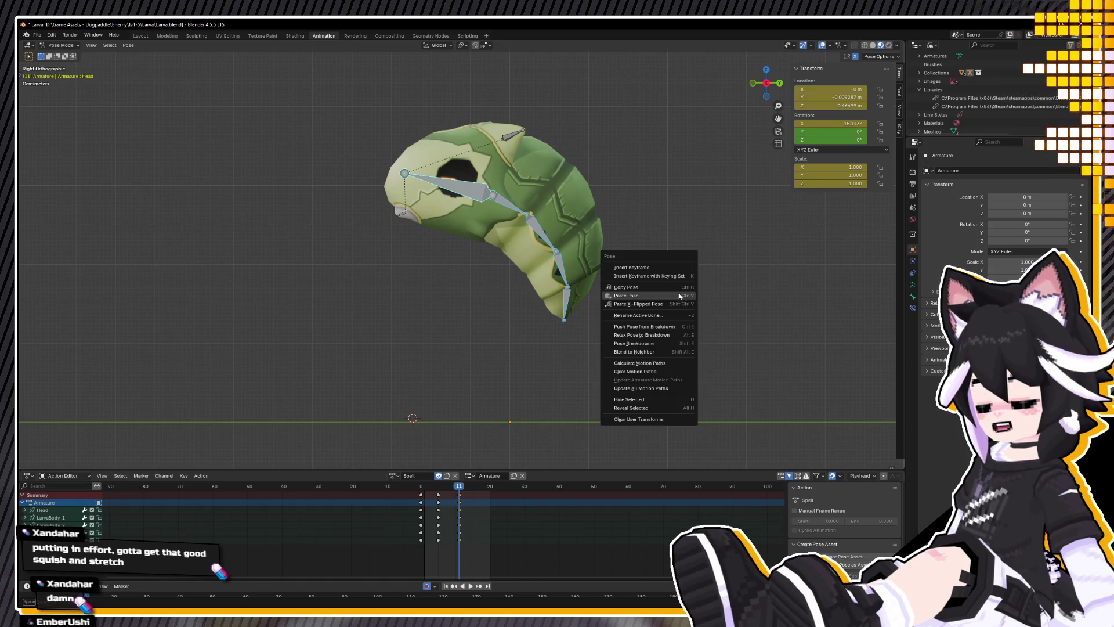
click(557, 356)
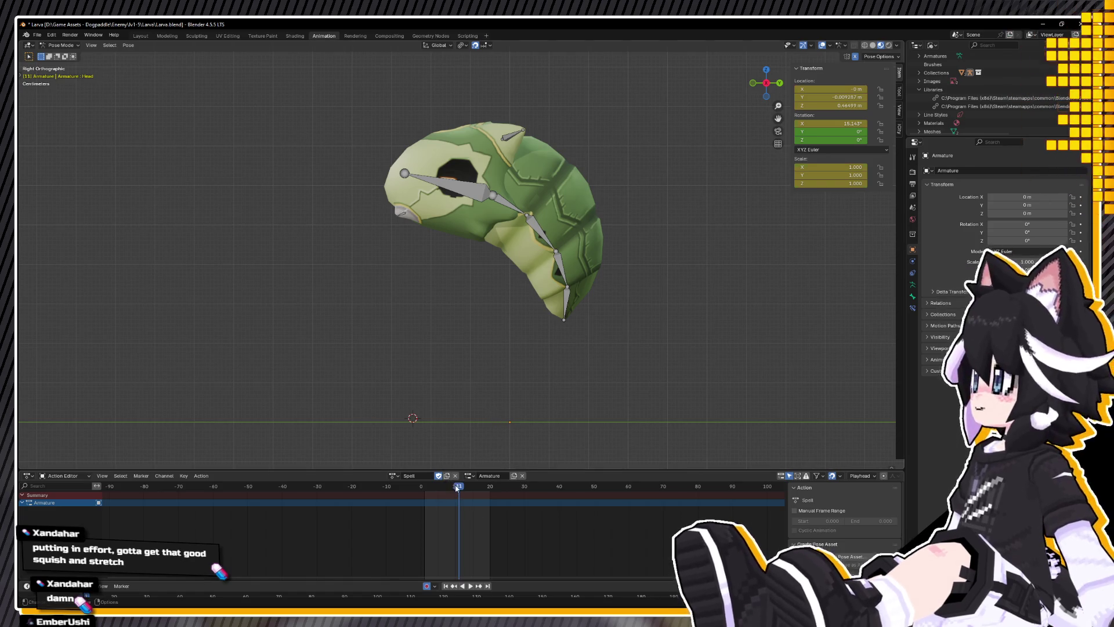
key(space)
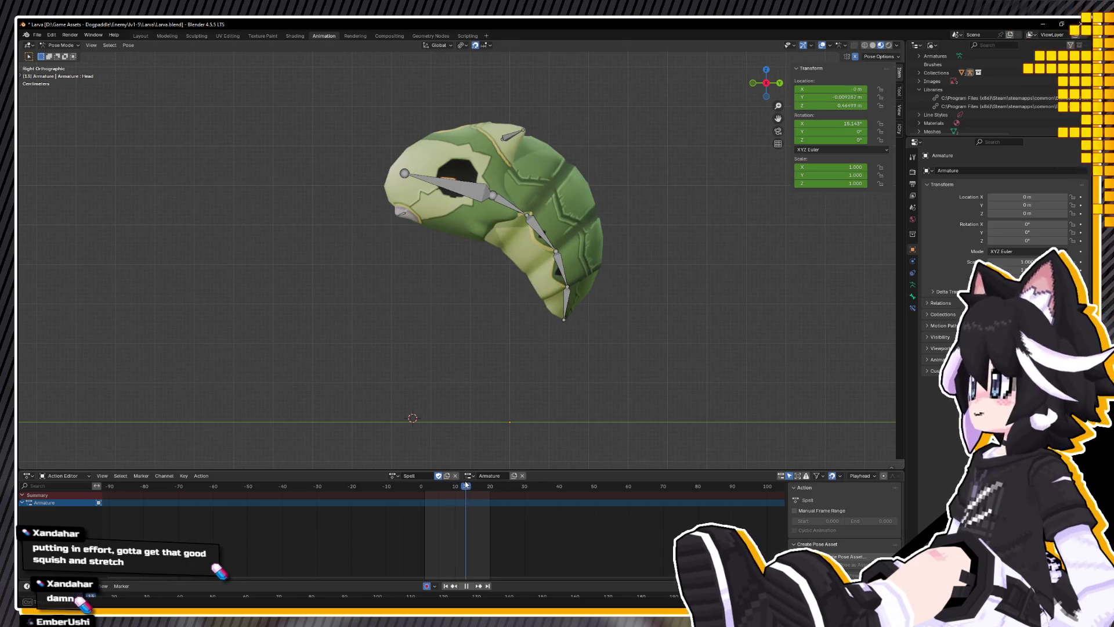
key(space)
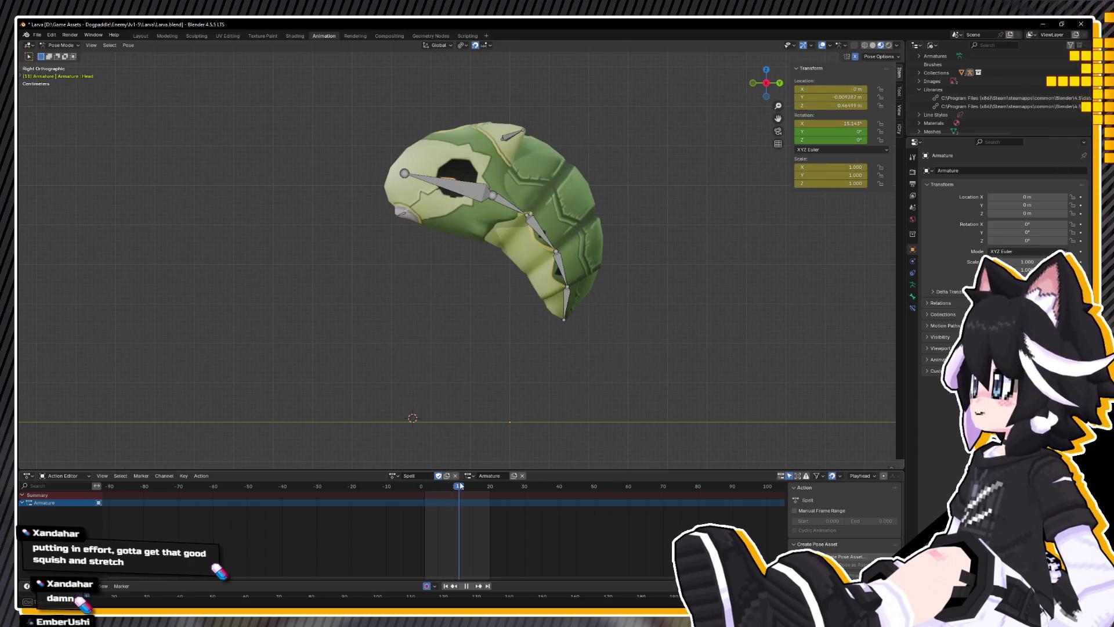
click(470, 194)
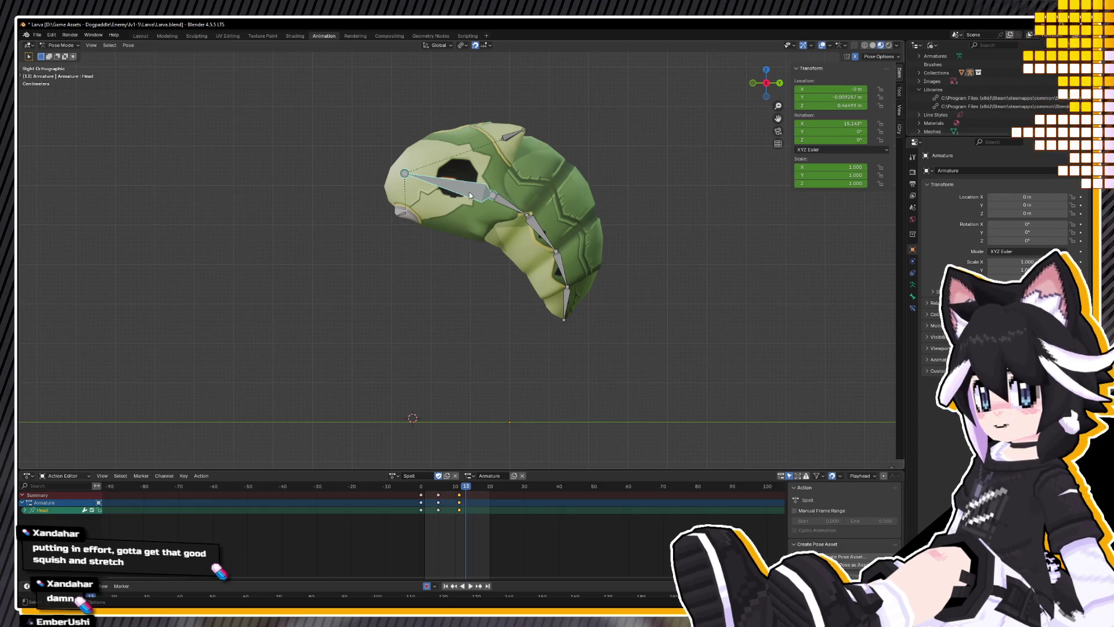
Step: Replay the Spell animation, save Larva.blend, then scrub to the frame-11 curl and view it at an angle
key(space)
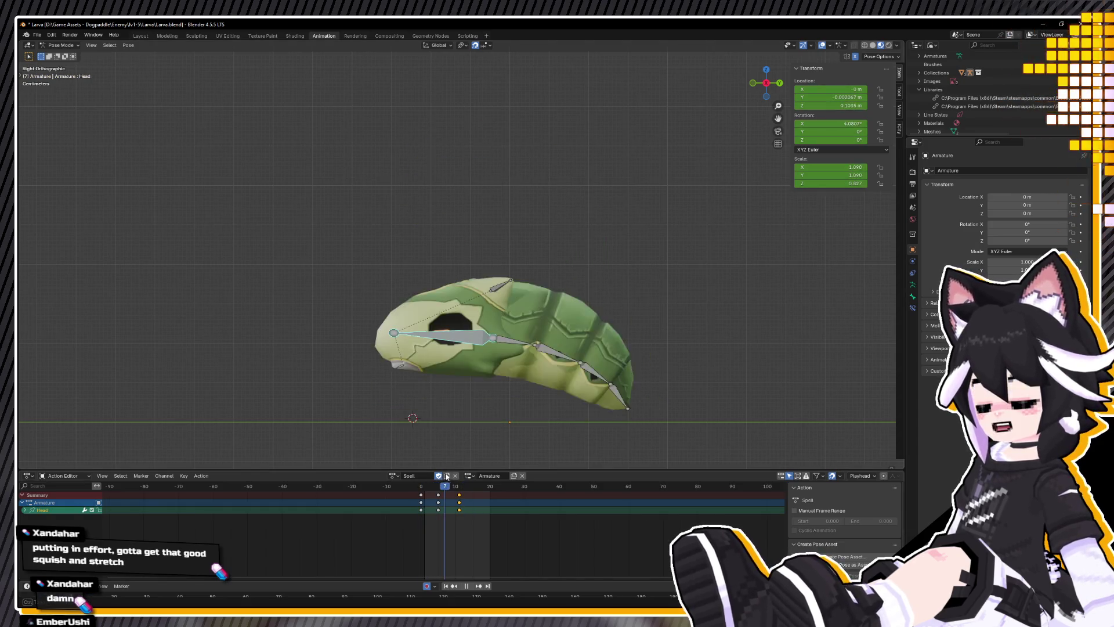
key(ctrl+s)
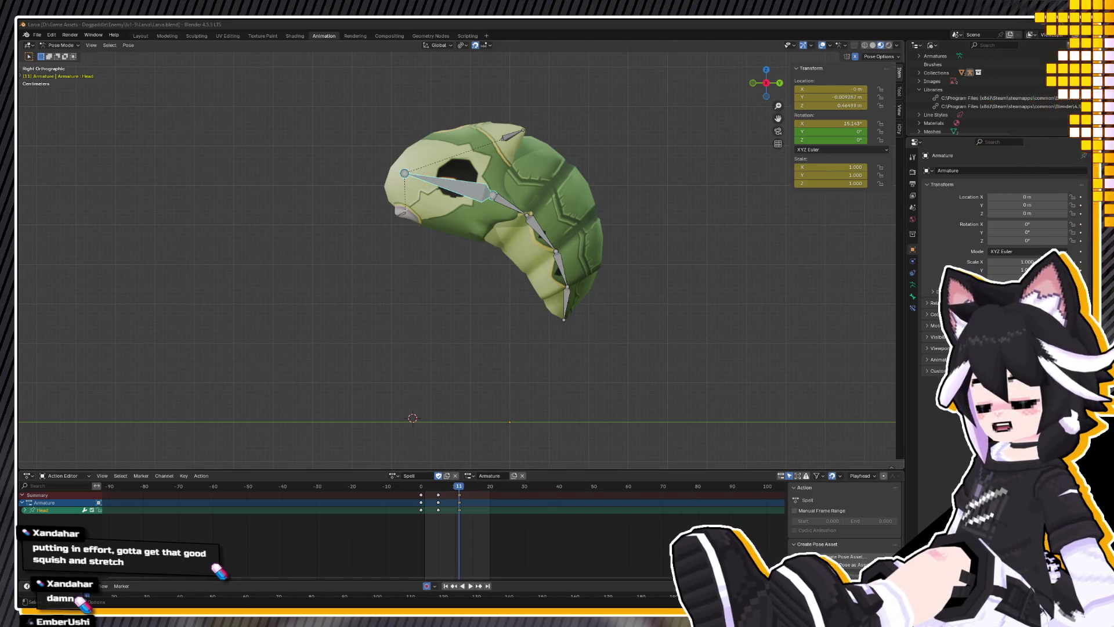
key(space)
click(412, 487)
drag(412, 492, 459, 491)
key(space)
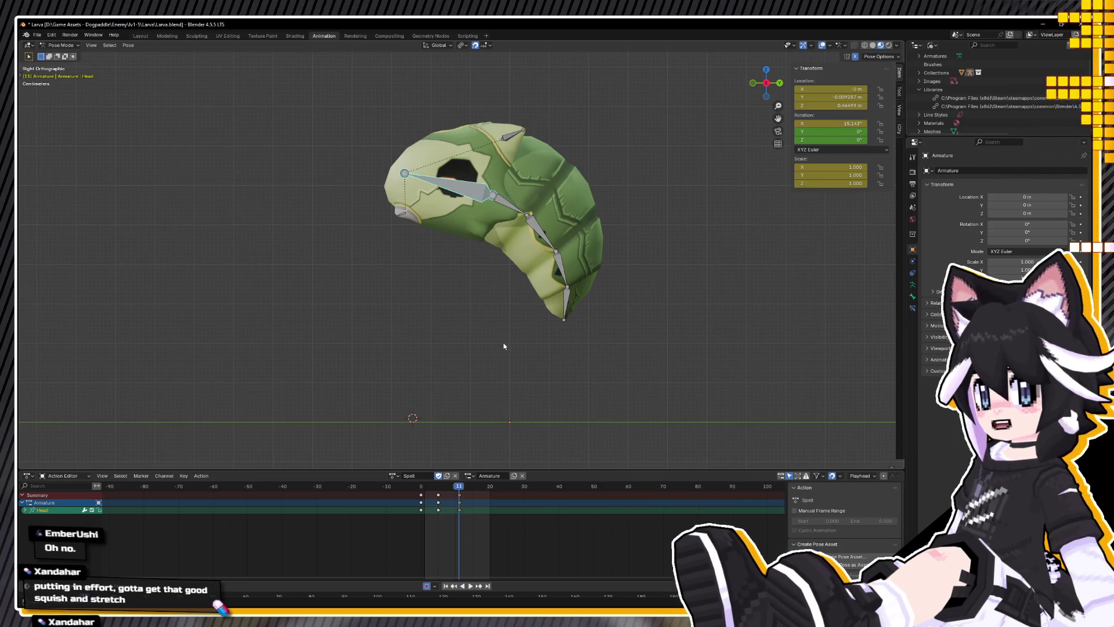
middle_drag(441, 357, 475, 363)
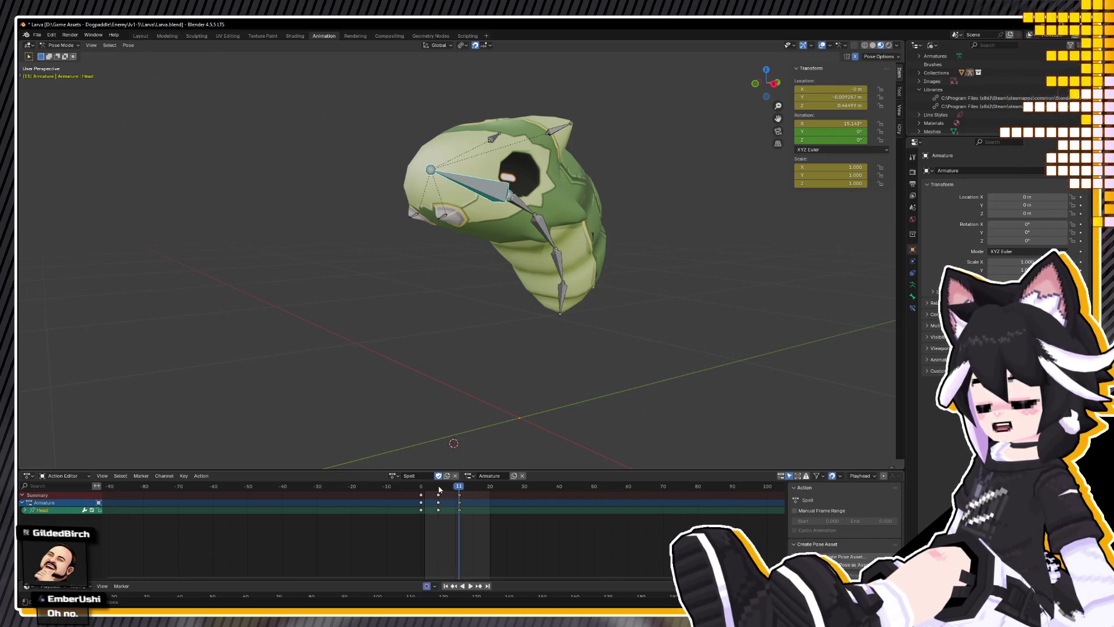
Step: Play the Spell animation, view the larva from the right, and save Larva.blend
key(space)
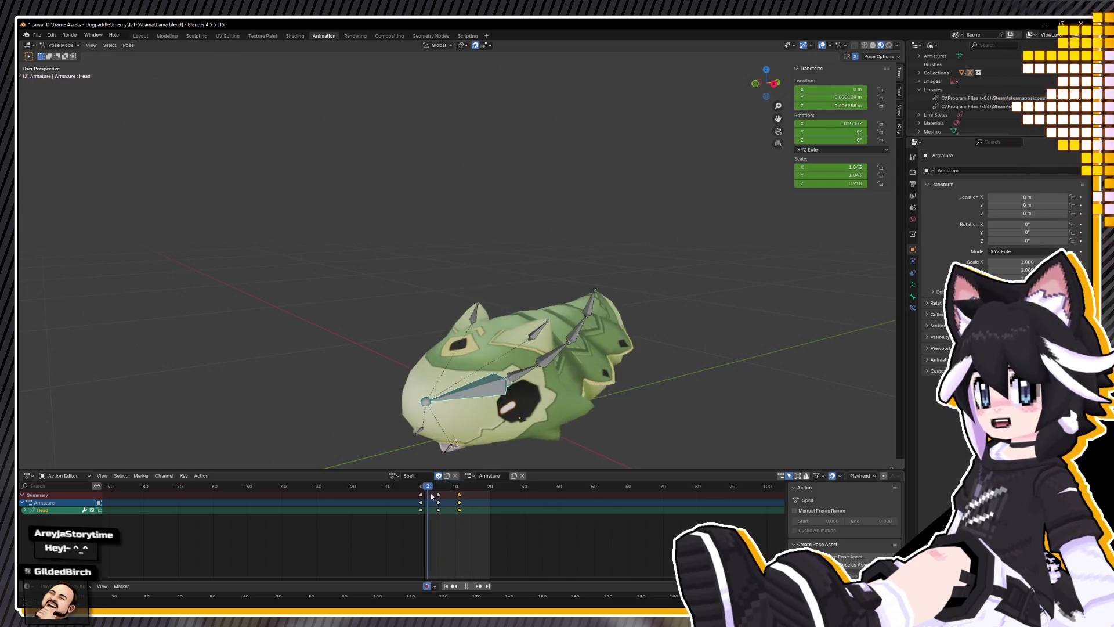
key(space)
mouse_move(459, 406)
alt+middle_down()
mouse_move(456, 375)
mouse_move(482, 387)
alt+middle_up()
key(ctrl+s)
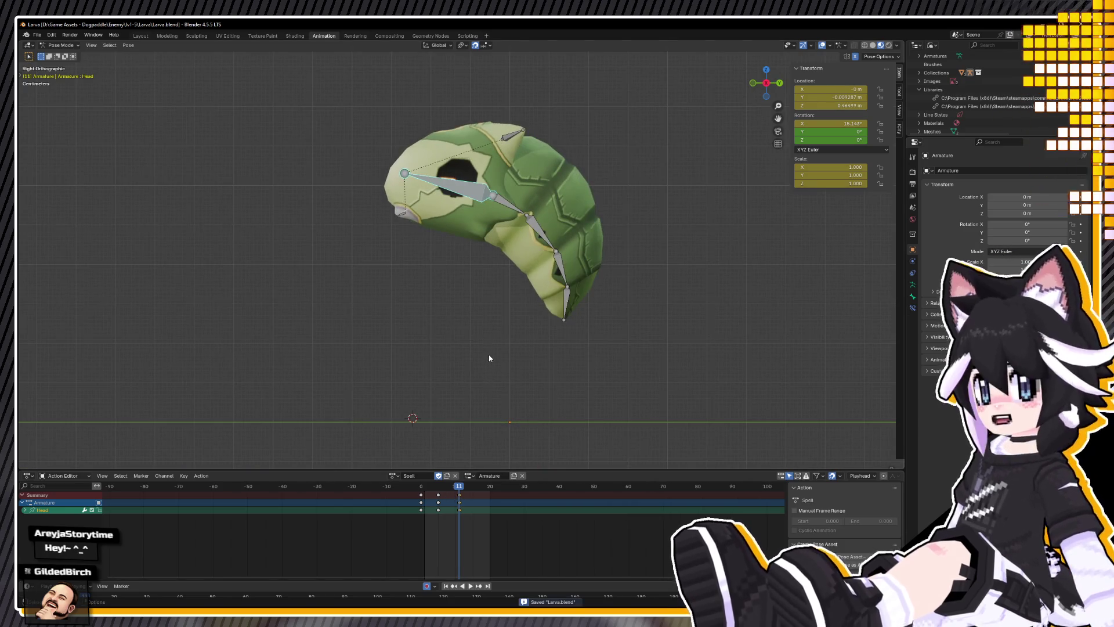
Step: Replay from frame 0 and review the frame-11 curl from several perspective angles
key(space)
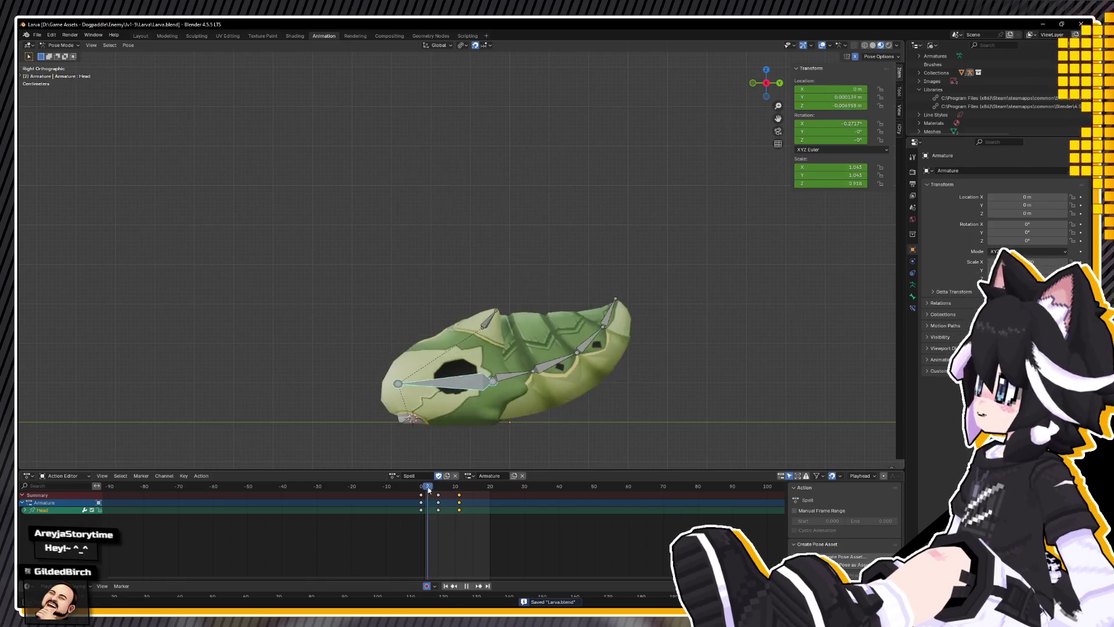
key(space)
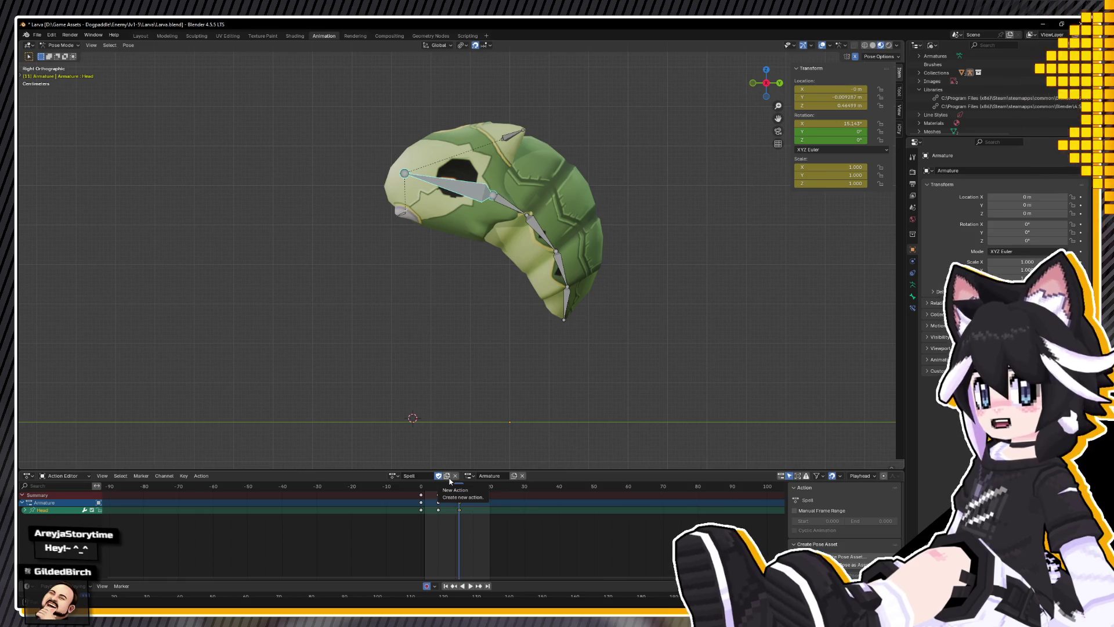
click(420, 489)
key(space)
key(space)
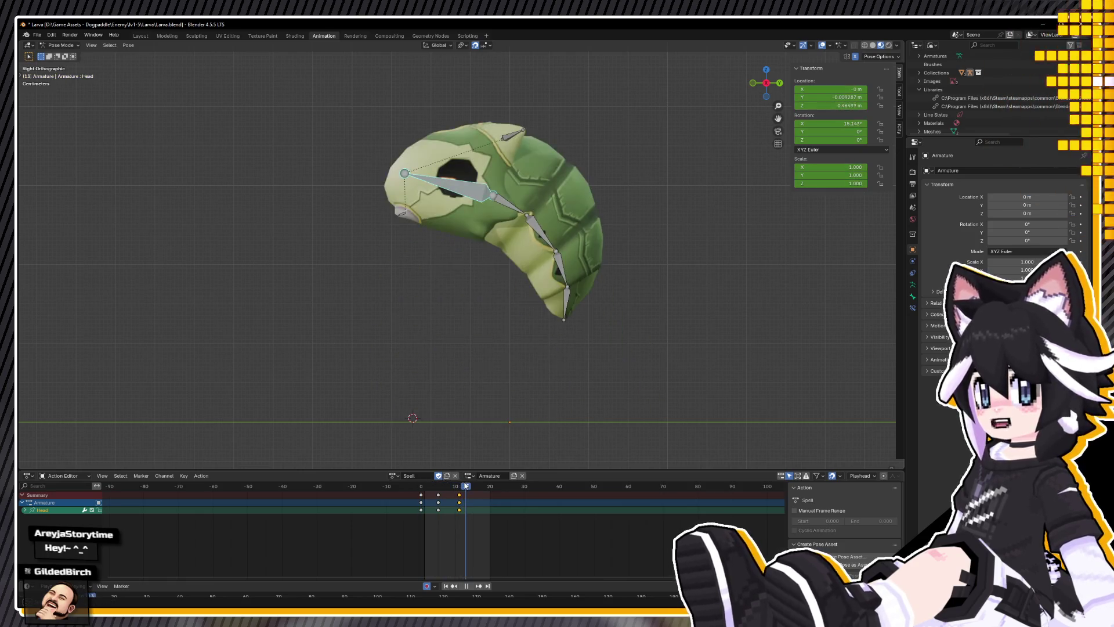
middle_drag(402, 336, 472, 364)
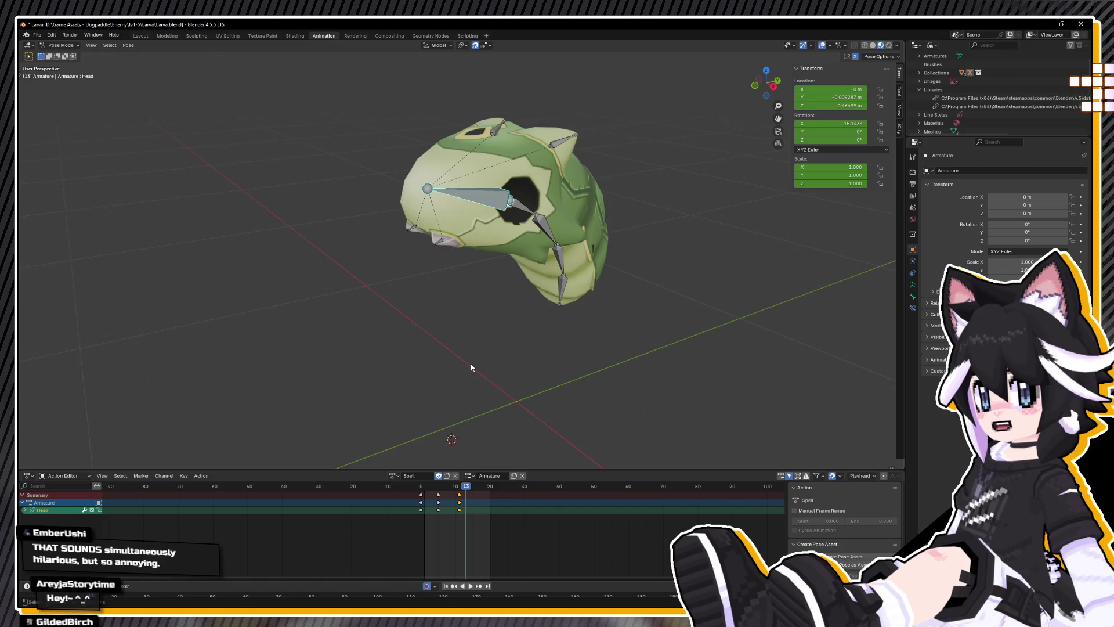
middle_drag(534, 375, 502, 366)
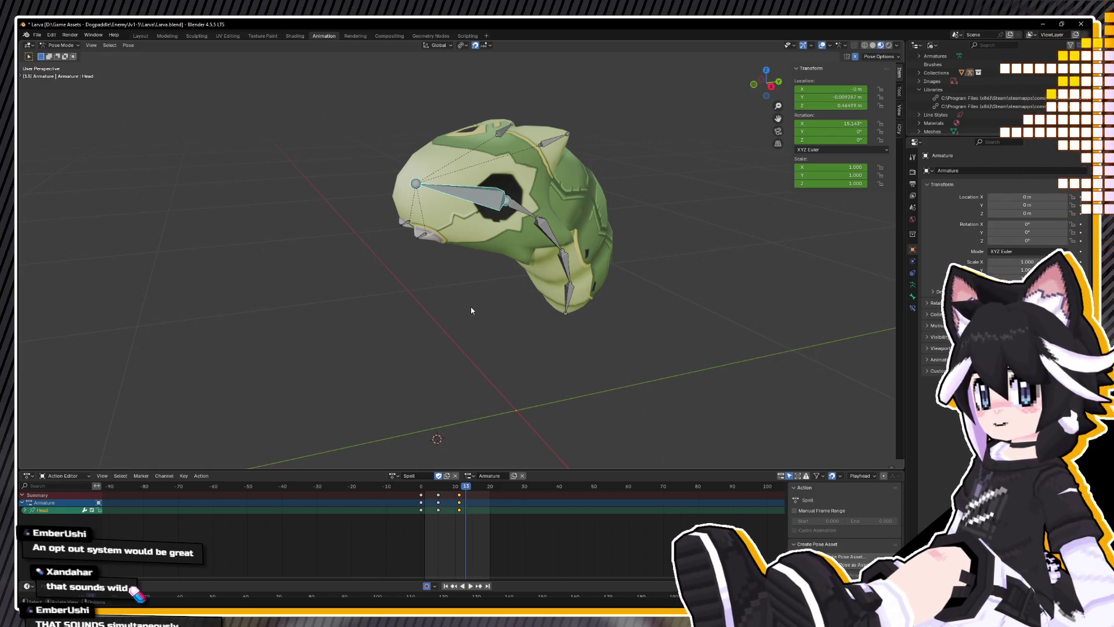
mouse_move(474, 310)
middle_down()
mouse_move(491, 305)
mouse_move(502, 323)
middle_up()
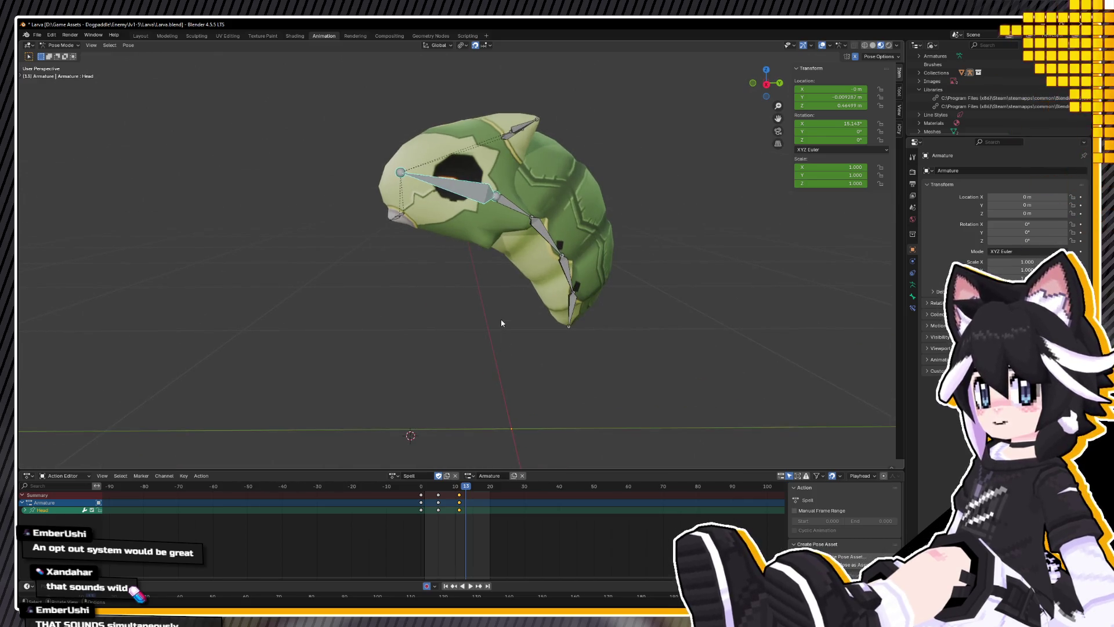
key(space)
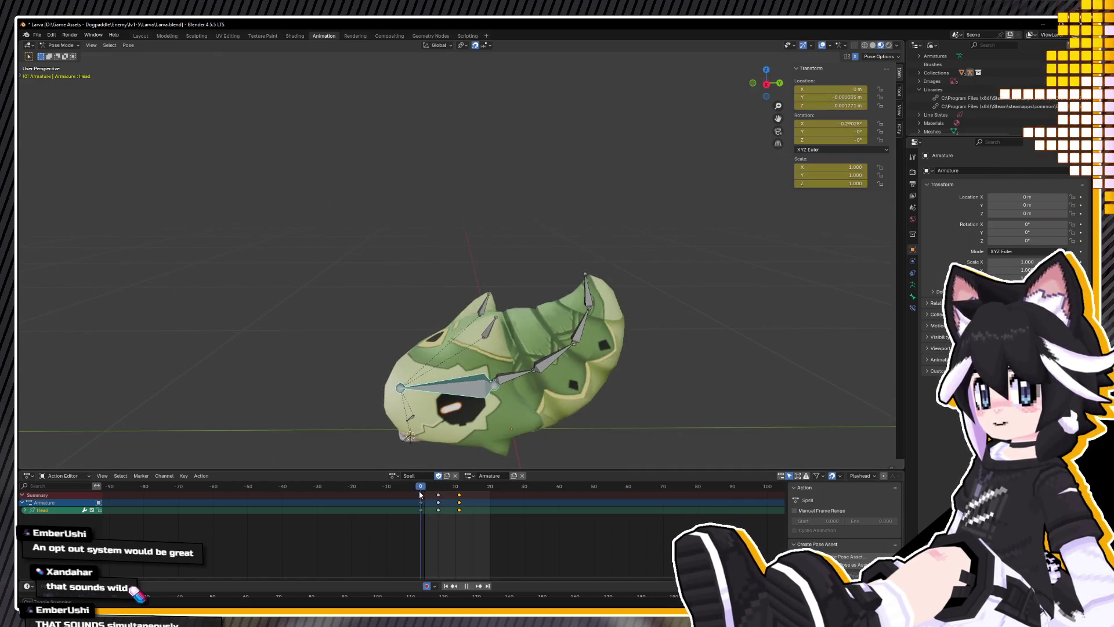
key(space)
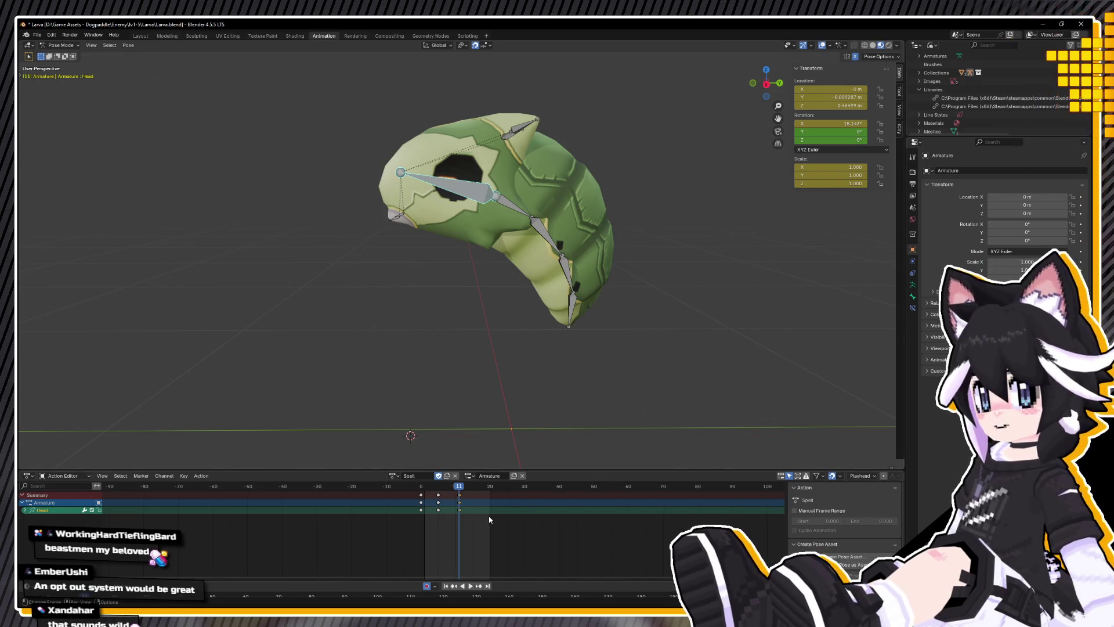
Step: Scrub and replay the lead-up to the frame-14 curl, then save Larva.blend
drag(441, 485, 426, 486)
key(space)
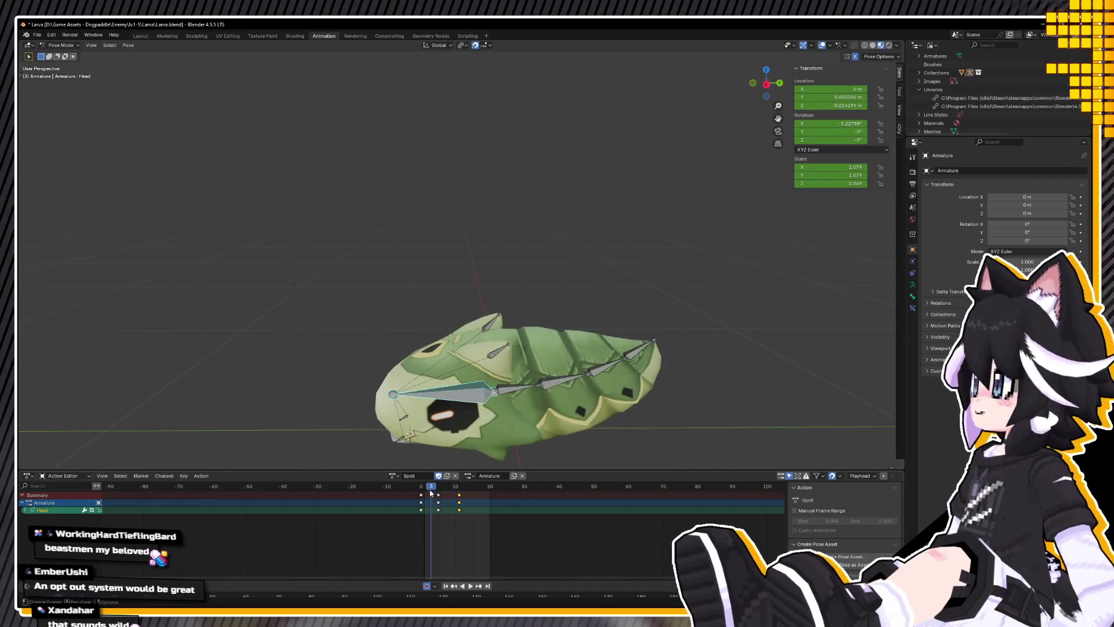
drag(436, 489, 472, 489)
key(space)
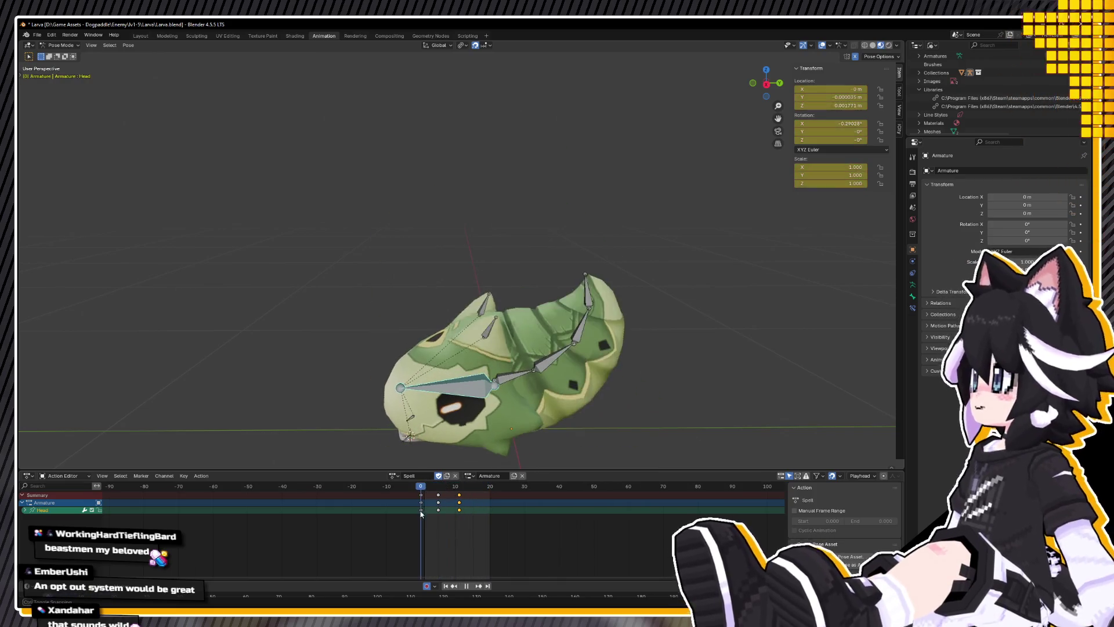
key(Escape)
key(space)
key(ctrl+s)
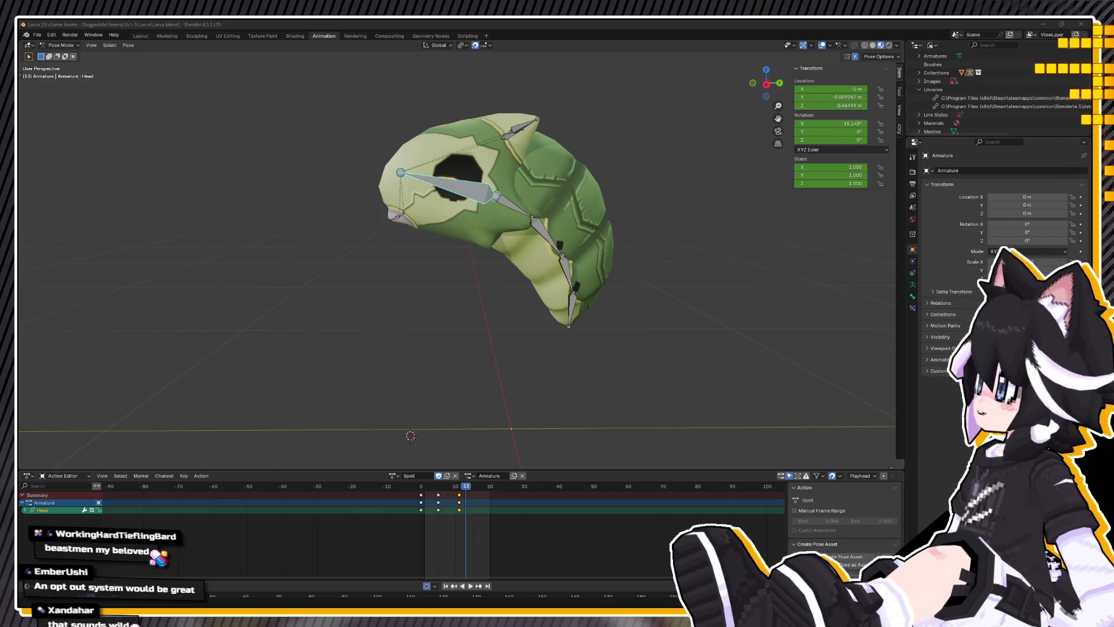
Step: Return to frame -2 and recentre the larva in the right side view
mouse_move(459, 486)
mouse_down()
mouse_move(416, 489)
mouse_move(455, 486)
mouse_move(425, 479)
mouse_move(462, 474)
mouse_up()
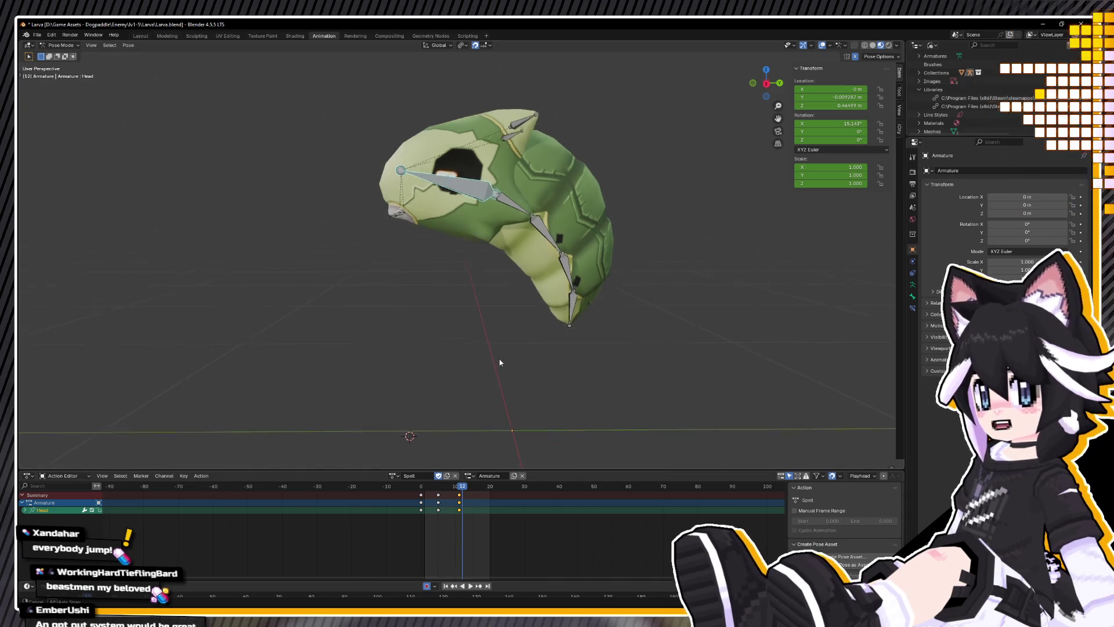
key(KP_3)
shift+middle_drag(495, 361, 471, 409)
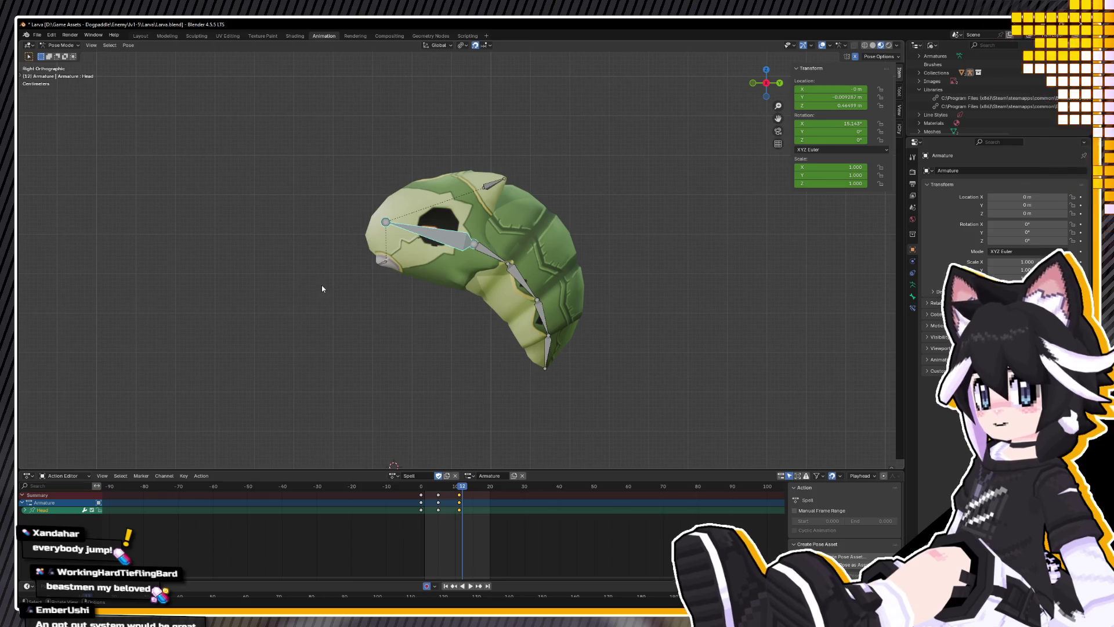
Step: Review the Spell playback stopped on the frame-11 curl, then select the larva's ear bones
click(422, 494)
key(space)
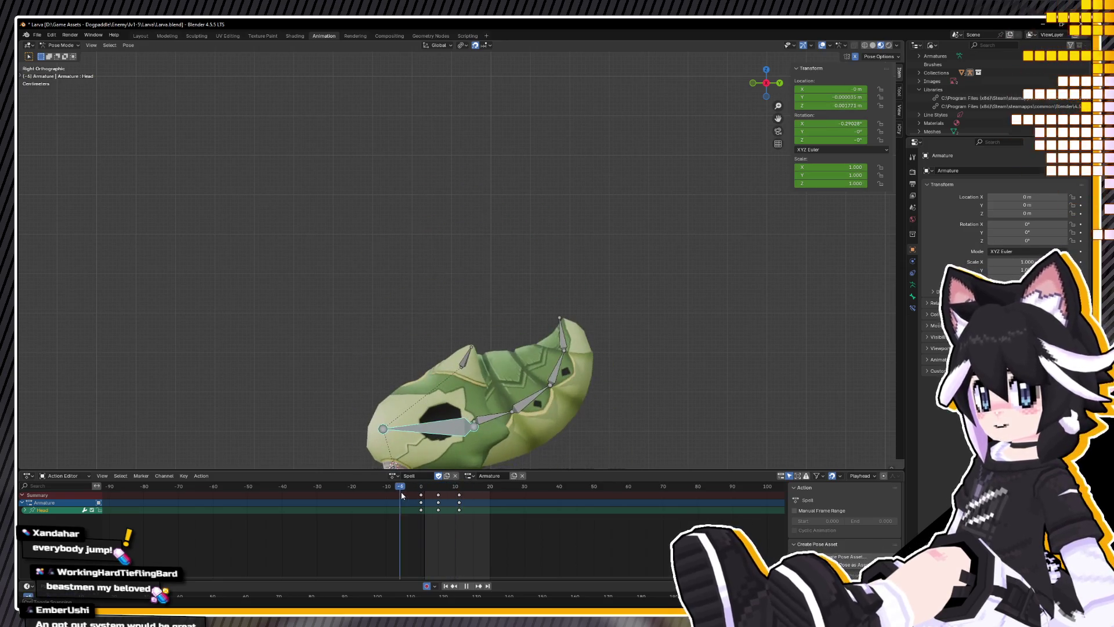
mouse_move(454, 487)
mouse_down()
mouse_move(406, 490)
mouse_move(417, 496)
mouse_up()
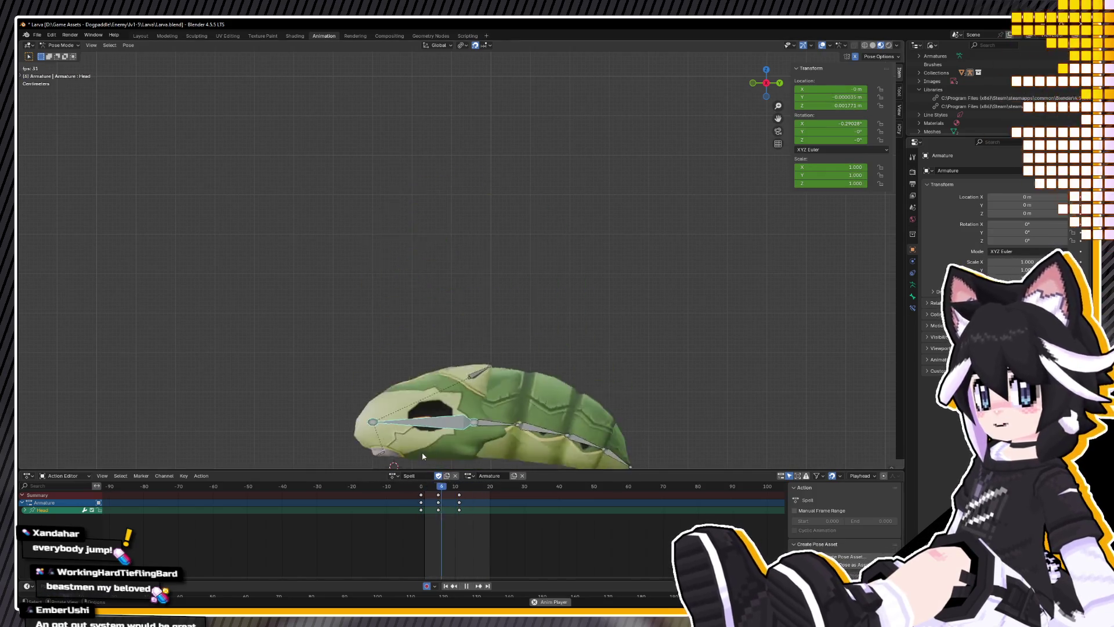
mouse_move(498, 441)
middle_down()
mouse_move(514, 443)
mouse_move(505, 496)
middle_up()
key(space)
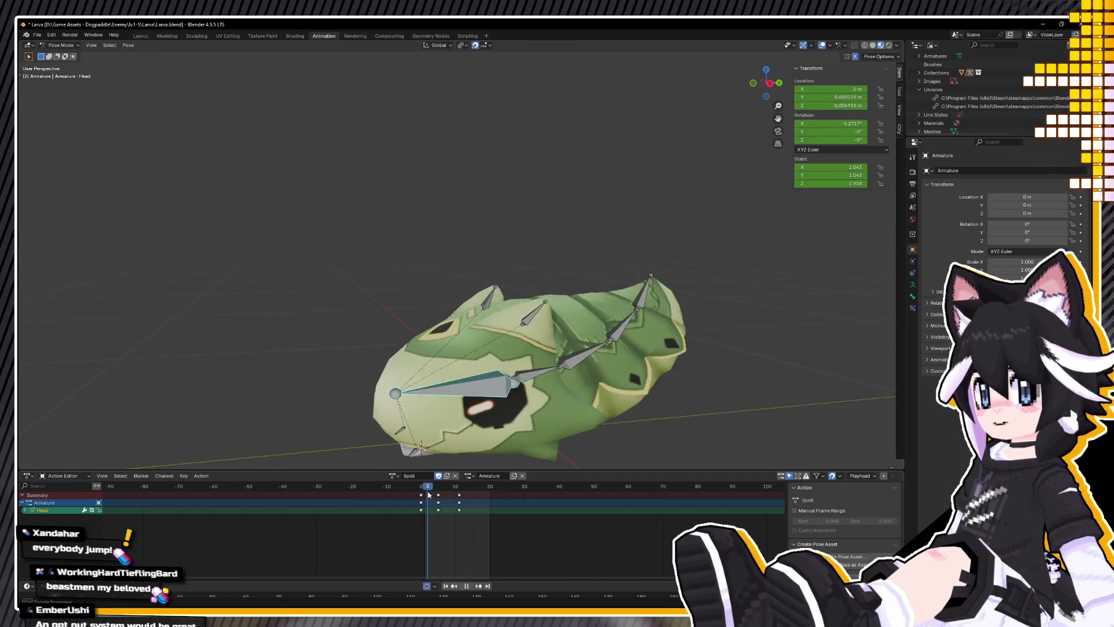
key(space)
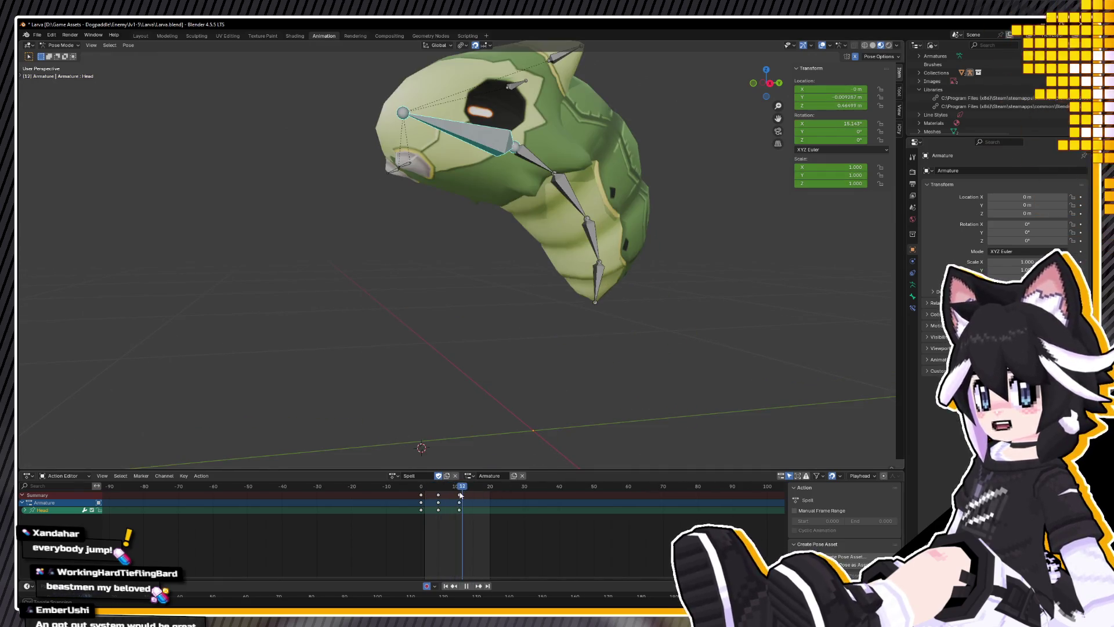
mouse_move(510, 323)
middle_down()
mouse_move(545, 318)
mouse_move(546, 305)
mouse_move(549, 370)
mouse_move(522, 406)
mouse_move(447, 209)
middle_up()
click(521, 211)
Step: Rotate and move the ear bones into a new keyed pose, then replay to frame 11
key(r)
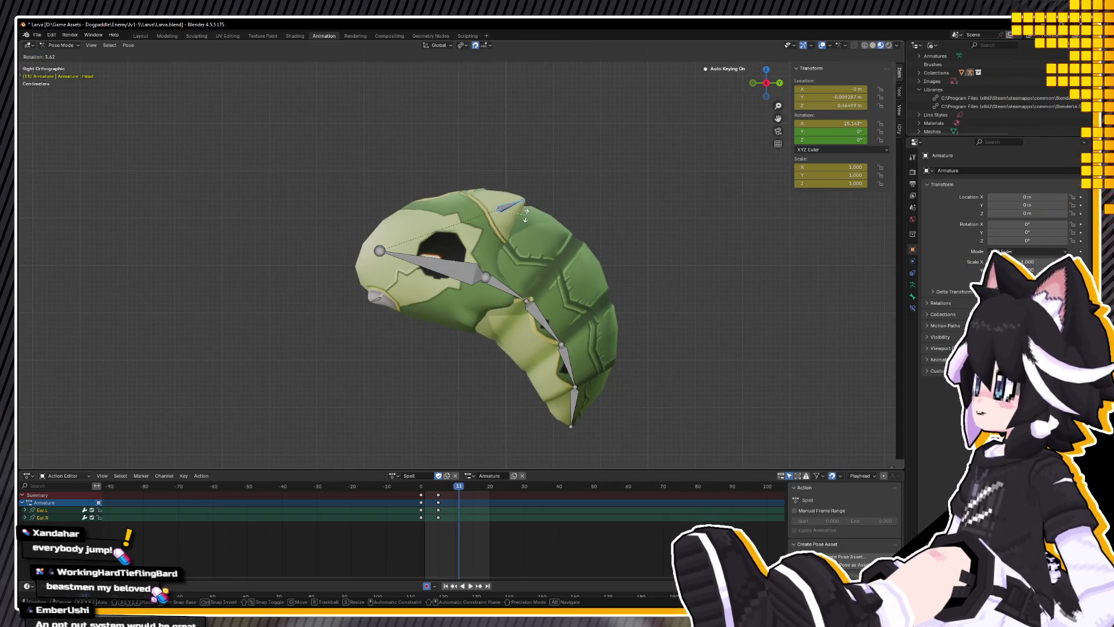
click(527, 222)
key(g)
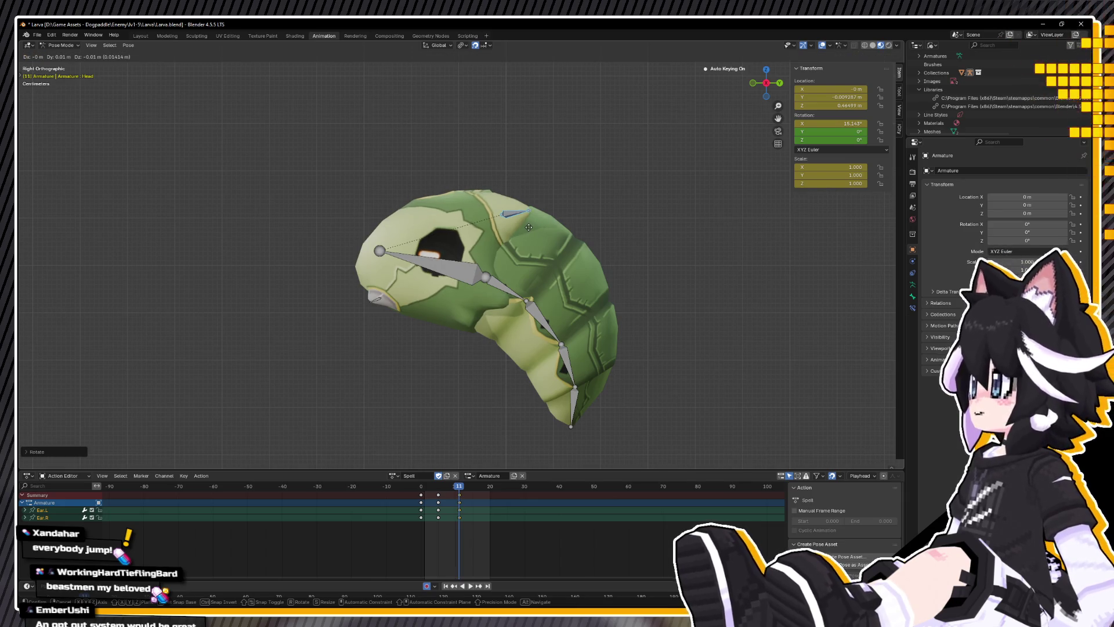
click(529, 226)
key(space)
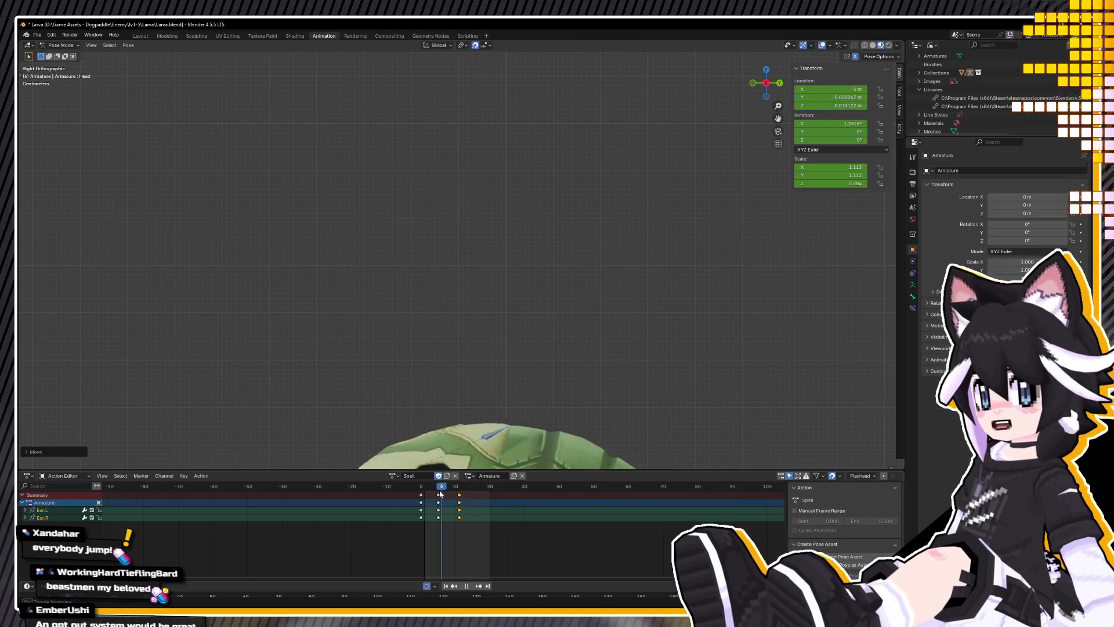
key(space)
Step: Copy the ear pose and paste it onto the frame-5 squash
right_click(361, 351)
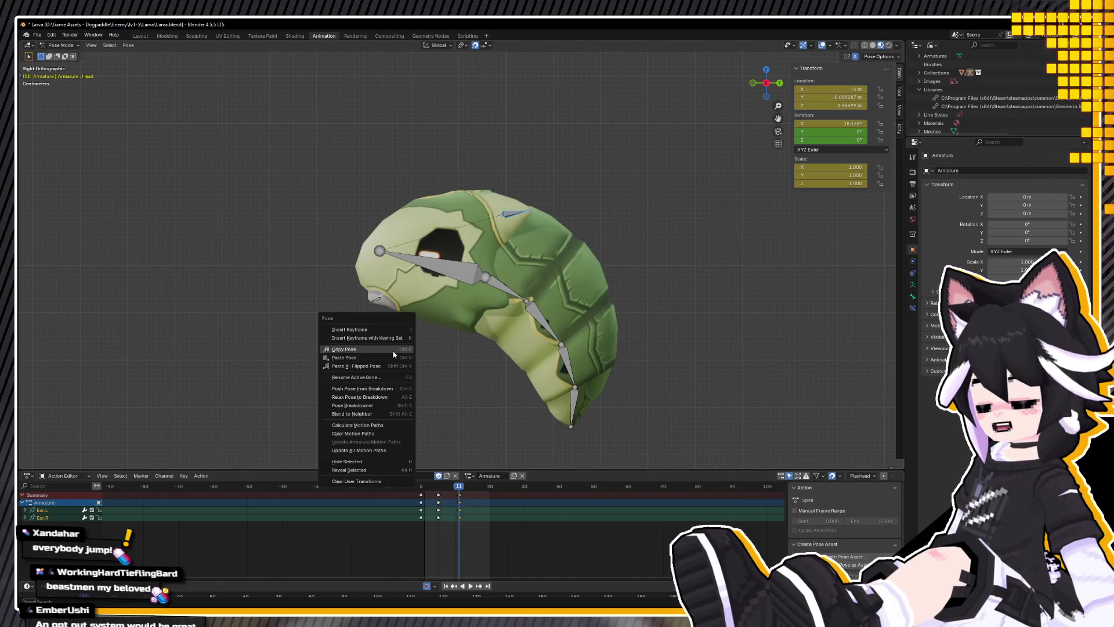
click(348, 348)
key(Down)
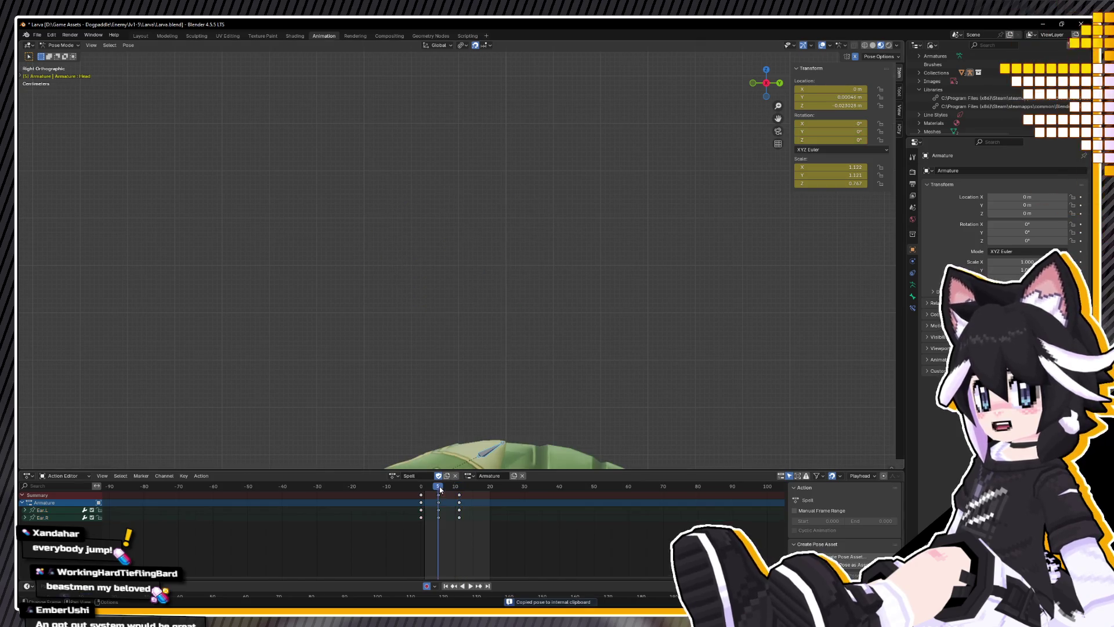
right_click(335, 386)
click(335, 393)
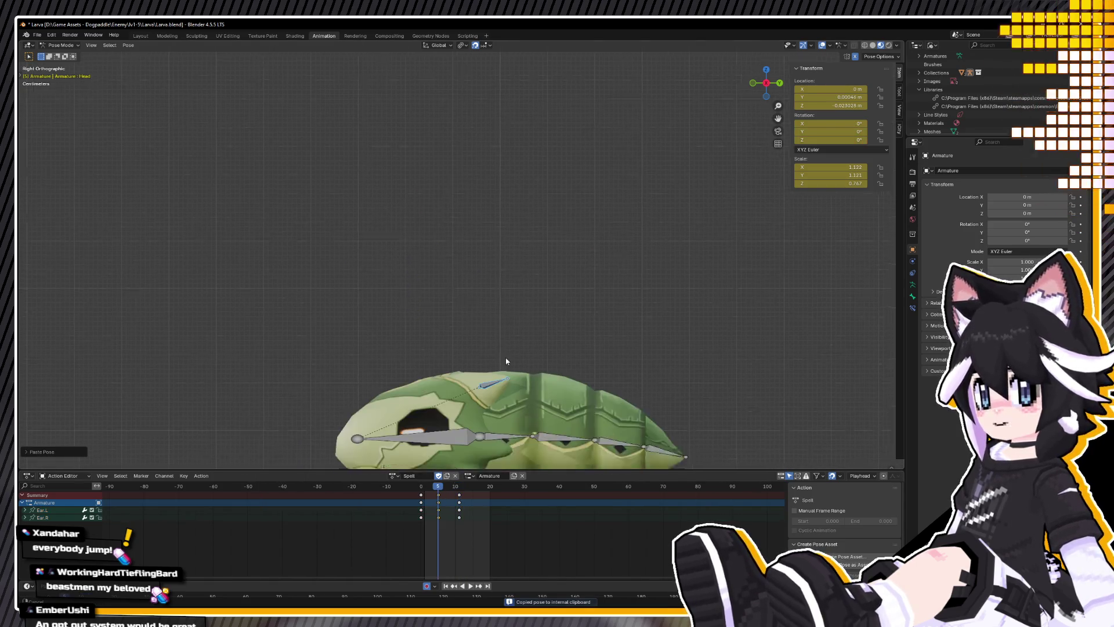
Step: Rotate and move the Head bone to refine the curl at frame 11
drag(442, 487, 457, 466)
key(r)
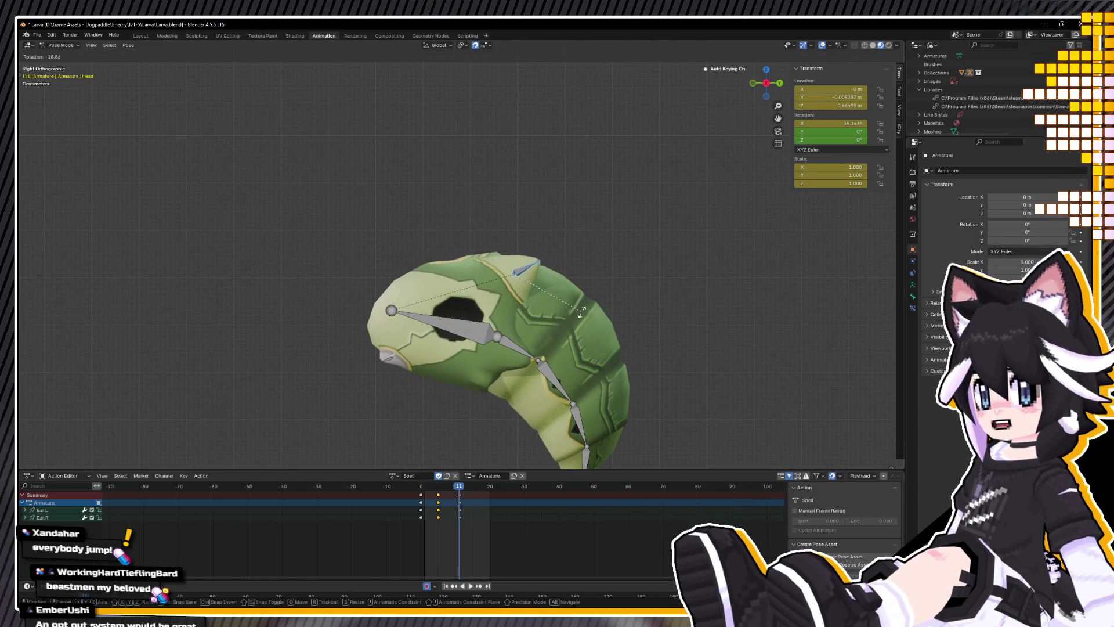
click(572, 297)
key(g)
click(570, 296)
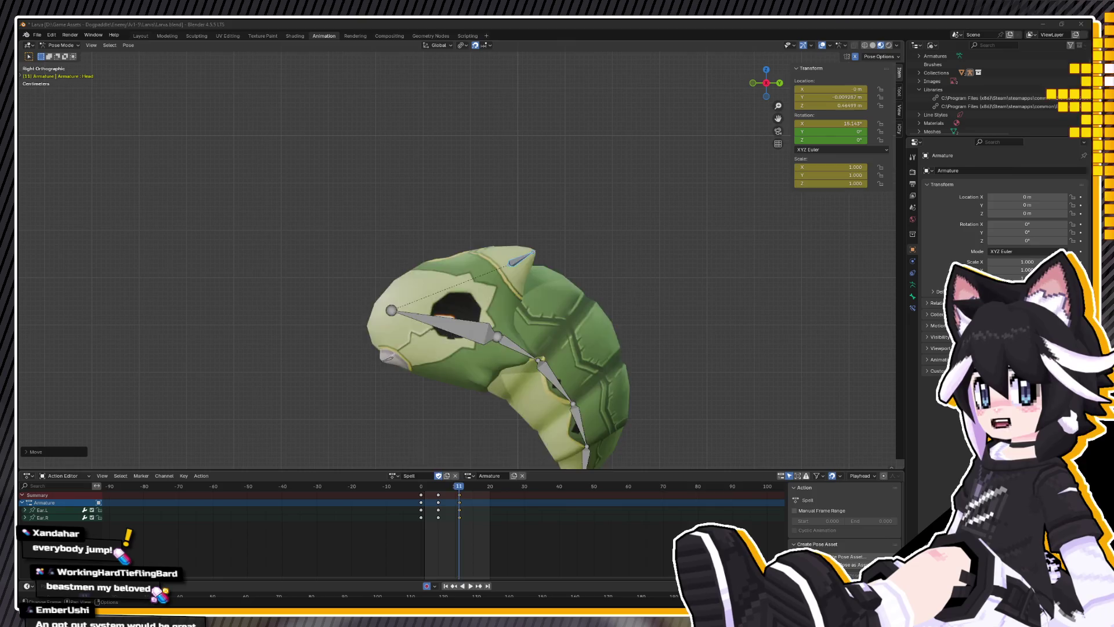
Step: Review the motion, then raise the Head bone and key it at frame 14
key(space)
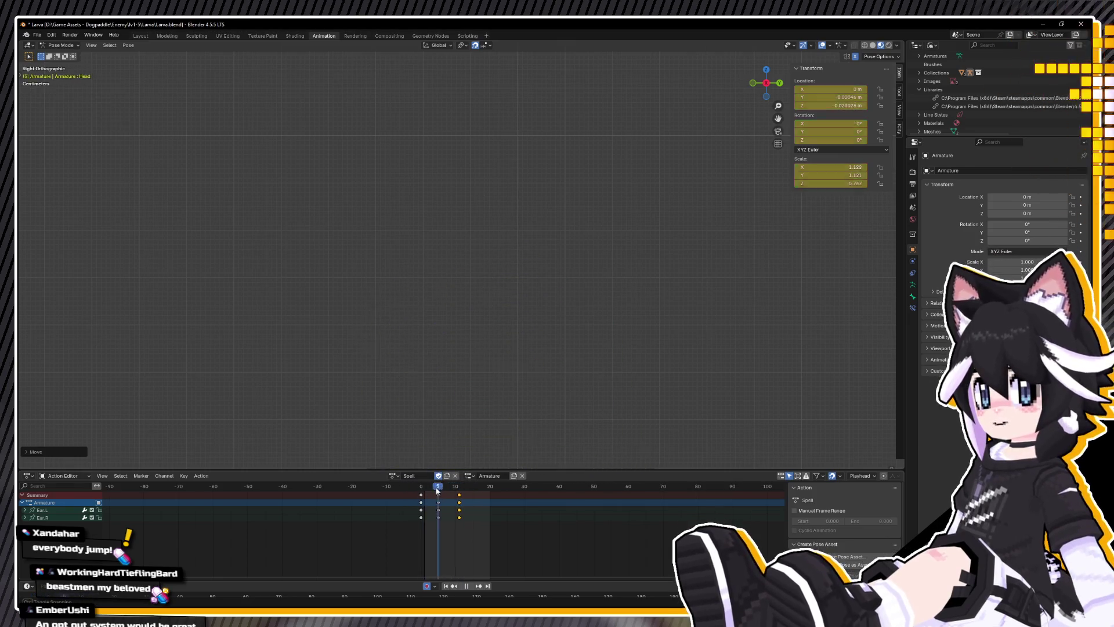
key(space)
mouse_move(524, 333)
middle_down()
mouse_move(377, 310)
mouse_move(397, 300)
mouse_move(398, 320)
middle_up()
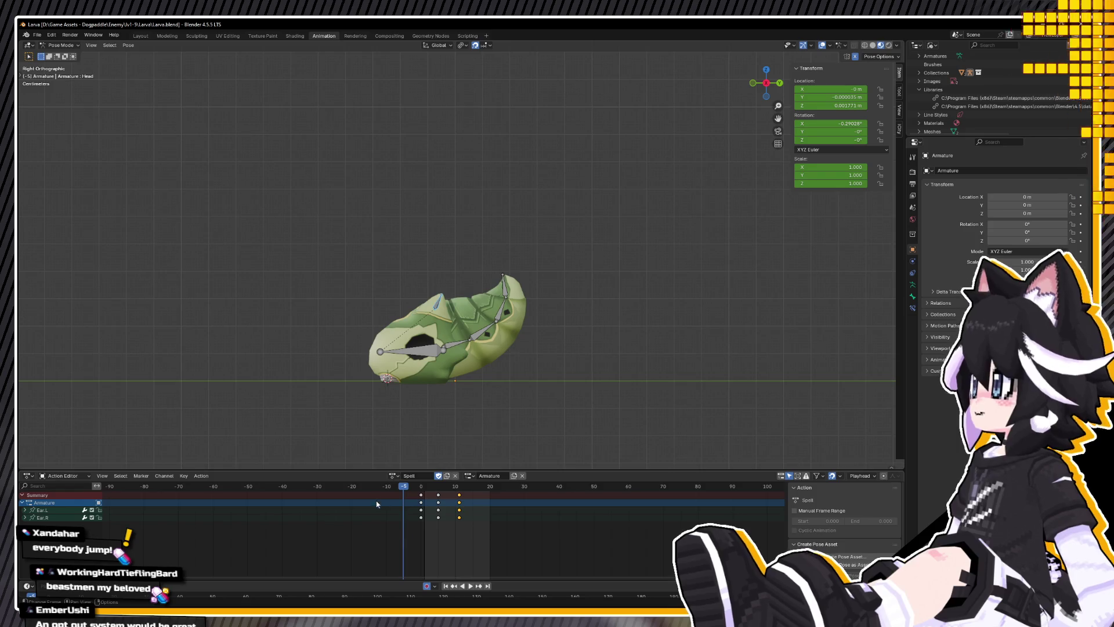
scroll(383, 499, up, 4)
key(space)
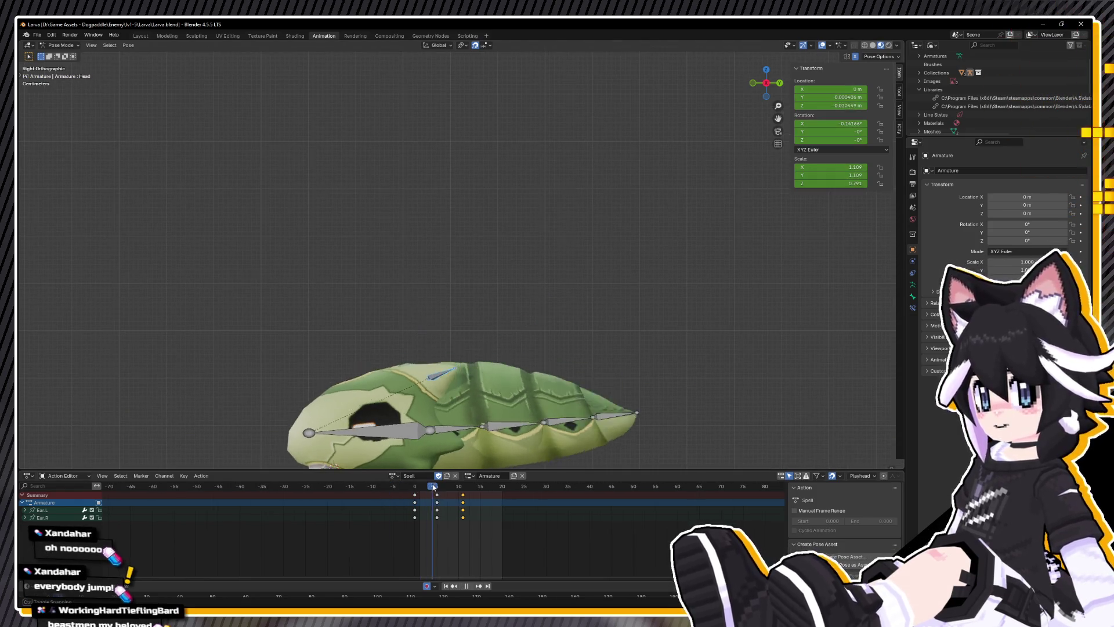
mouse_move(473, 478)
mouse_down()
mouse_move(406, 490)
mouse_move(476, 486)
mouse_up()
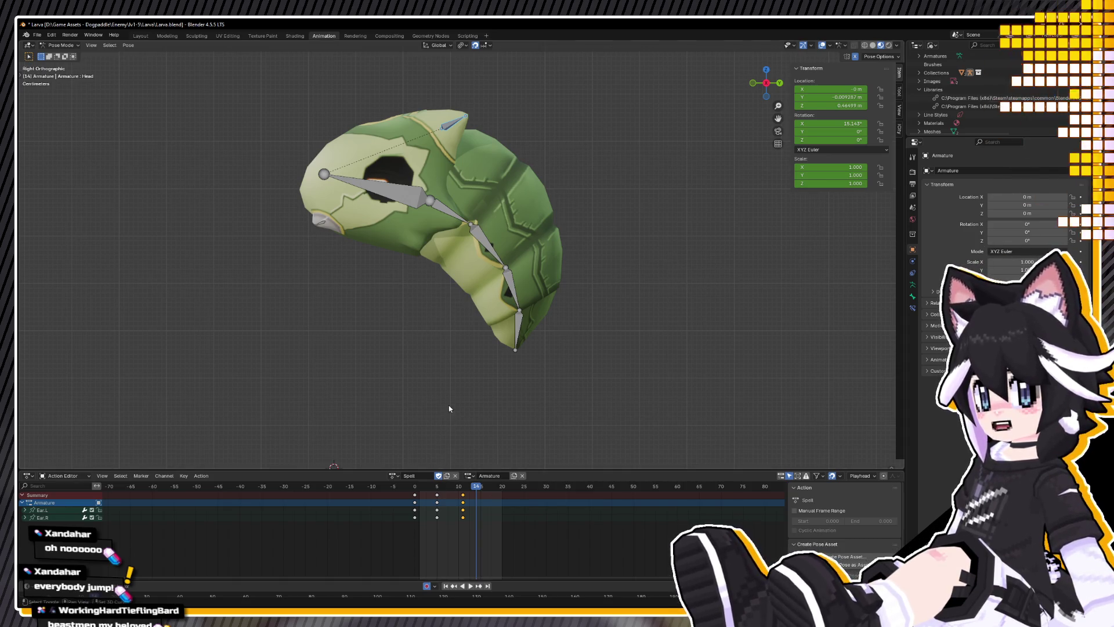
shift+middle_drag(448, 408, 450, 461)
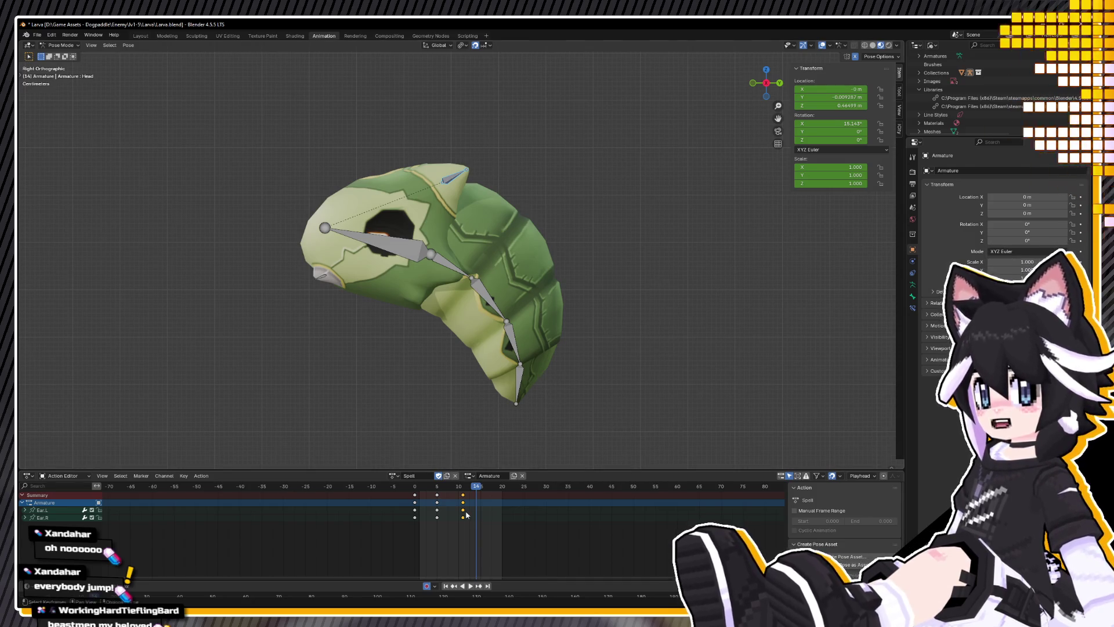
drag(397, 249, 398, 240)
click(493, 493)
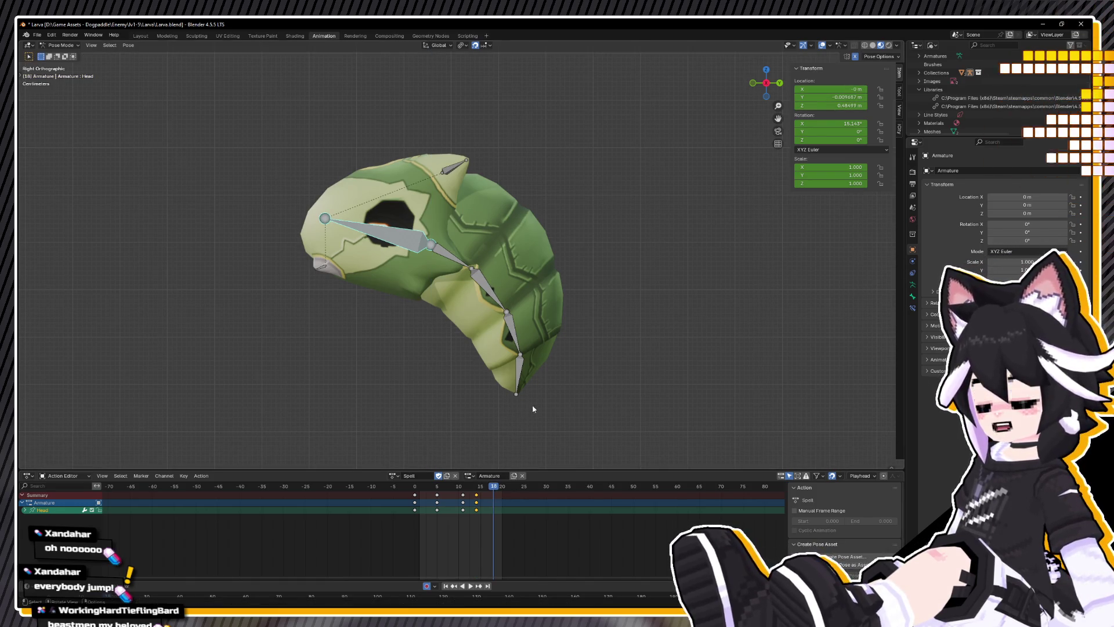
Step: Tip the Head forward and curl the body and tail further for the frame-18 lunge
key(r)
click(556, 305)
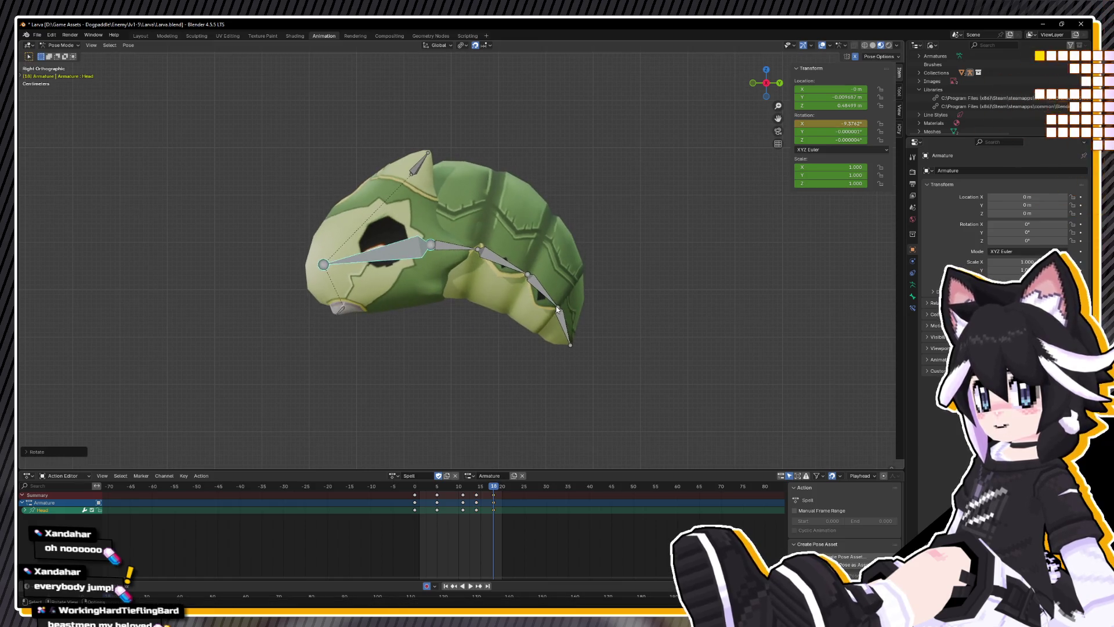
drag(468, 213, 617, 354)
key(r)
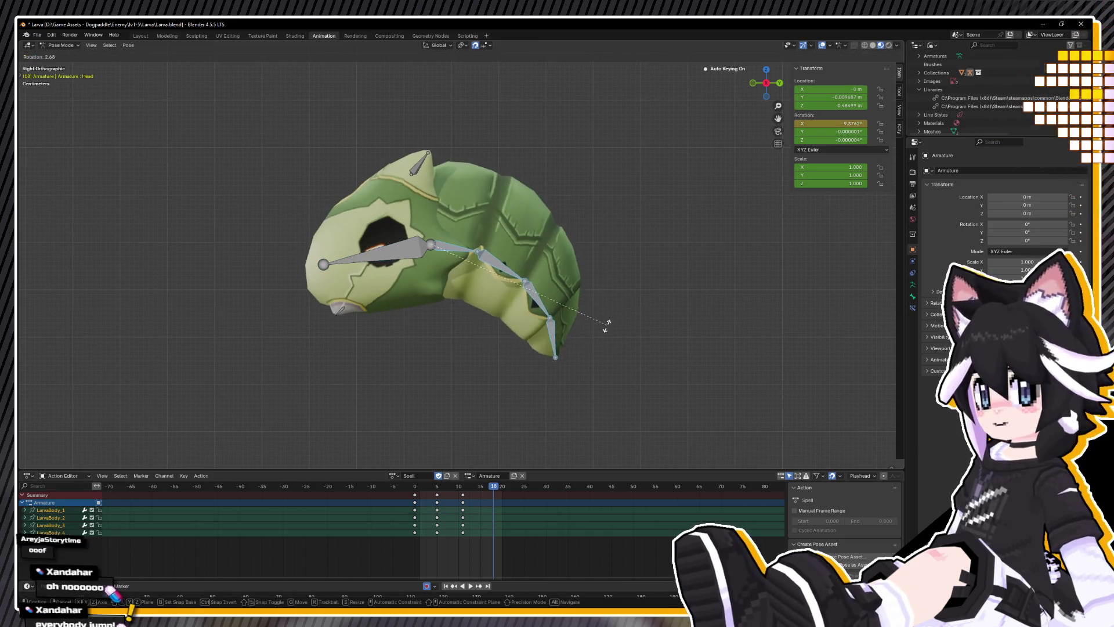
click(603, 331)
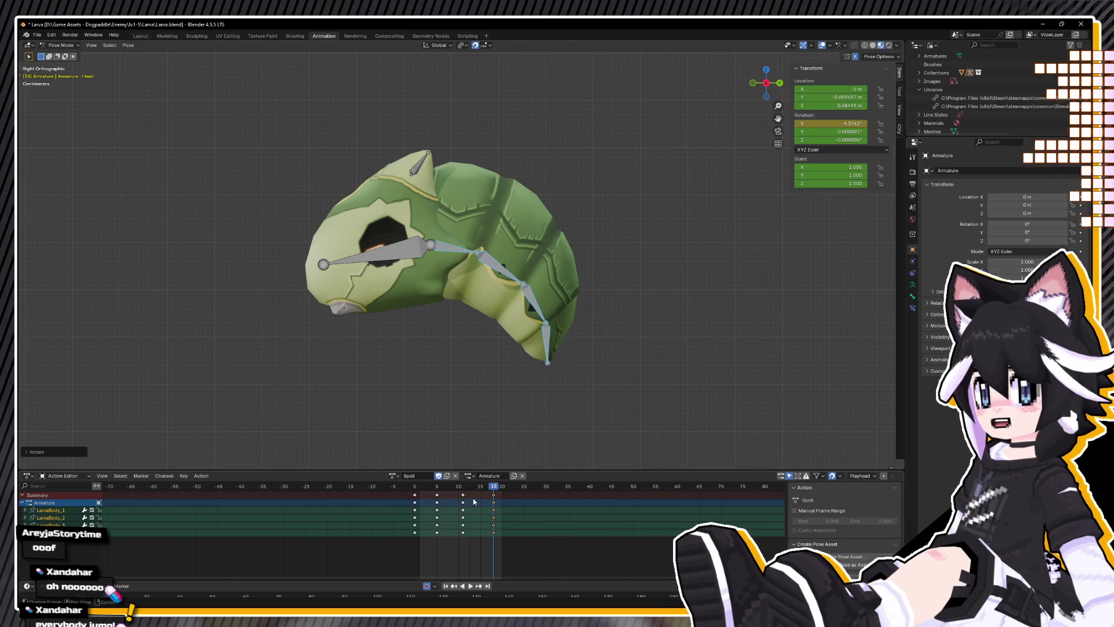
Step: Rotate the ear bones to suit the lunge pose at frame 18
key(space)
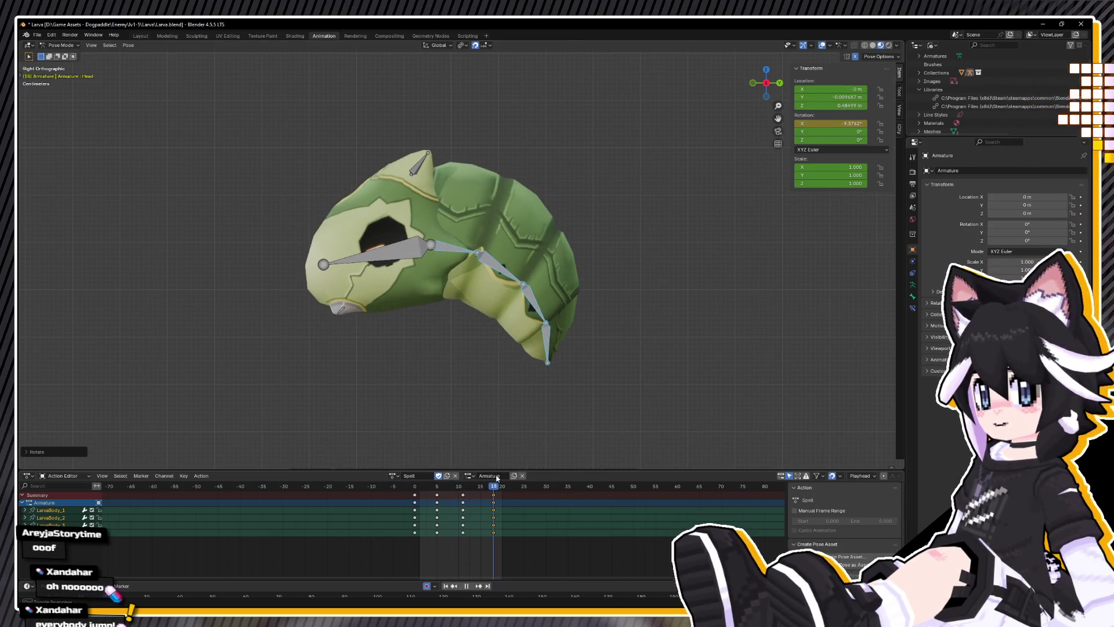
key(Escape)
drag(355, 90, 463, 175)
key(r)
click(512, 173)
key(g)
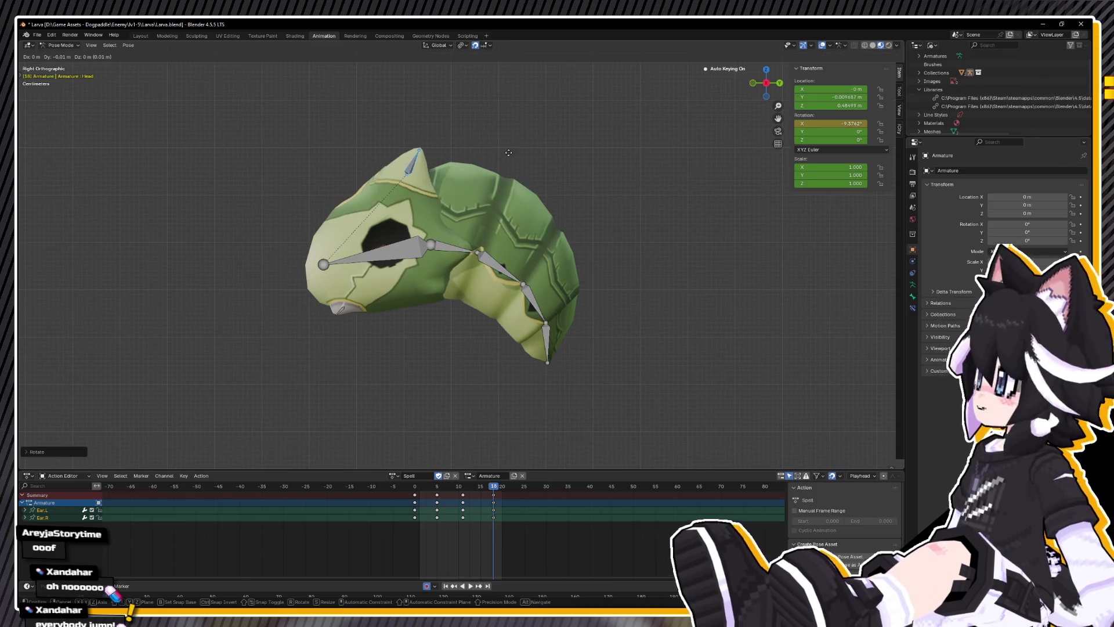
key(Escape)
Step: Review the lunge in the side orthographic view and save Larva.blend
mouse_move(348, 209)
middle_down()
mouse_move(339, 220)
mouse_move(362, 286)
mouse_move(336, 246)
mouse_move(334, 271)
middle_up()
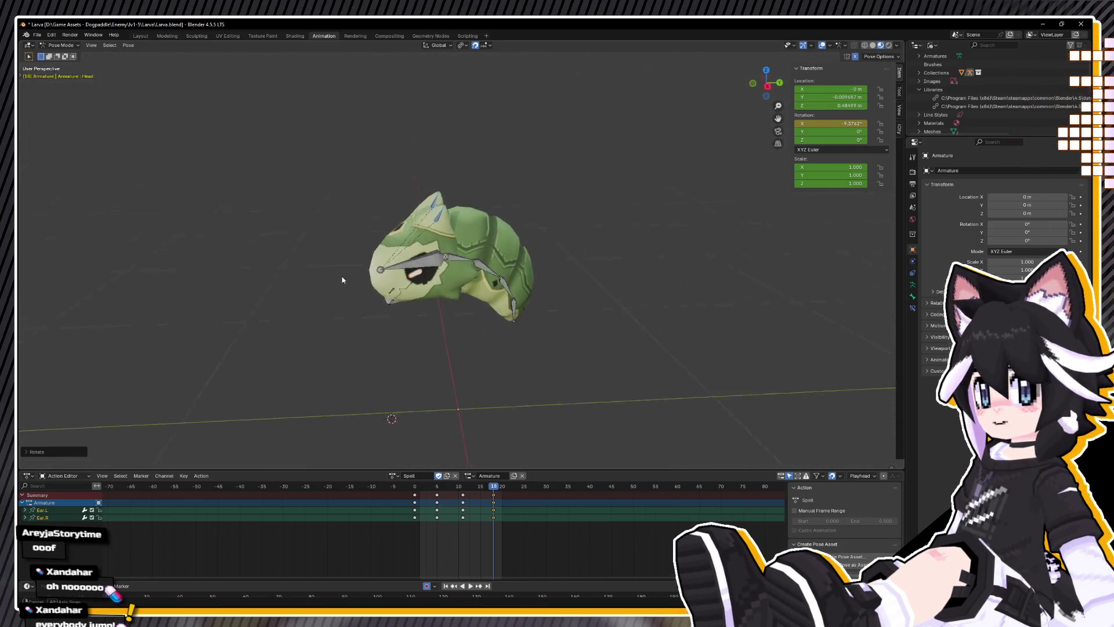
key(KP_3)
key(space)
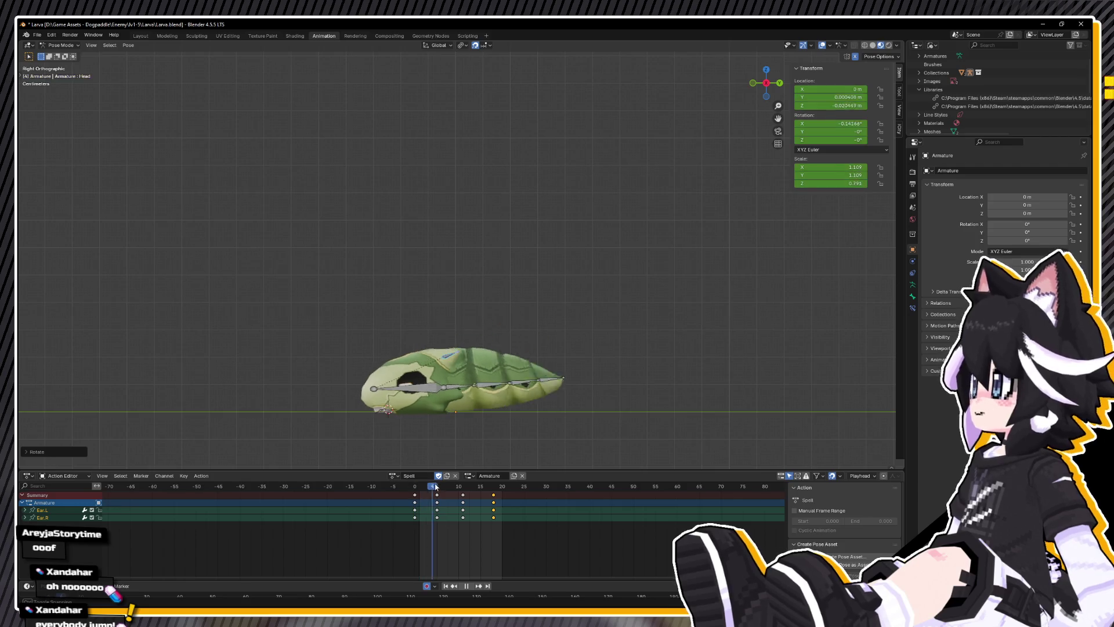
key(space)
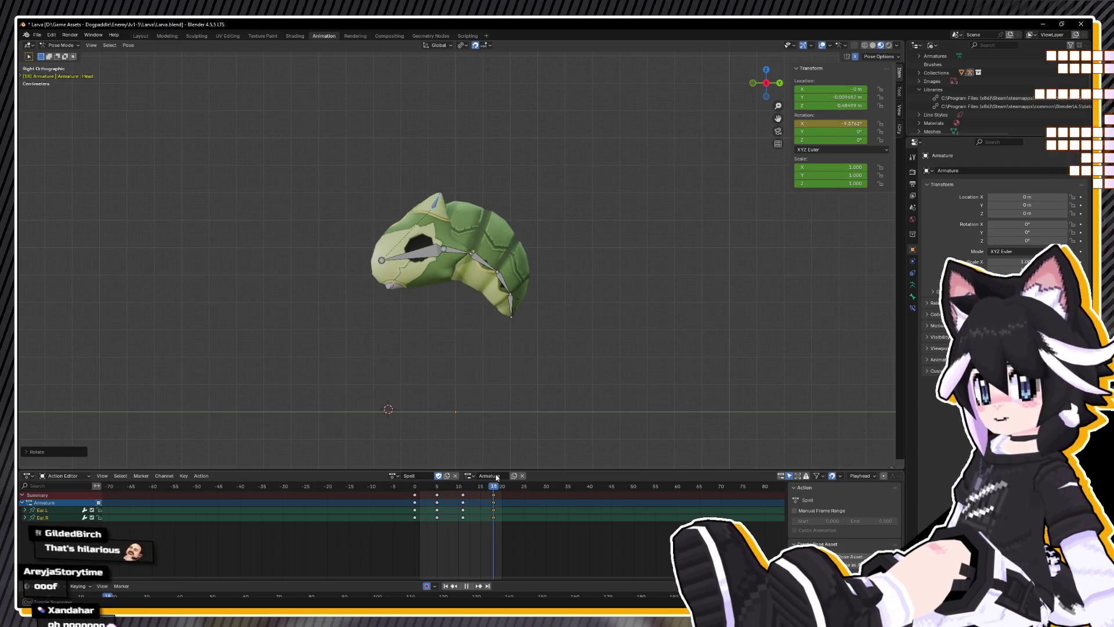
key(ctrl+s)
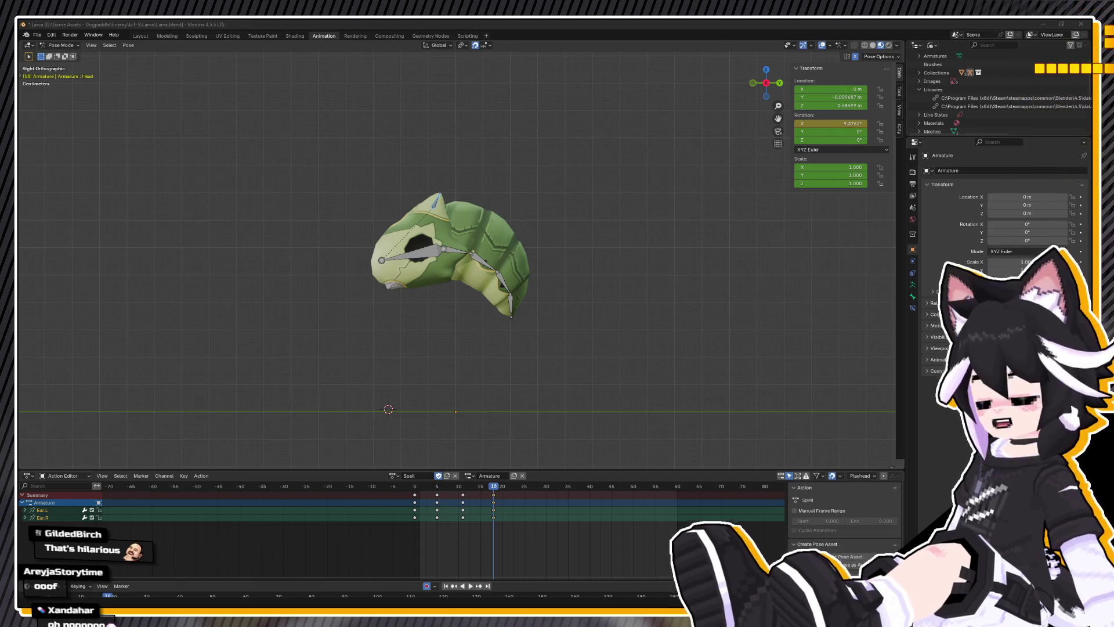
Step: Play back the animation from frame 18 to review its timing
middle_drag(432, 380, 450, 391)
key(space)
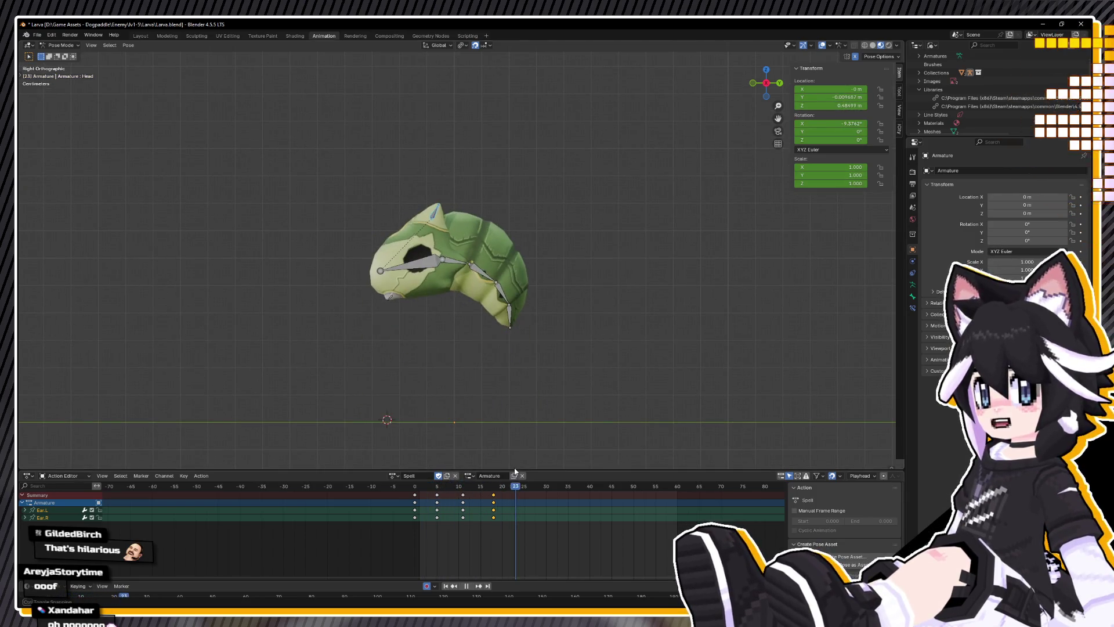
click(494, 486)
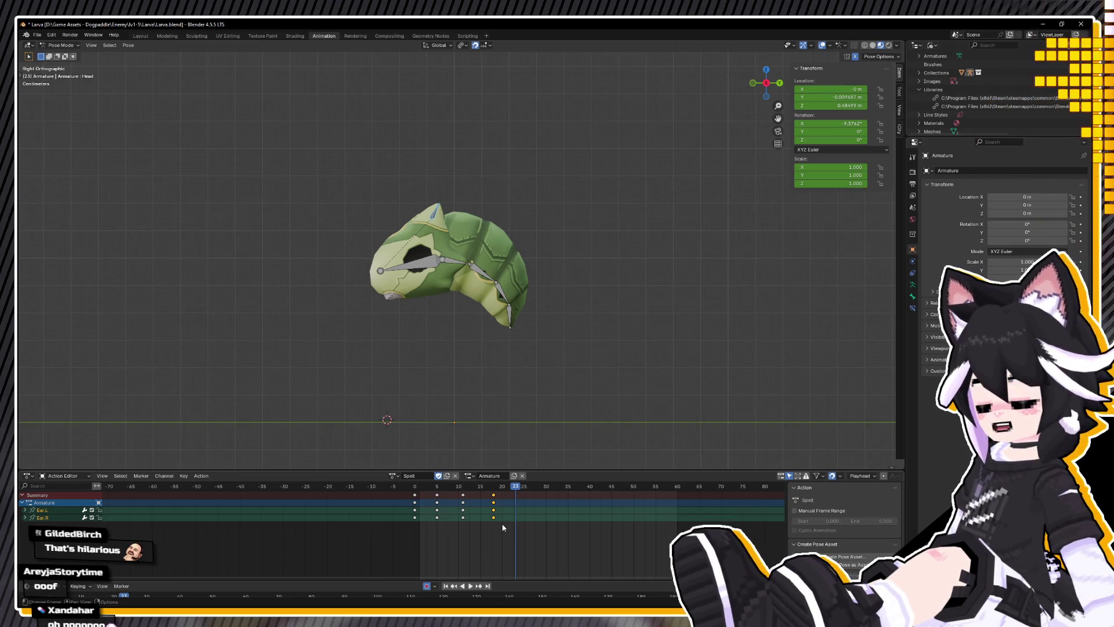
key(space)
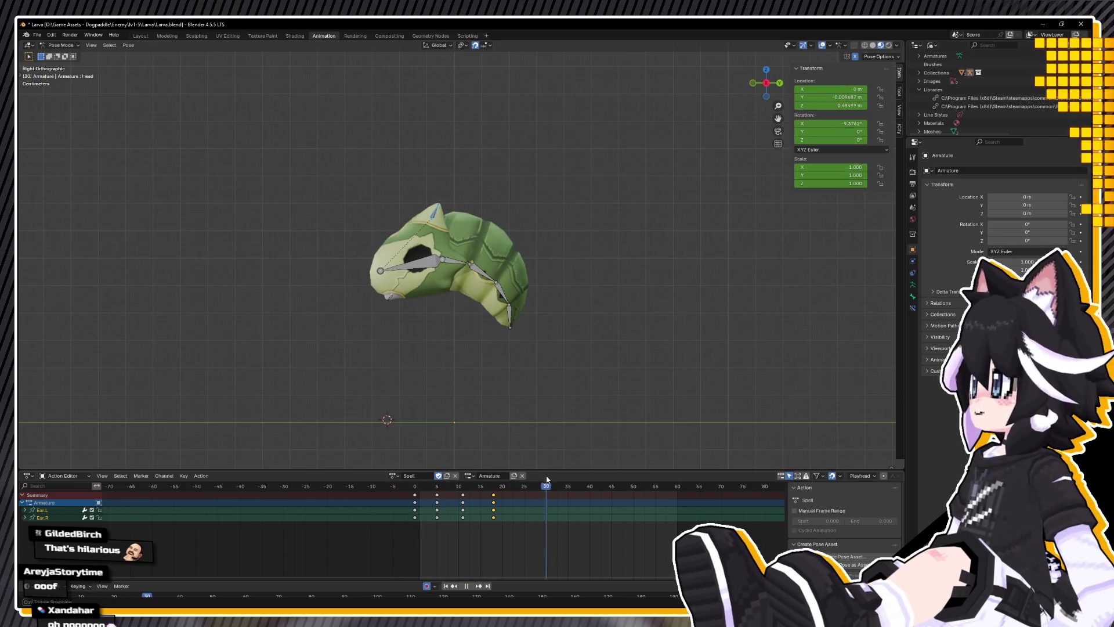
key(space)
Step: Key every bone at the lunge, retime keys to frames 13 and 16, and paste settle keys at 20 and 23
key(a)
mouse_move(462, 480)
mouse_down()
mouse_move(499, 480)
mouse_move(424, 480)
mouse_move(477, 480)
mouse_move(472, 499)
mouse_move(505, 488)
mouse_move(481, 497)
mouse_up()
key(i)
click(477, 499)
key(space)
key(ctrl+v)
key(space)
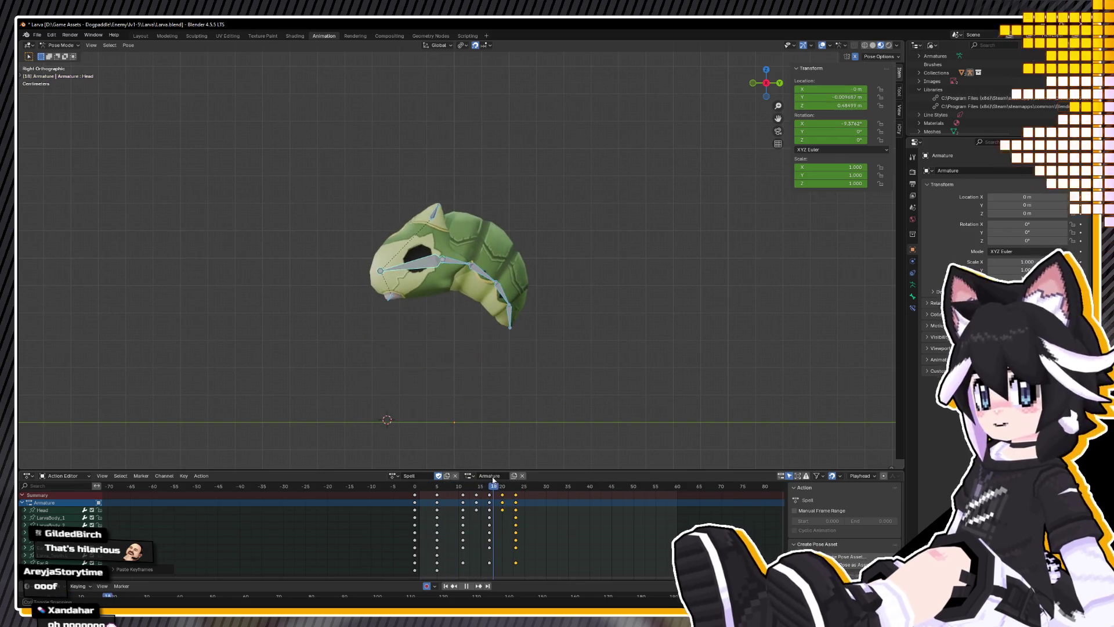
Step: Rotate the selected bones to curl the body further at frame 17
key(space)
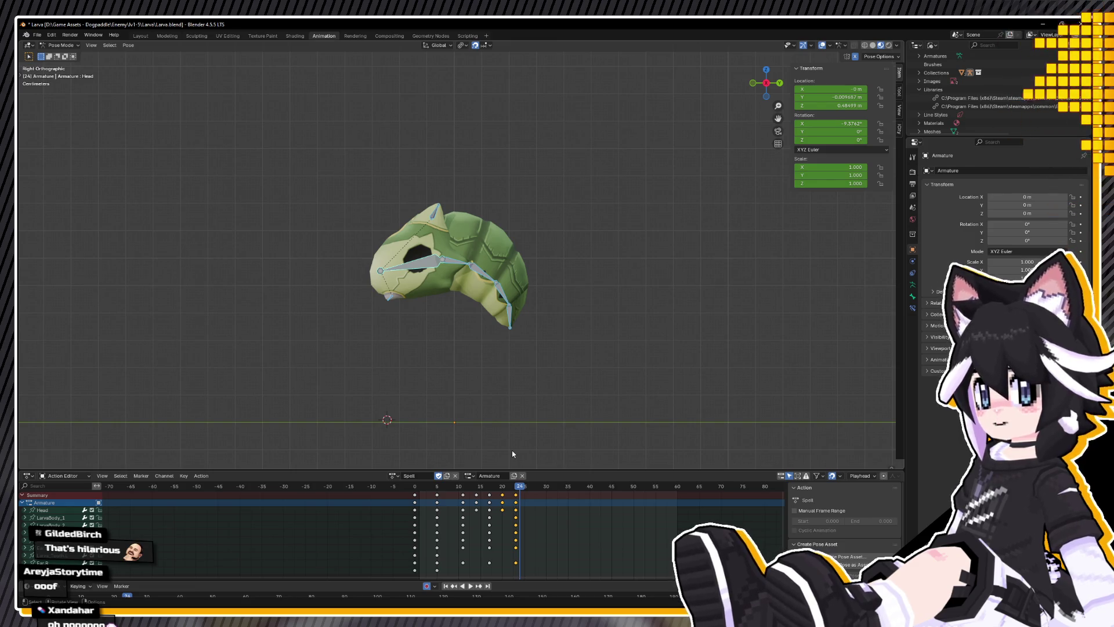
key(space)
click(492, 489)
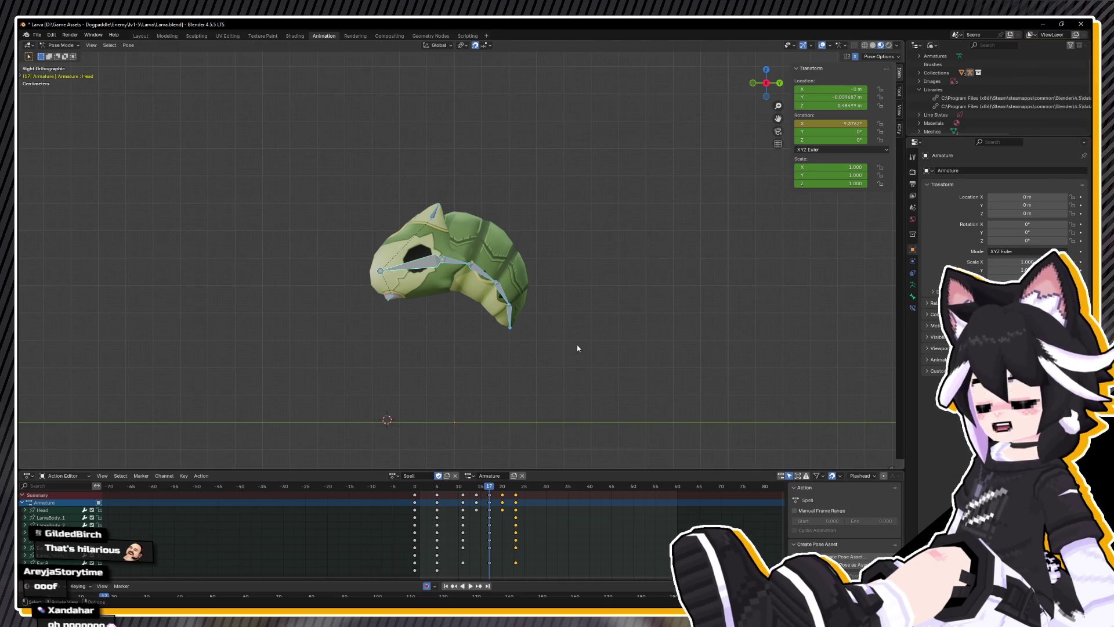
drag(499, 295, 499, 294)
key(r)
click(622, 350)
key(r)
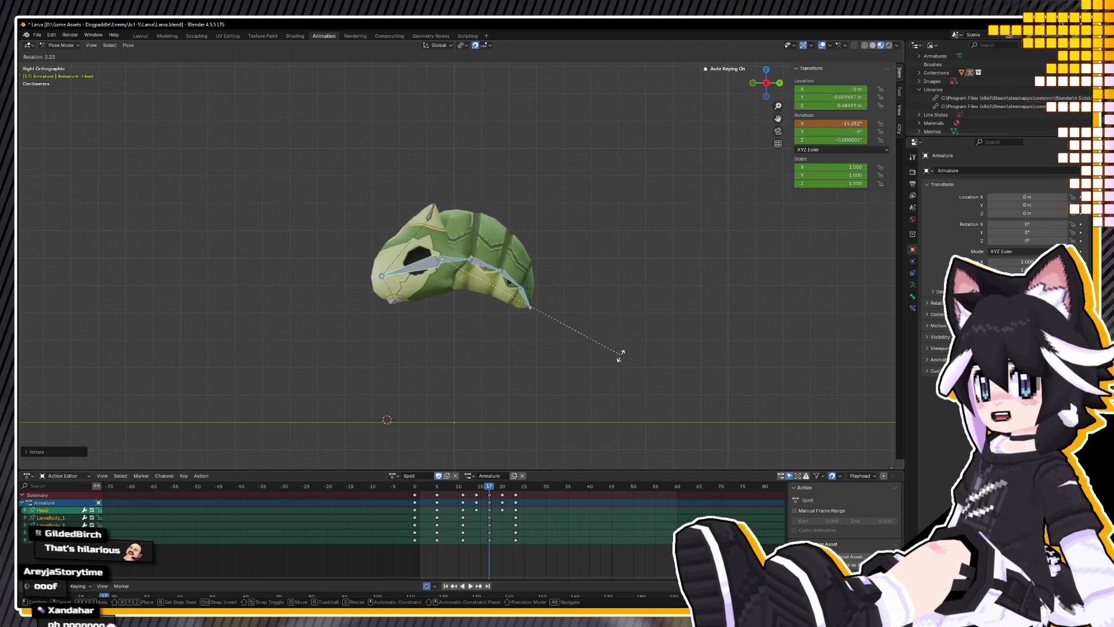
key(Escape)
Step: Select the Head bone and scrub and replay frames 4–16 to review the motion
click(435, 252)
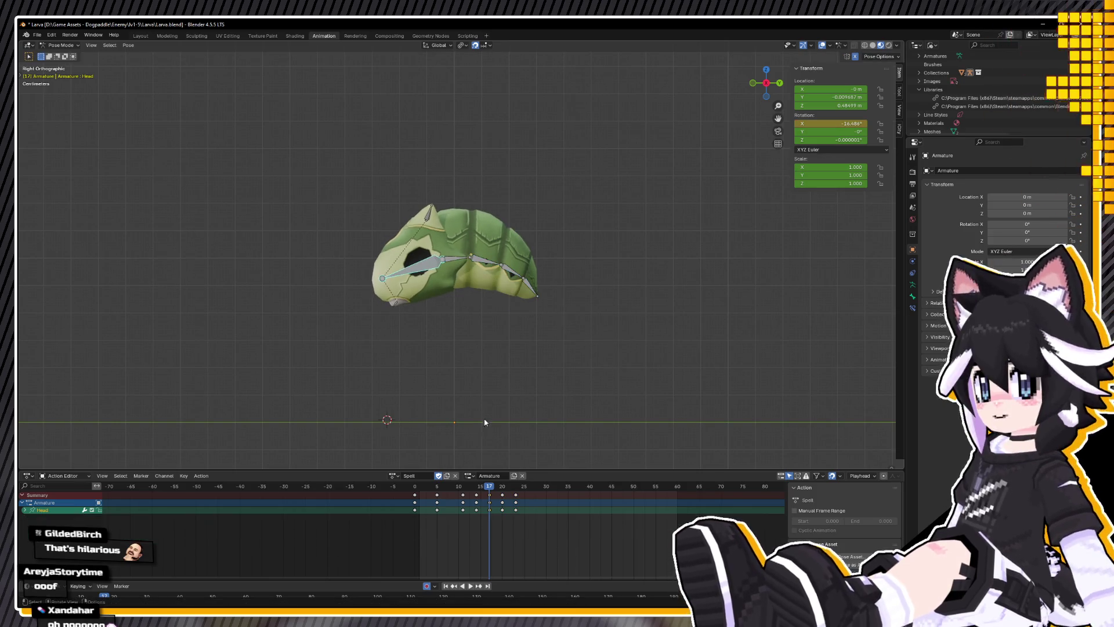
drag(489, 486, 486, 488)
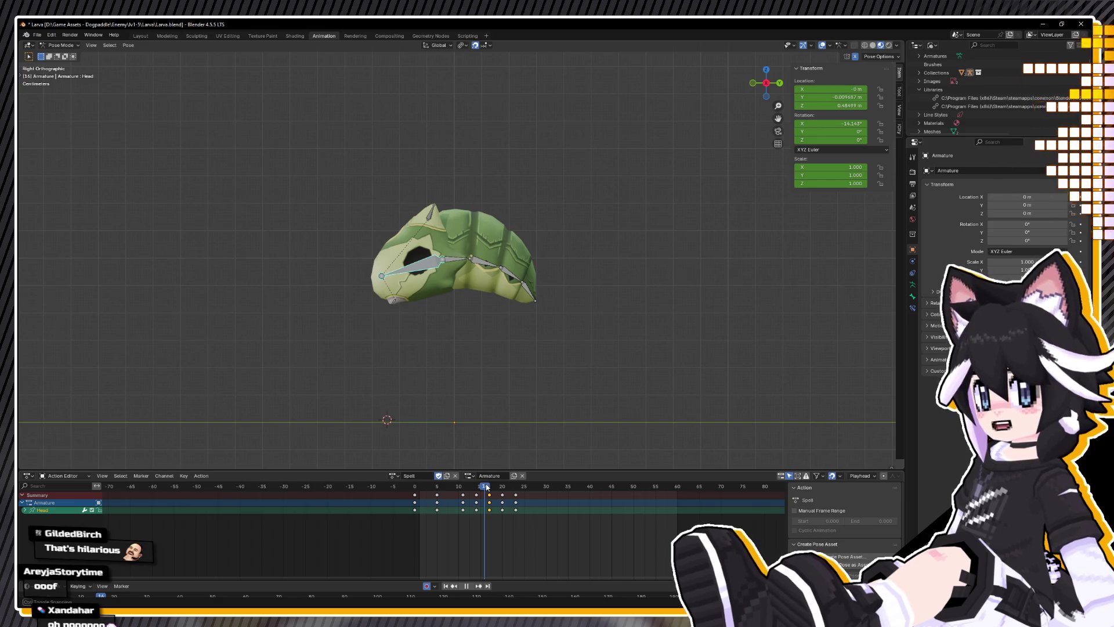
mouse_move(486, 487)
mouse_down()
mouse_move(434, 489)
mouse_move(606, 488)
mouse_move(480, 488)
mouse_up()
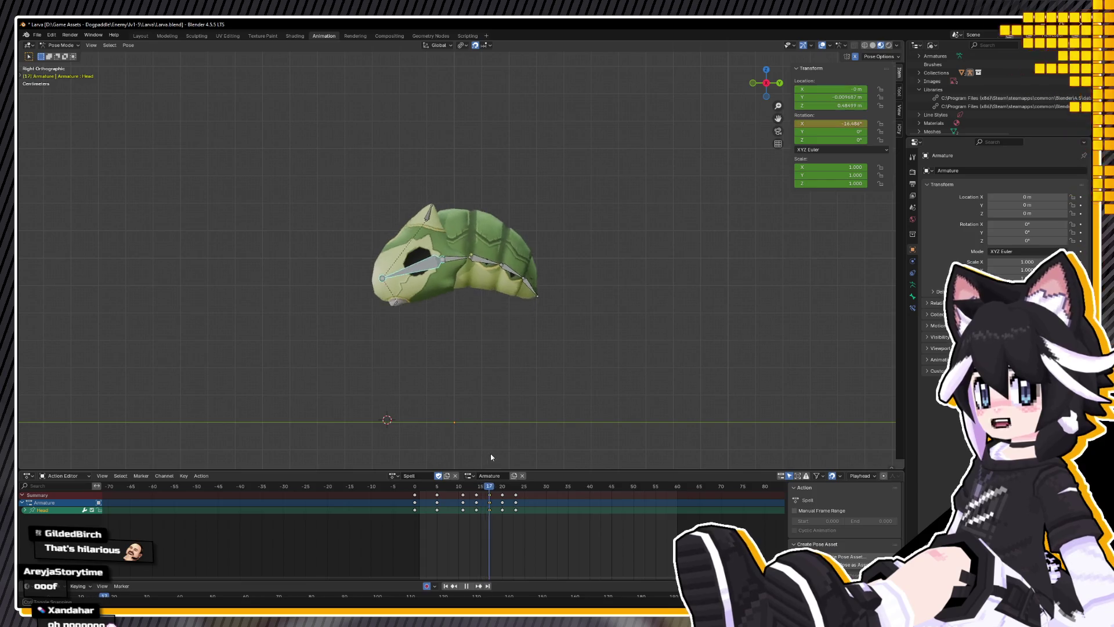
click(355, 484)
key(space)
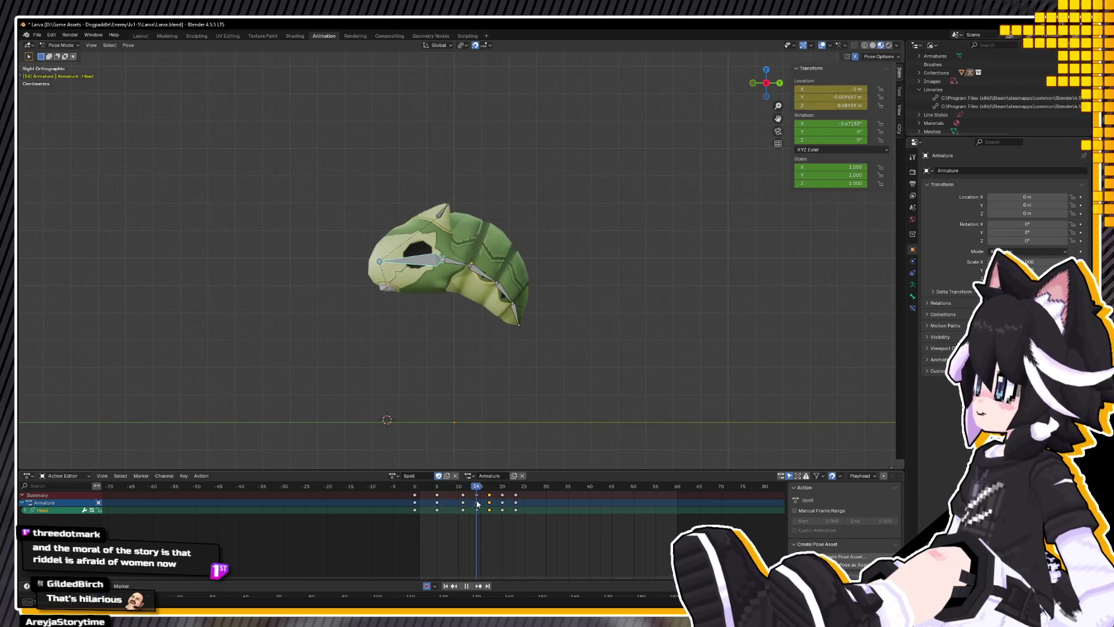
Step: Rotate the LarvaBody bone chain upward at frame 17 and replay to check the curl
drag(465, 505, 489, 498)
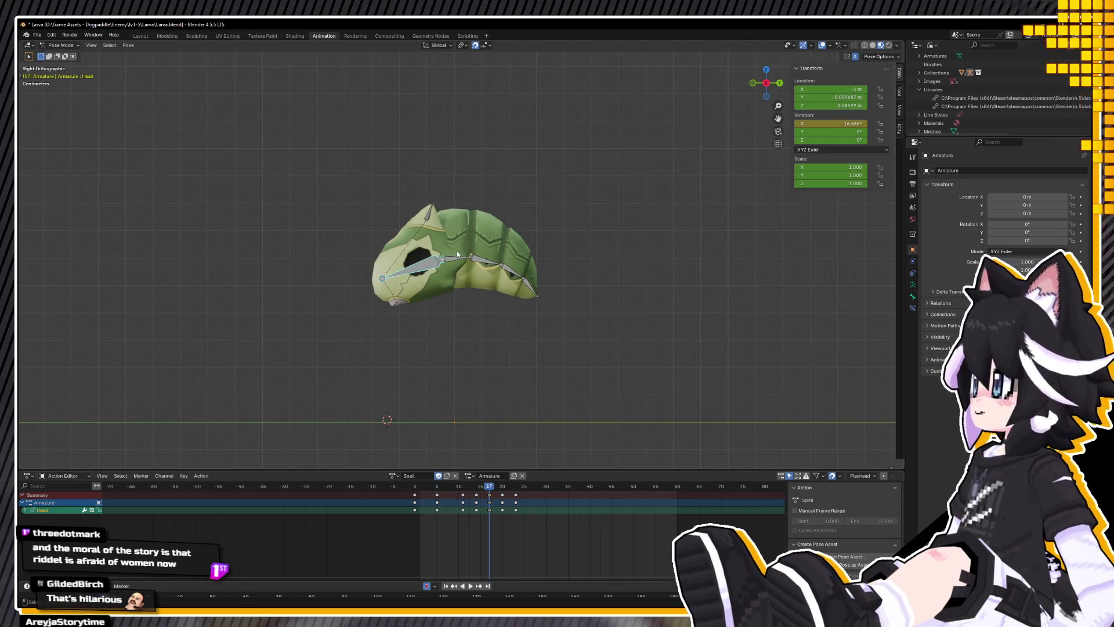
drag(477, 253, 557, 328)
key(r)
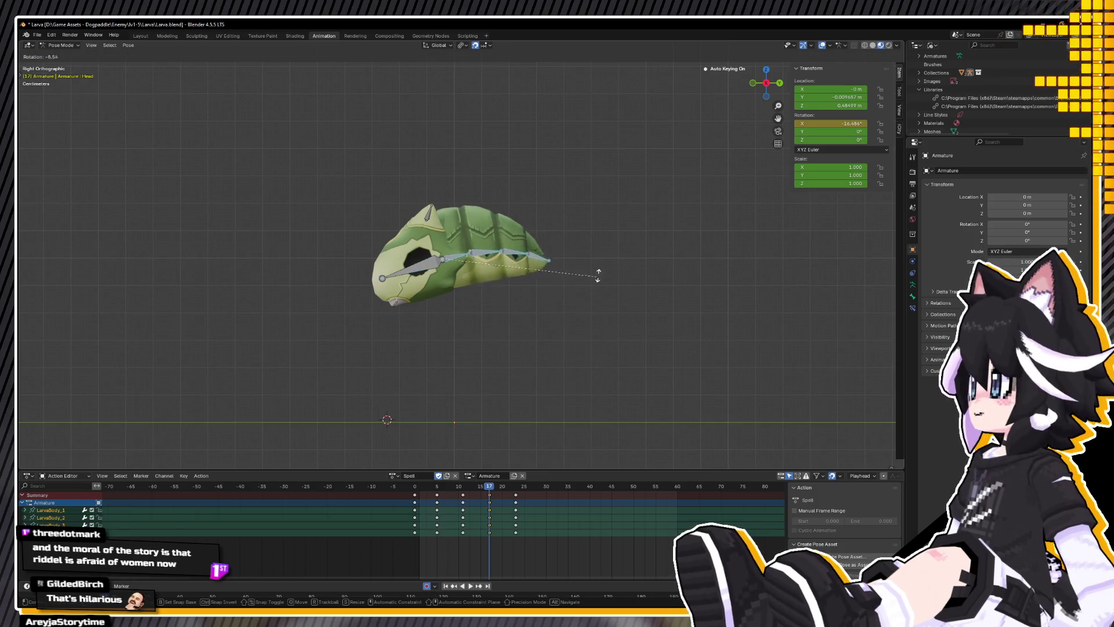
click(609, 271)
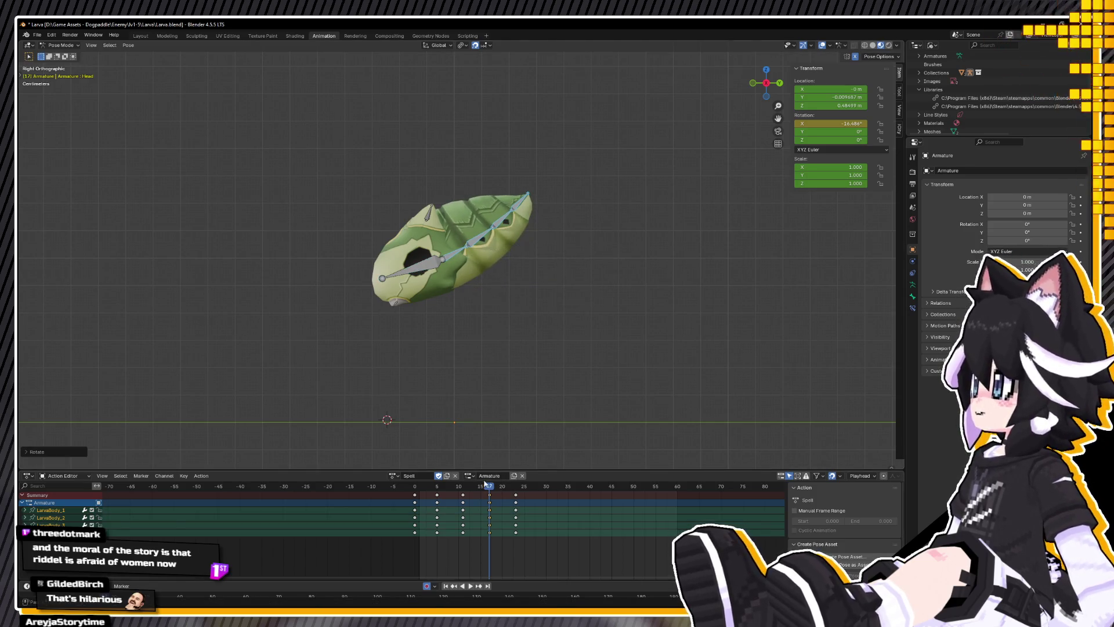
key(space)
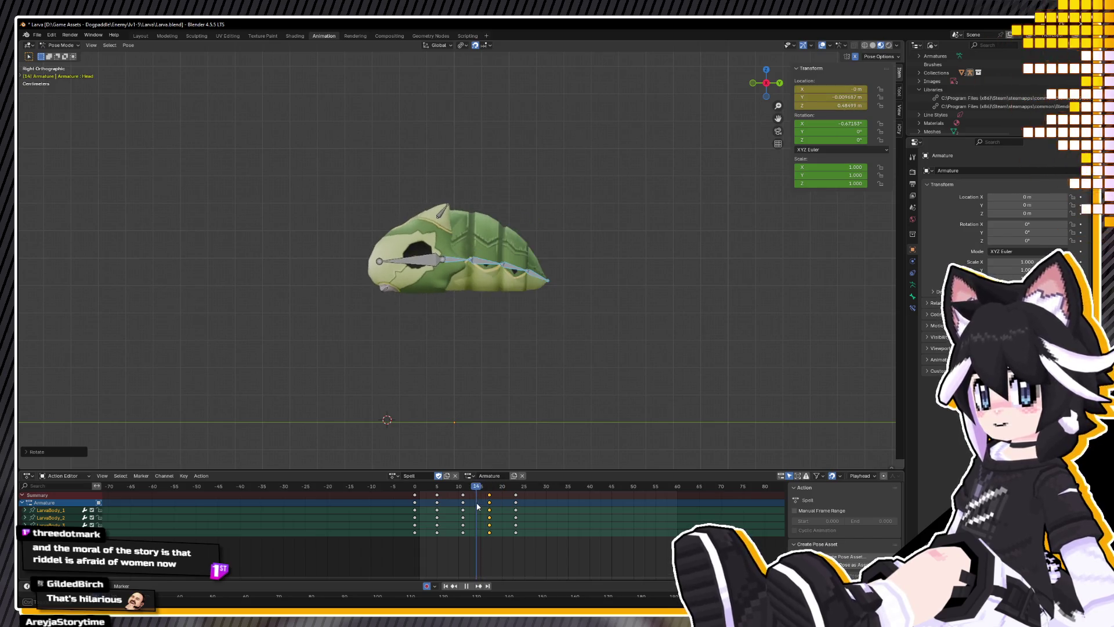
key(Escape)
Step: Raise the Head bone vertically at frame 17 and again near frame 23, then play back
click(436, 267)
key(g)
key(z)
click(477, 308)
click(495, 490)
drag(494, 491, 515, 490)
key(g)
key(z)
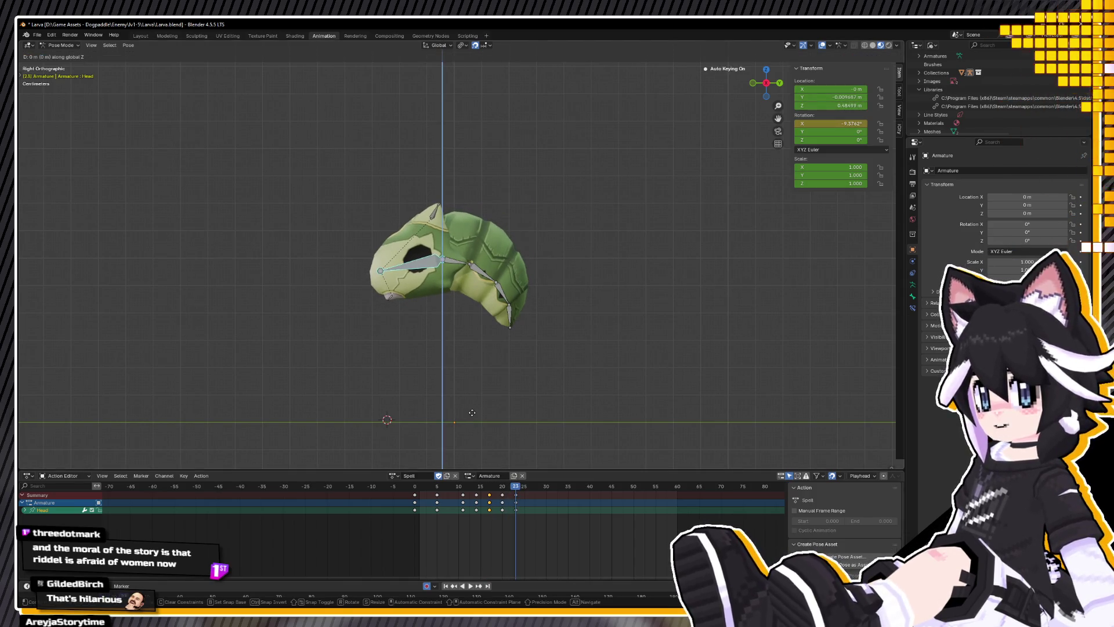
click(473, 389)
key(space)
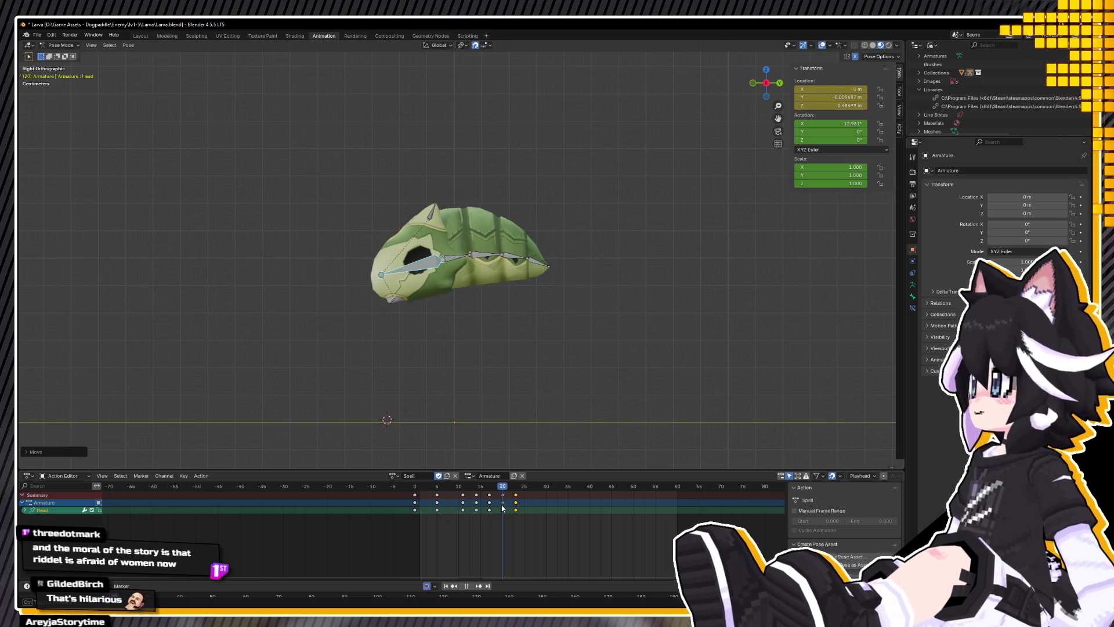
Step: Raise the Head bone a little higher vertically and play the animation to check it
key(g)
key(z)
click(460, 371)
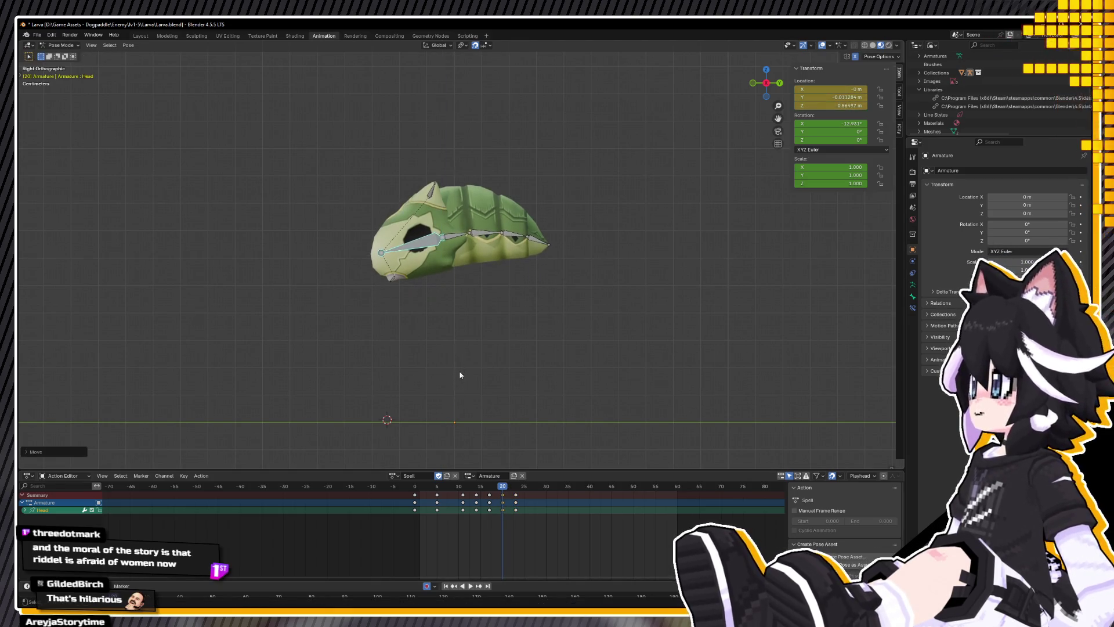
key(space)
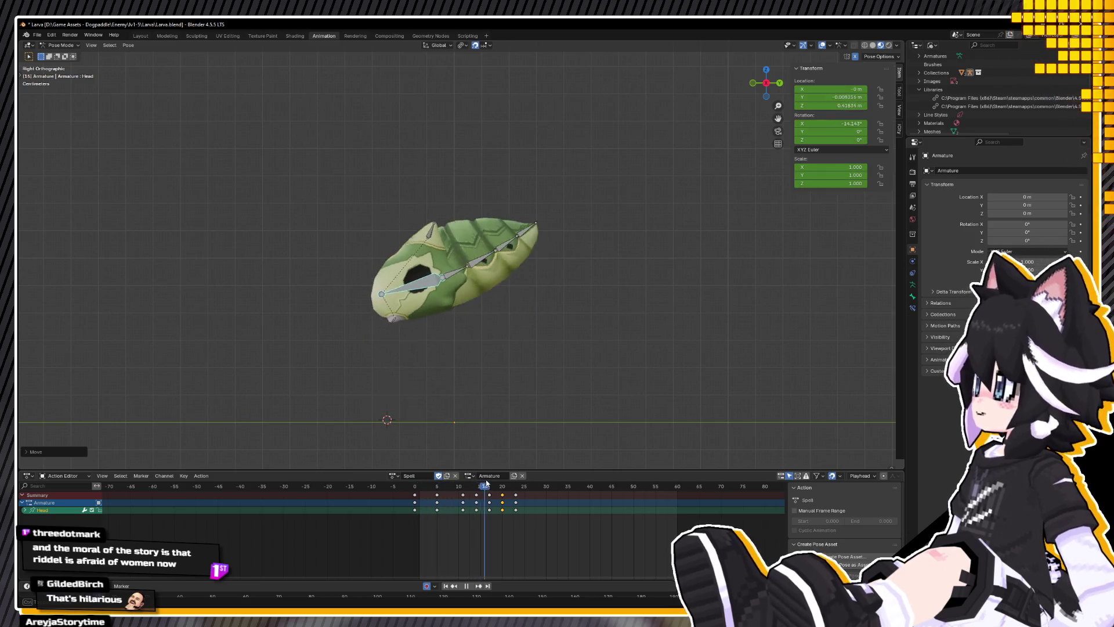
key(space)
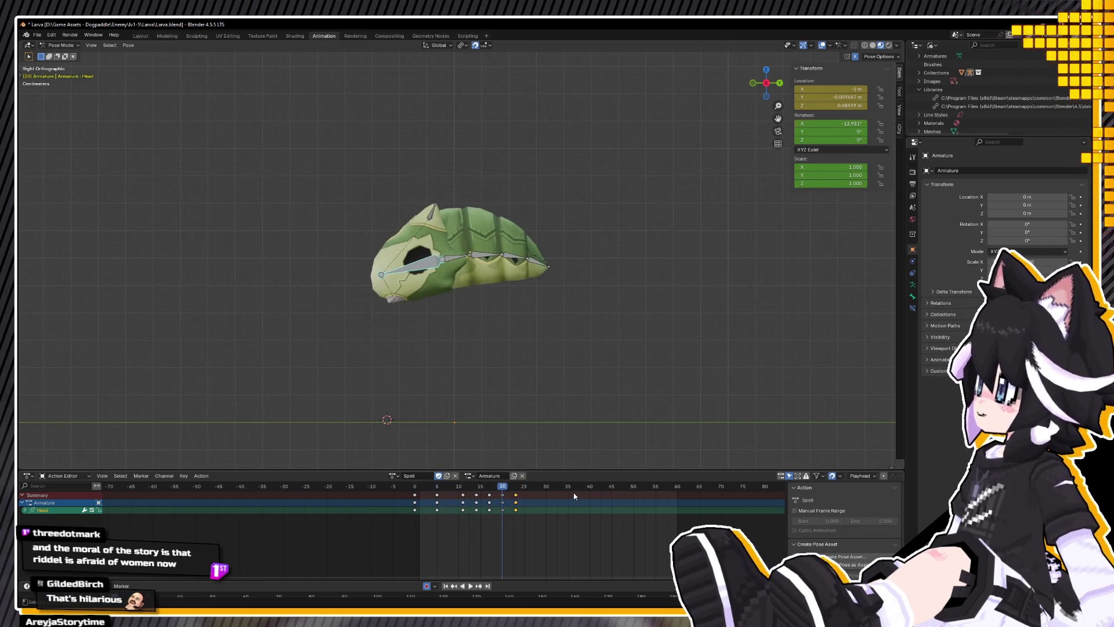
key(space)
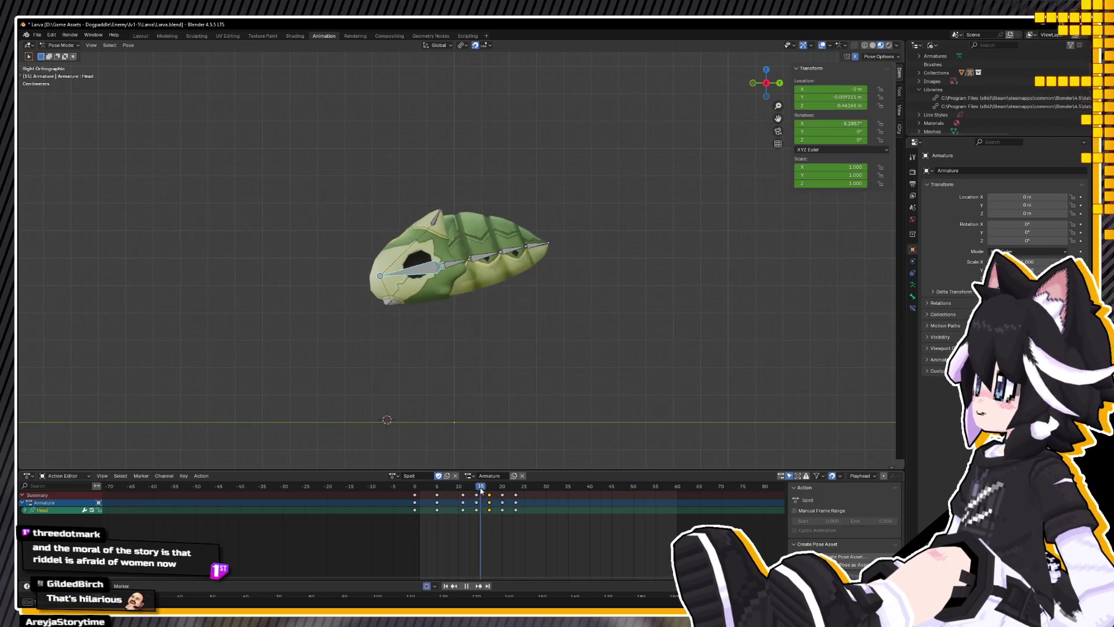
key(space)
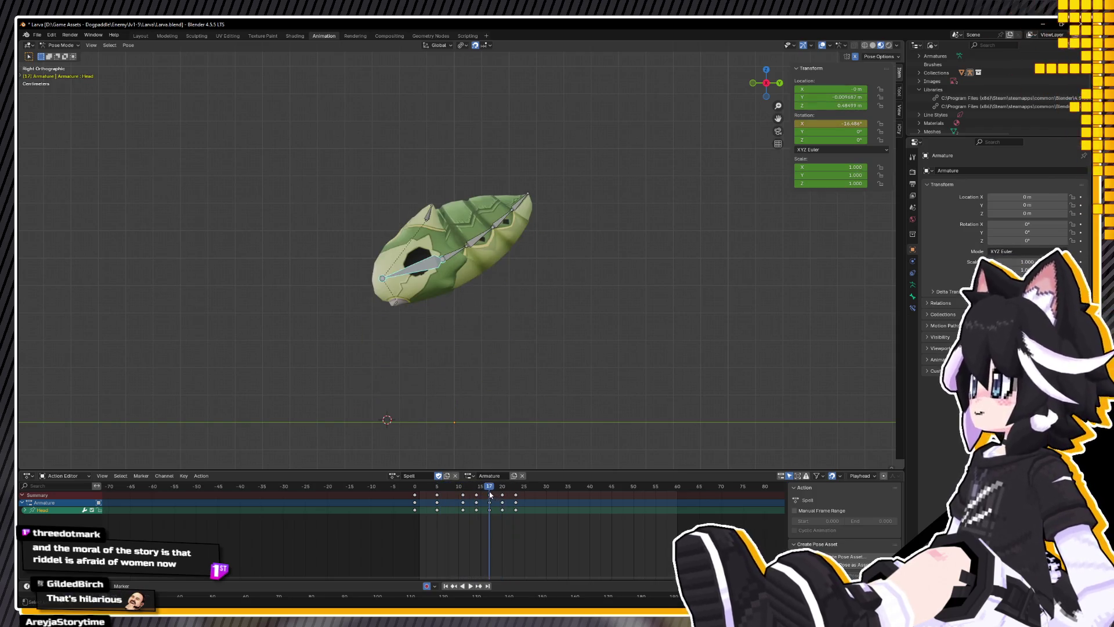
Step: Select all keys at frame 17, then lower the Head bone vertically on that frame
click(489, 494)
click(490, 494)
key(space)
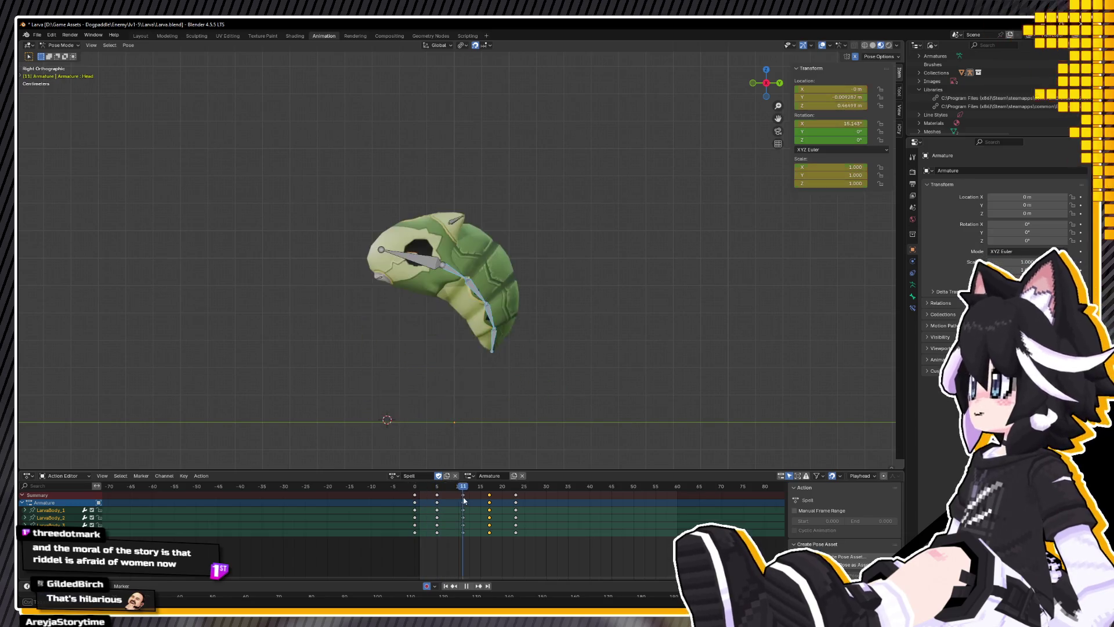
key(Escape)
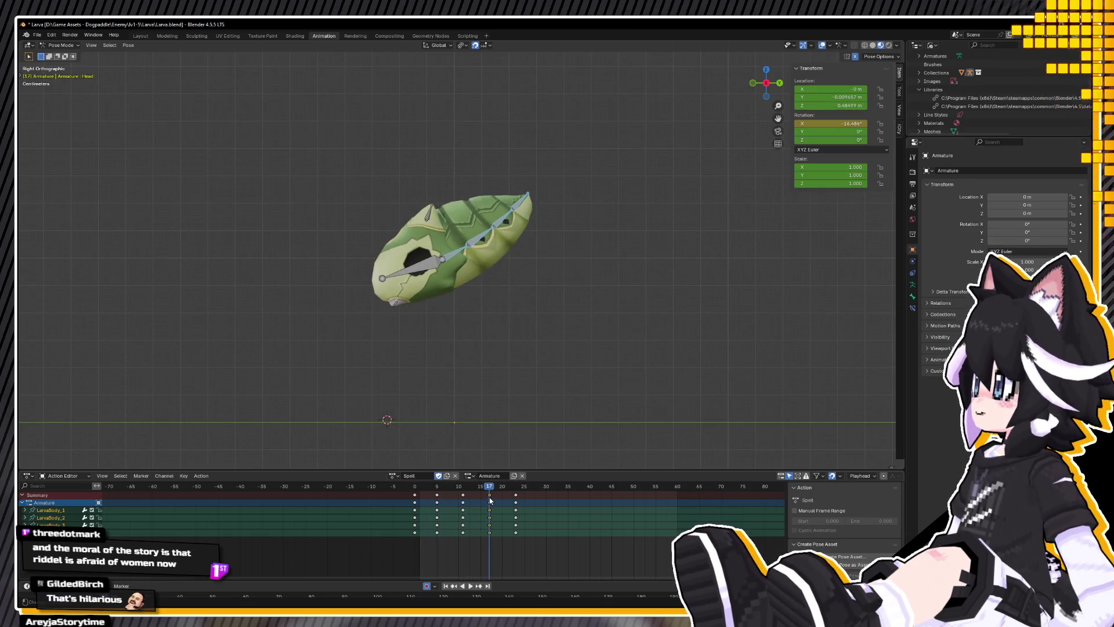
click(413, 270)
key(g)
key(z)
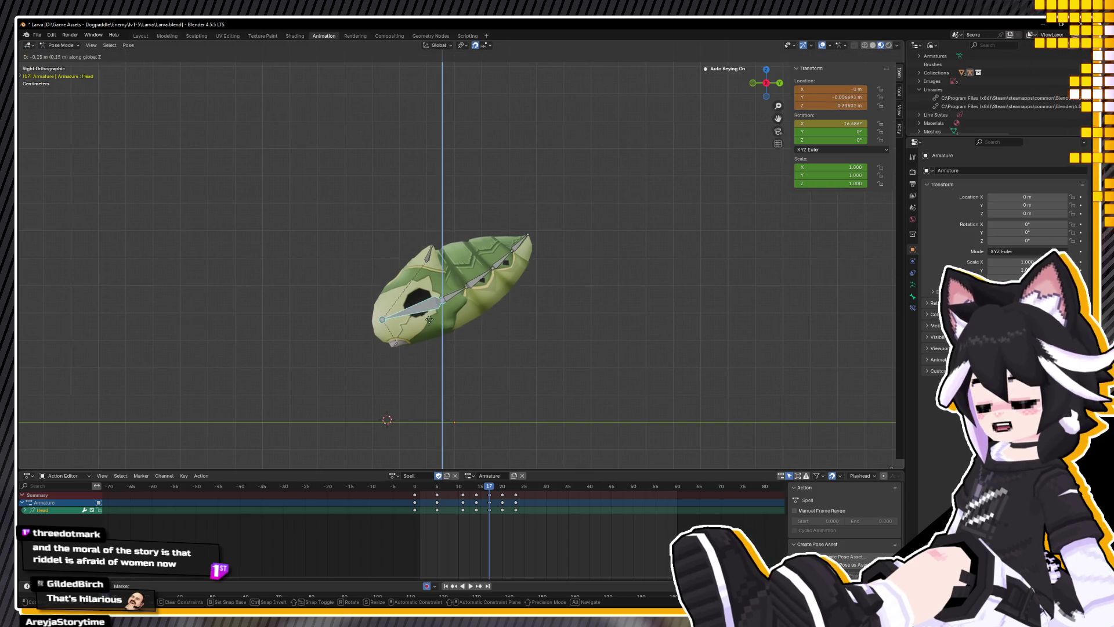
click(434, 391)
Step: At frame 17, rotate the Head bone and readjust its vertical height
key(space)
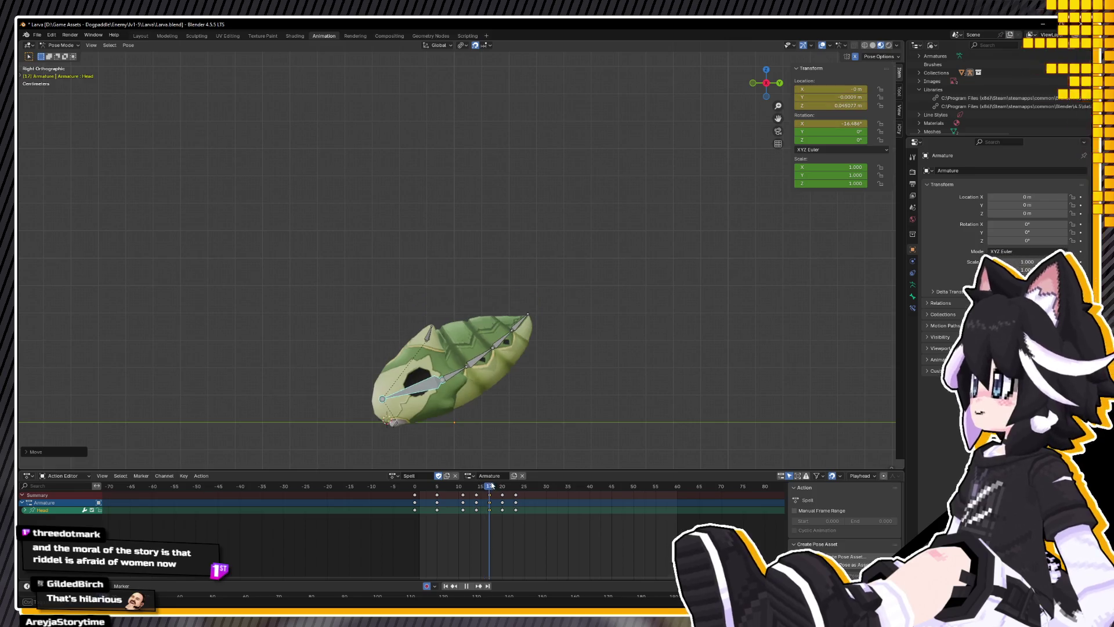
key(space)
key(r)
click(497, 399)
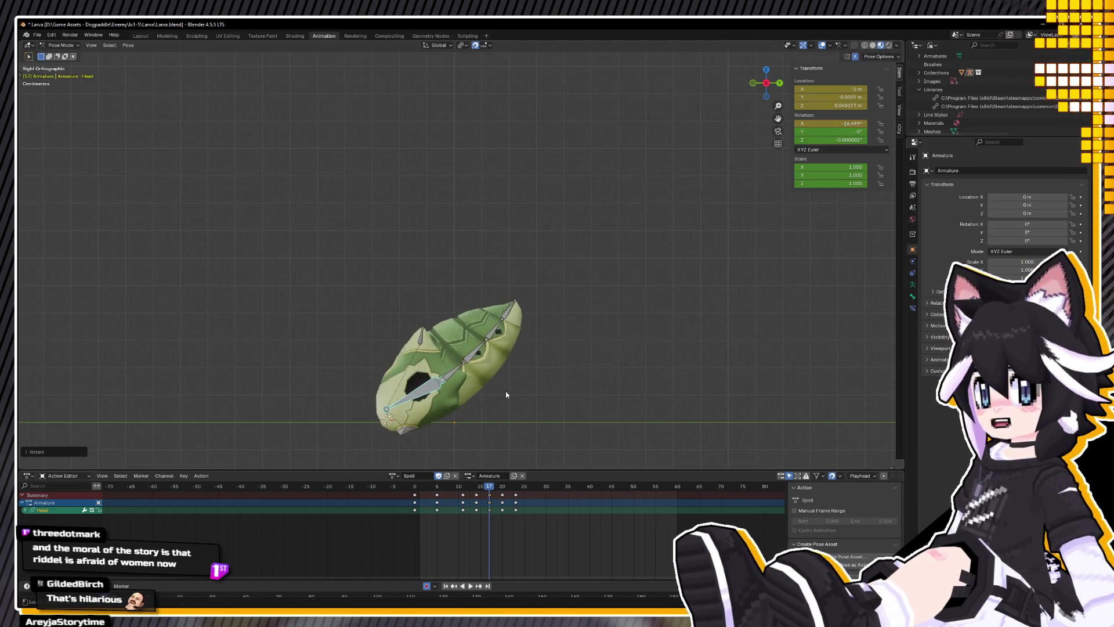
key(g)
key(z)
click(502, 470)
Step: Push the Head keys later to frames 29 and 32, key frame 20, and tilt the body upward
drag(492, 488, 524, 493)
drag(516, 502, 555, 503)
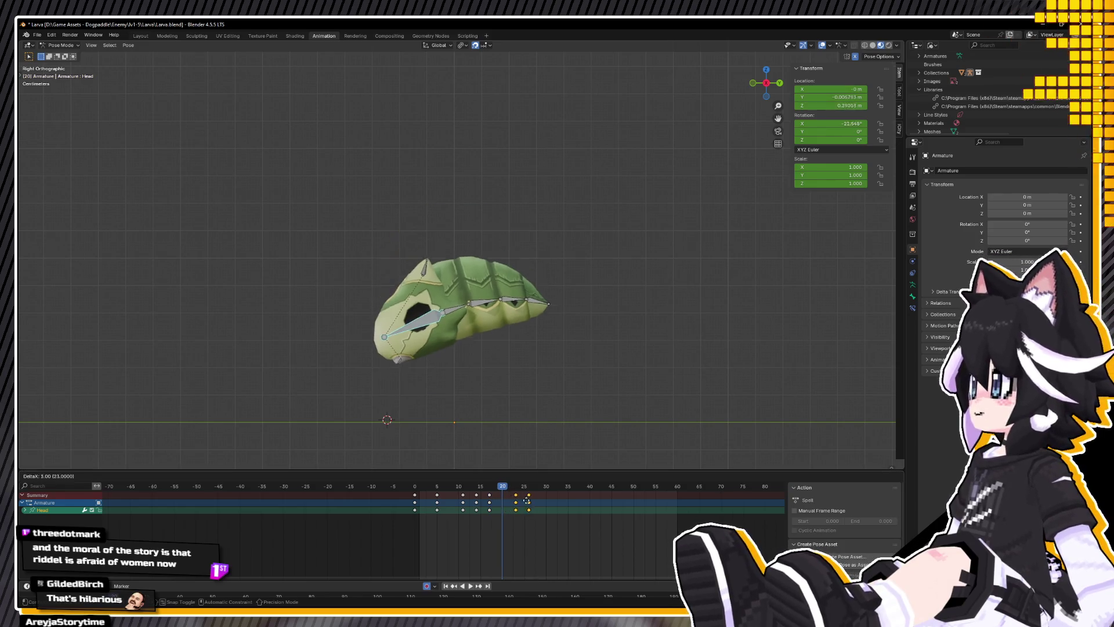
click(493, 495)
key(ctrl+v)
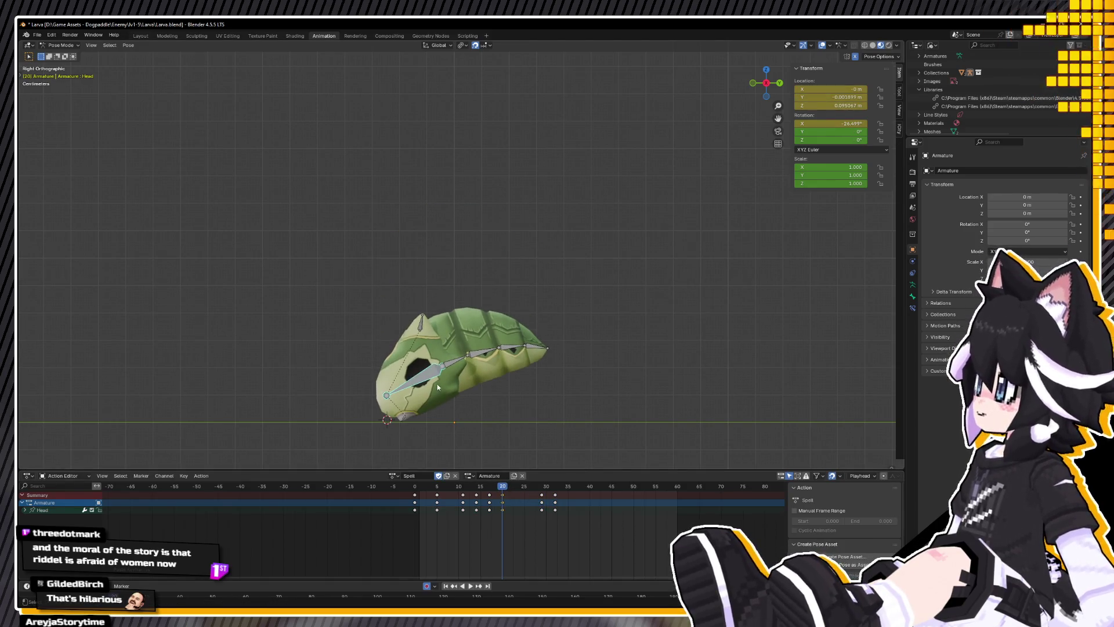
key(ctrl+z)
key(ctrl+z)
key(ctrl+z)
key(r)
click(592, 360)
Step: Set the Head bone's vertical height at frame 20 and replay the animation
click(432, 376)
key(g)
key(z)
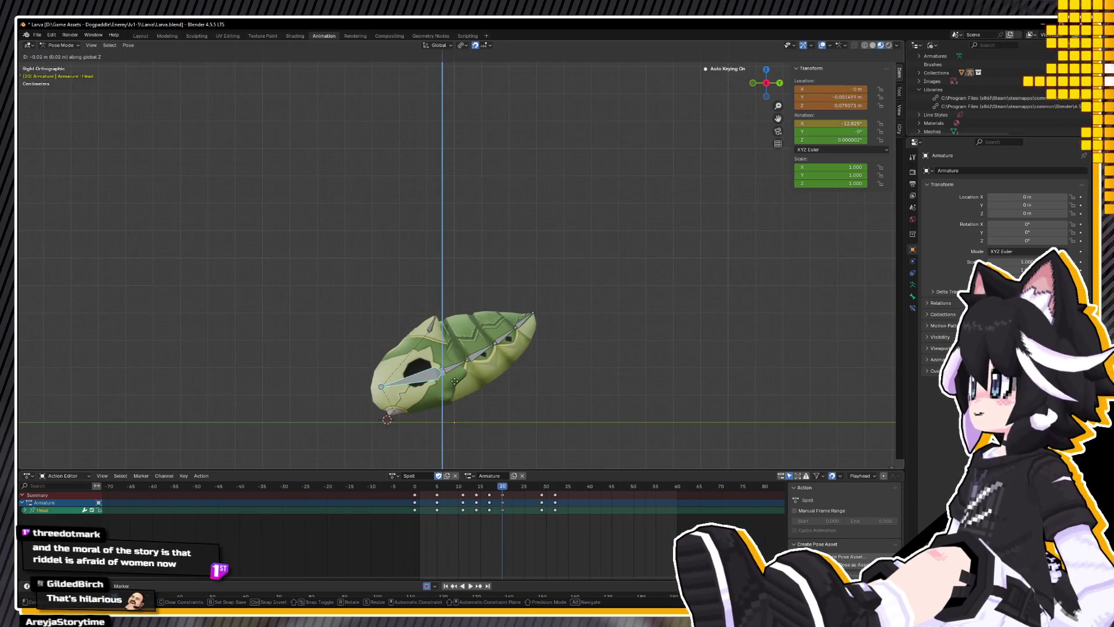
click(454, 381)
key(space)
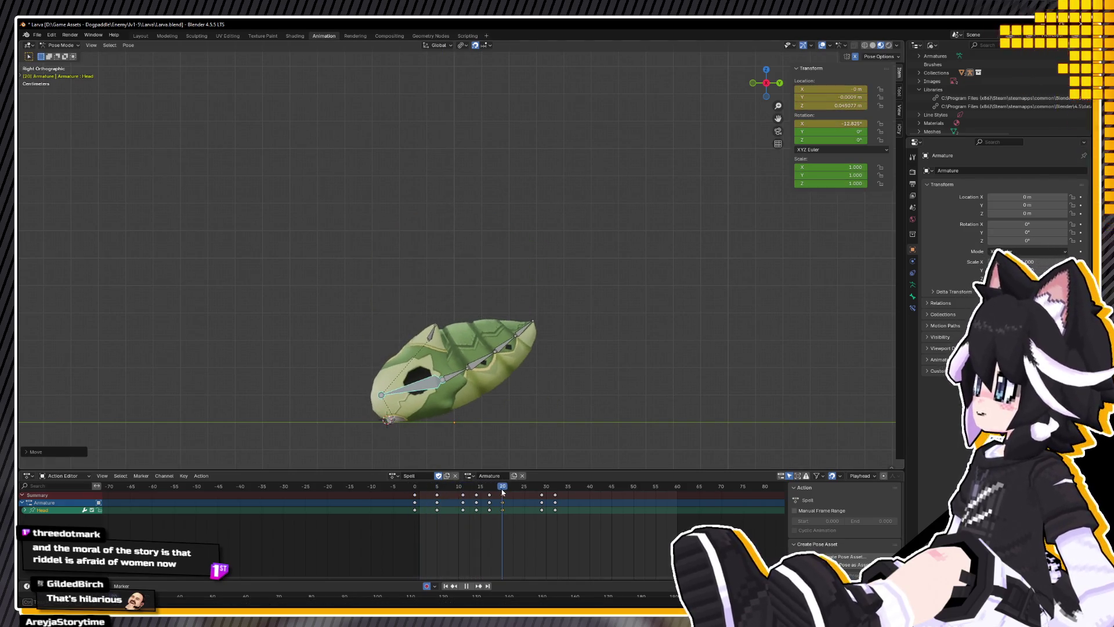
key(space)
Step: Retime the keys: frame-30 key to about frame 34, frame-17 keys to about frame 18
mouse_move(544, 502)
mouse_down()
mouse_move(566, 502)
mouse_move(489, 498)
mouse_up()
key(space)
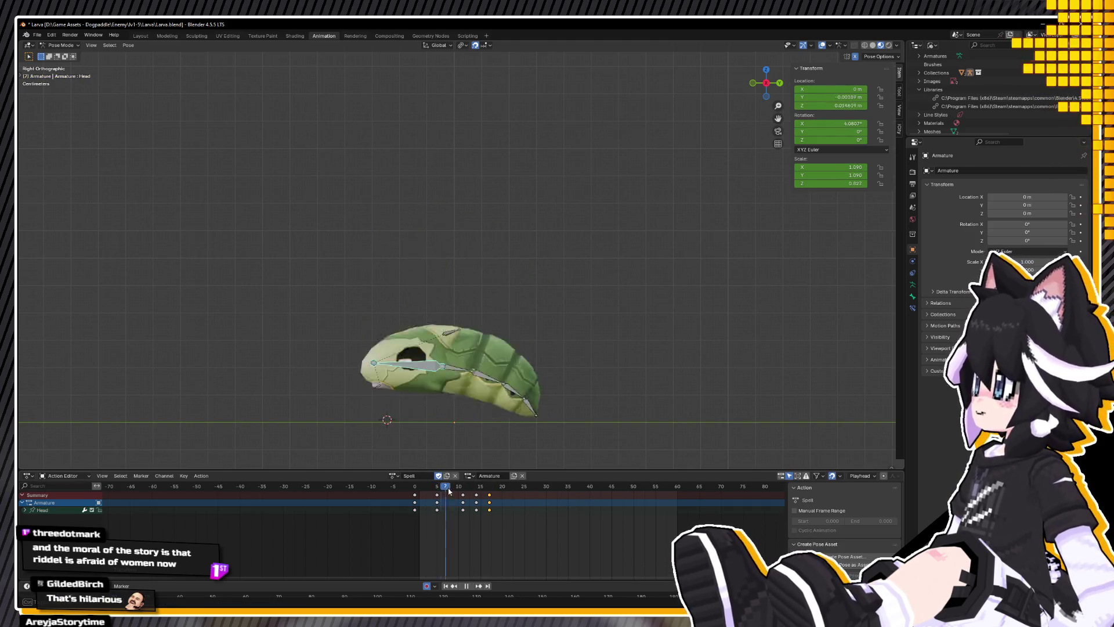
key(space)
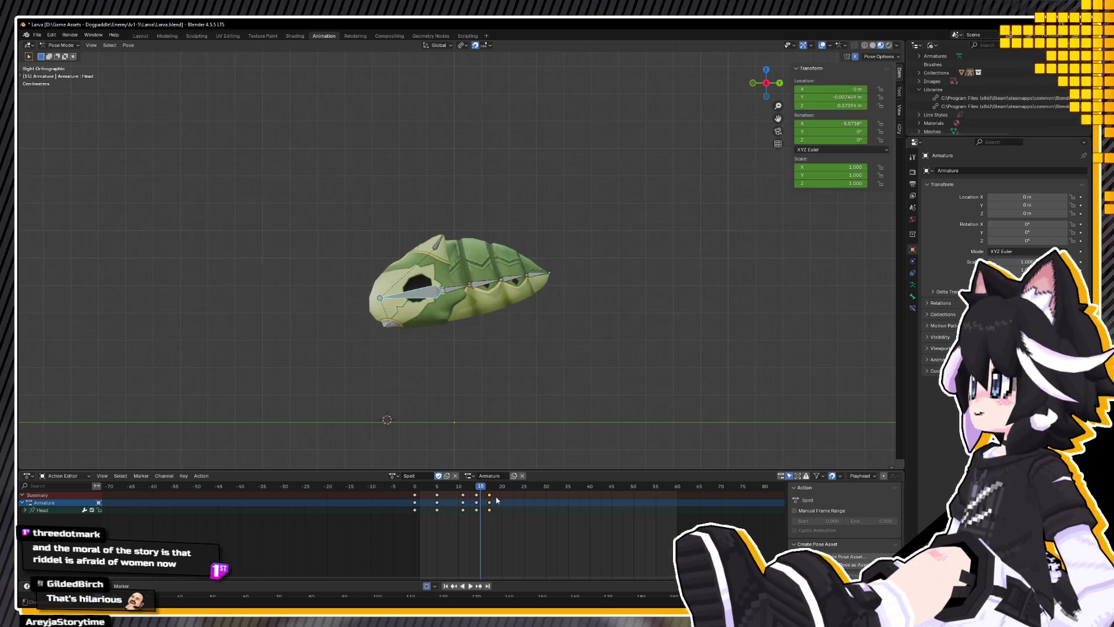
drag(489, 496, 493, 496)
key(space)
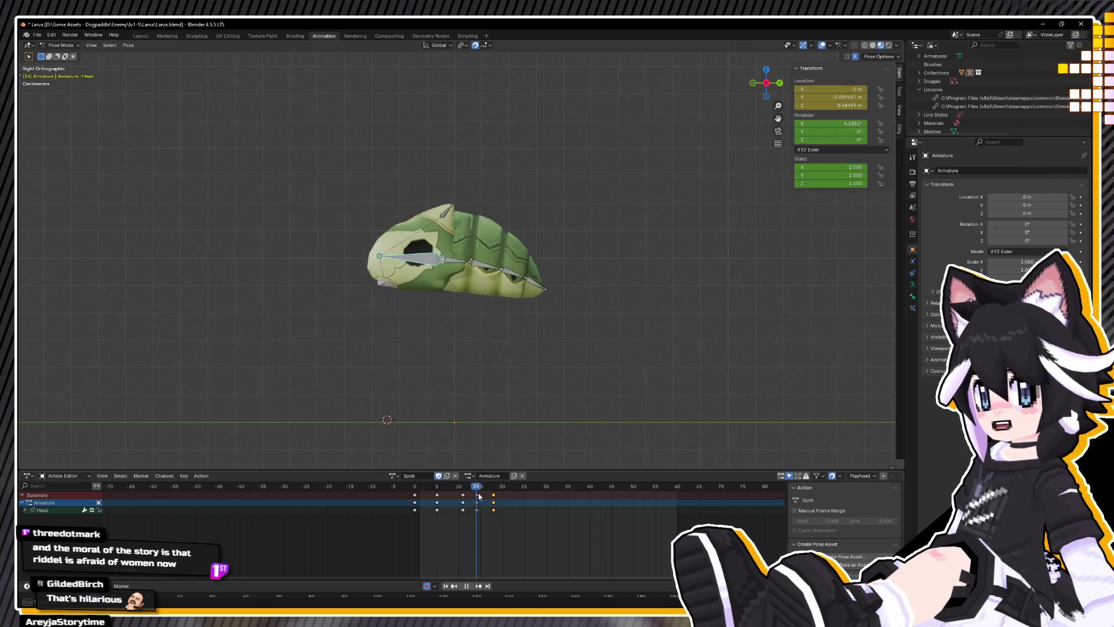
key(Escape)
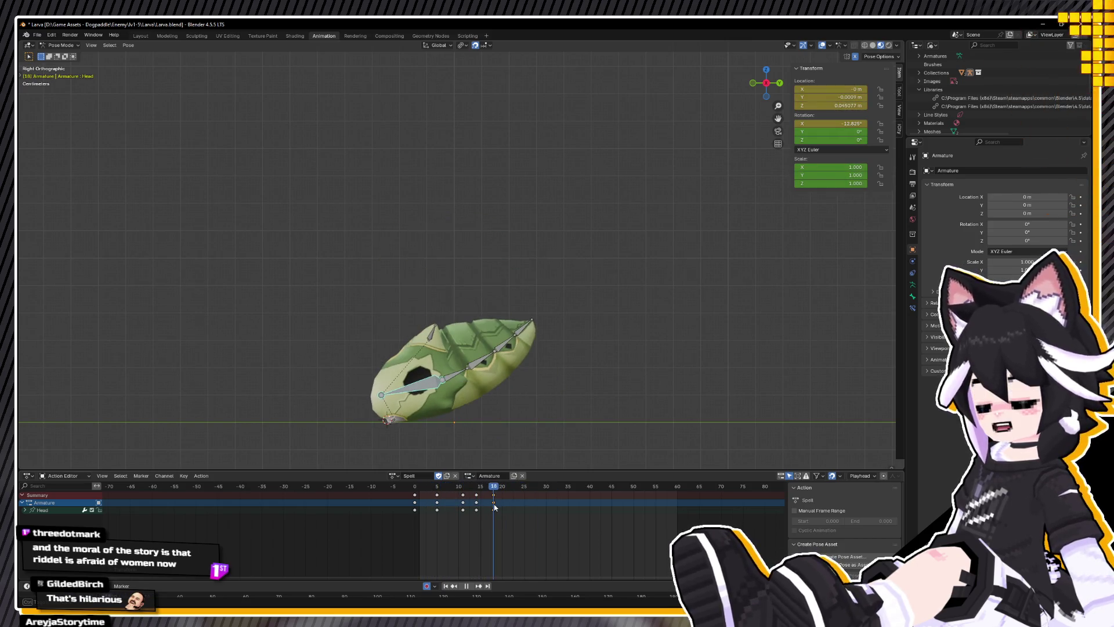
Step: Lower the Head bone at frame 18, review playback, and select all larva bones
key(g)
key(z)
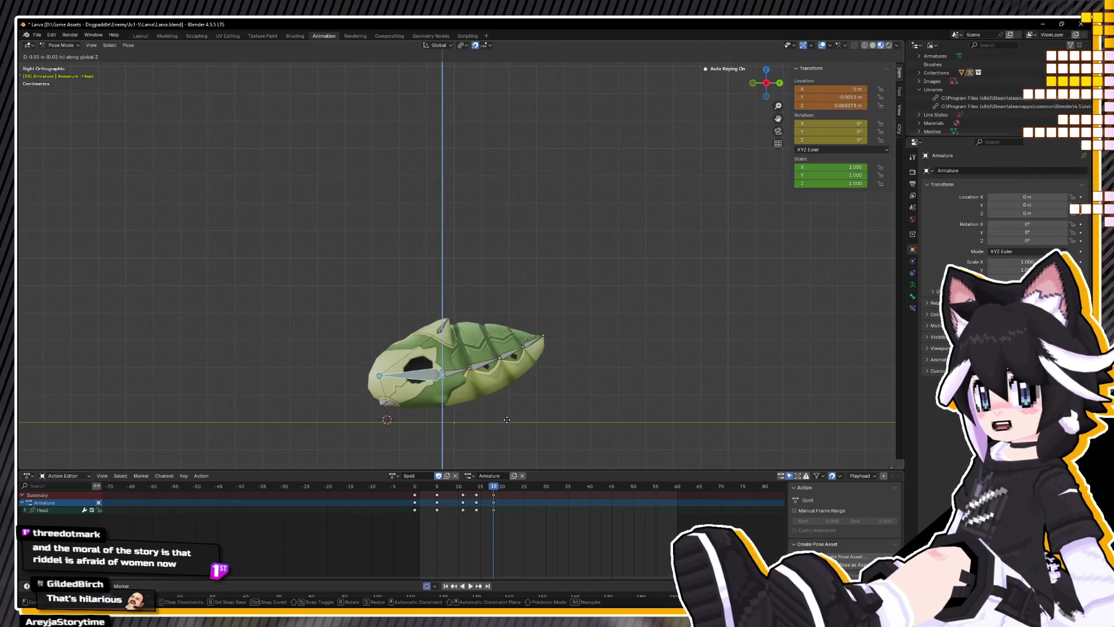
click(506, 437)
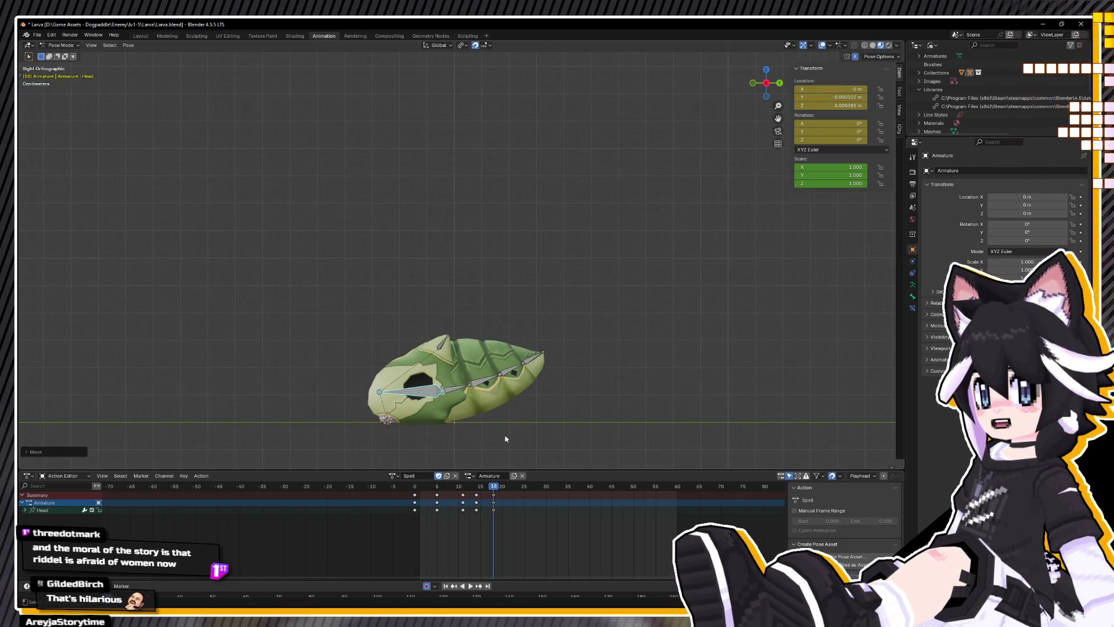
key(space)
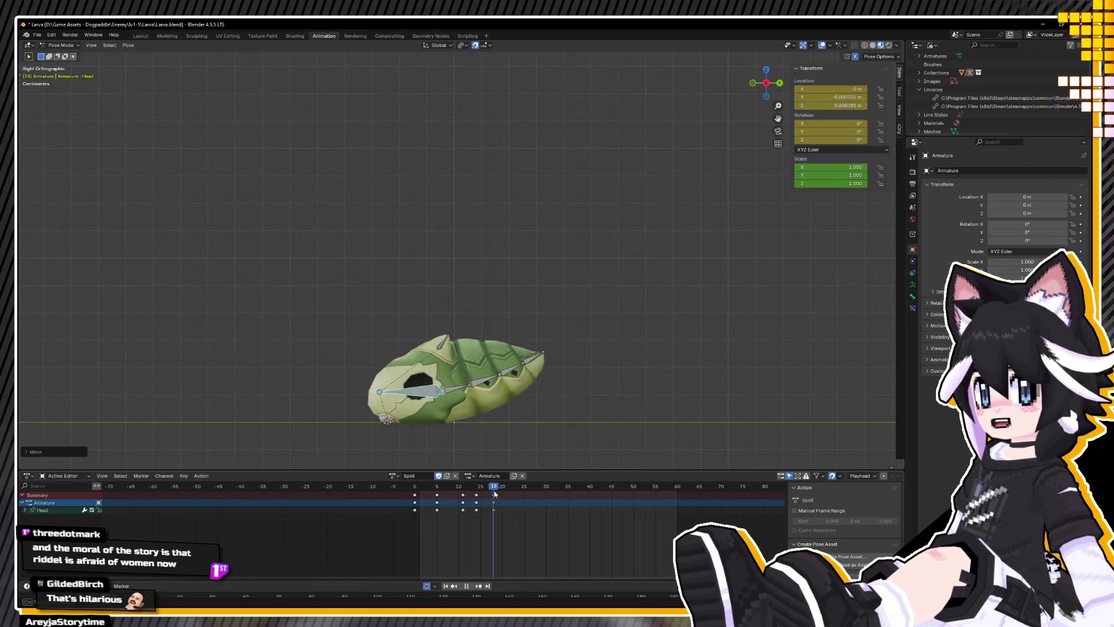
key(Escape)
key(a)
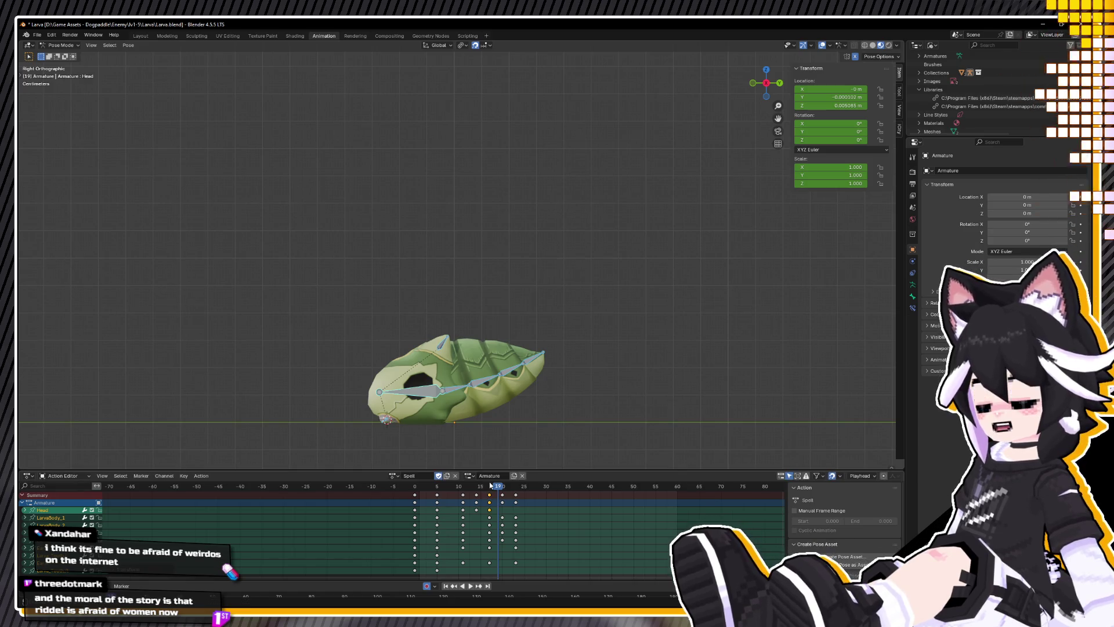
Step: Scrub to frame 17 and remove the later keys at frames 20 and 23
click(451, 489)
key(space)
mouse_move(450, 491)
mouse_down()
mouse_move(400, 499)
mouse_move(492, 486)
mouse_up()
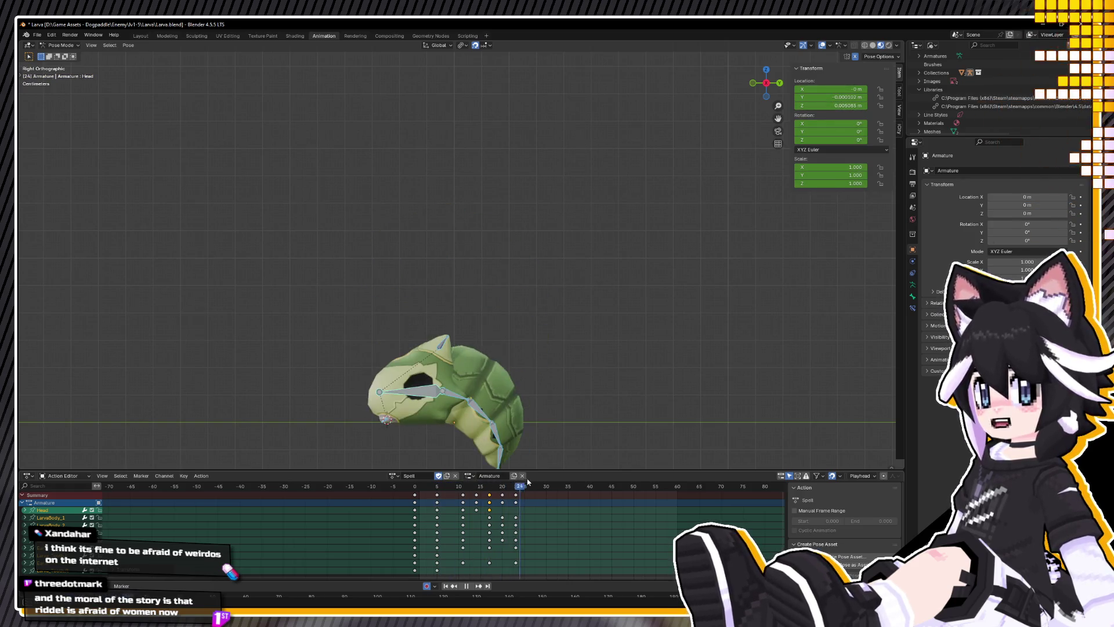
key(space)
ctrl+click(534, 498)
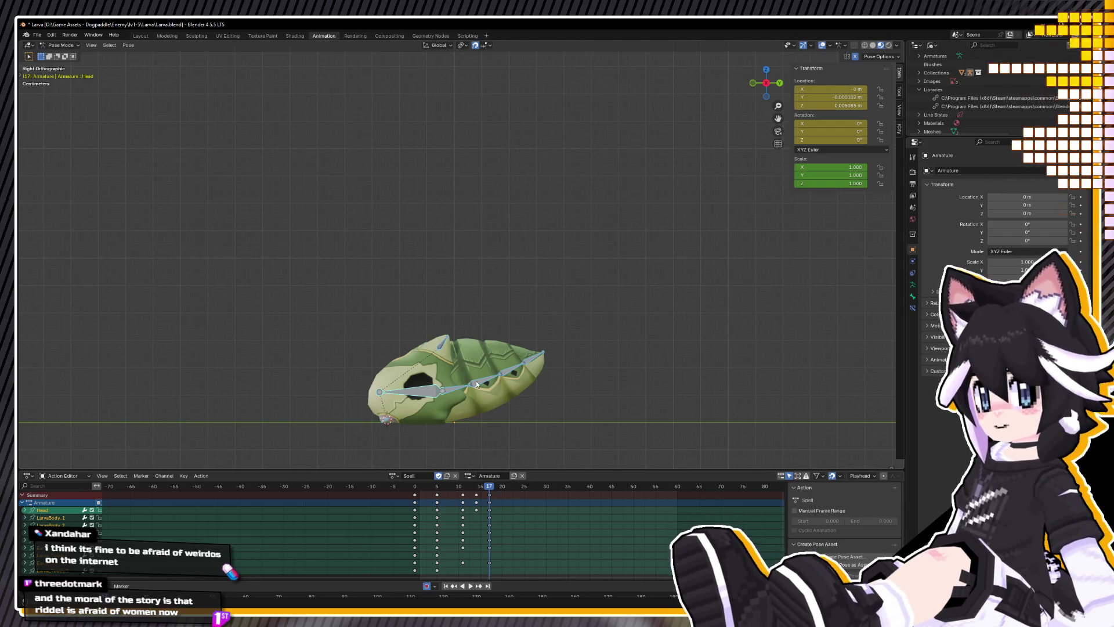
key(space)
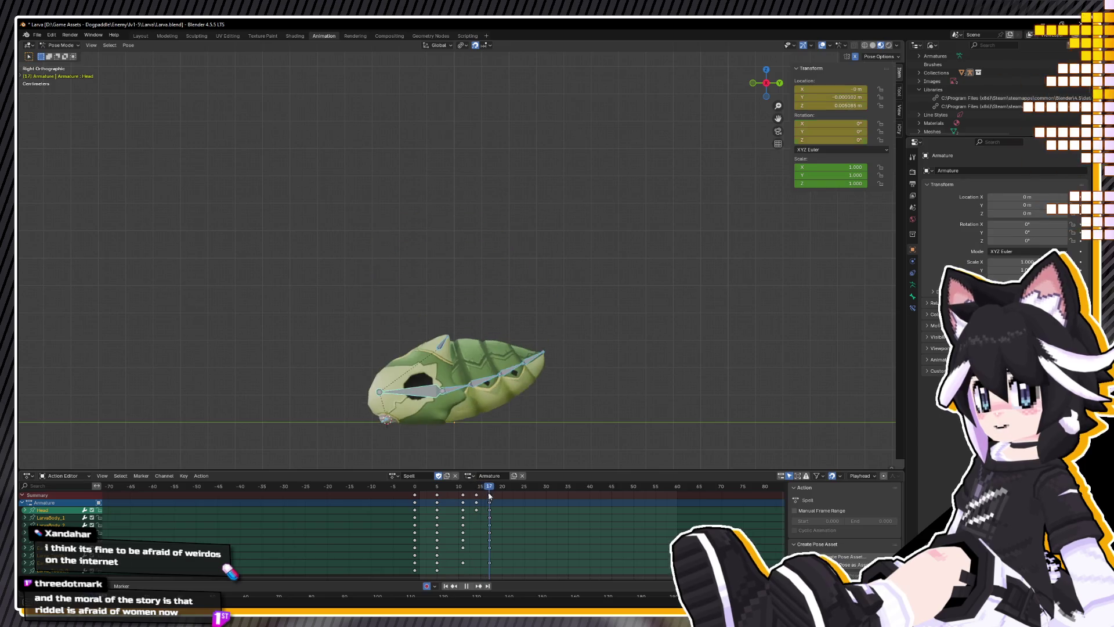
Step: Replay the shortened animation from the start to frame 17, then select all bones and loop-review
click(467, 383)
key(space)
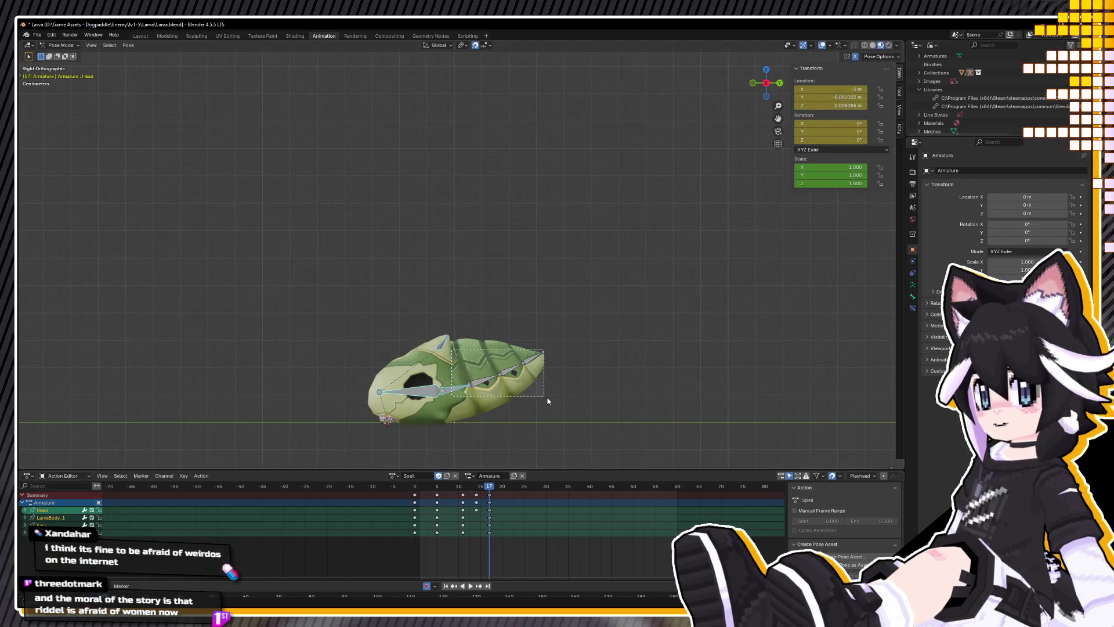
key(space)
click(437, 486)
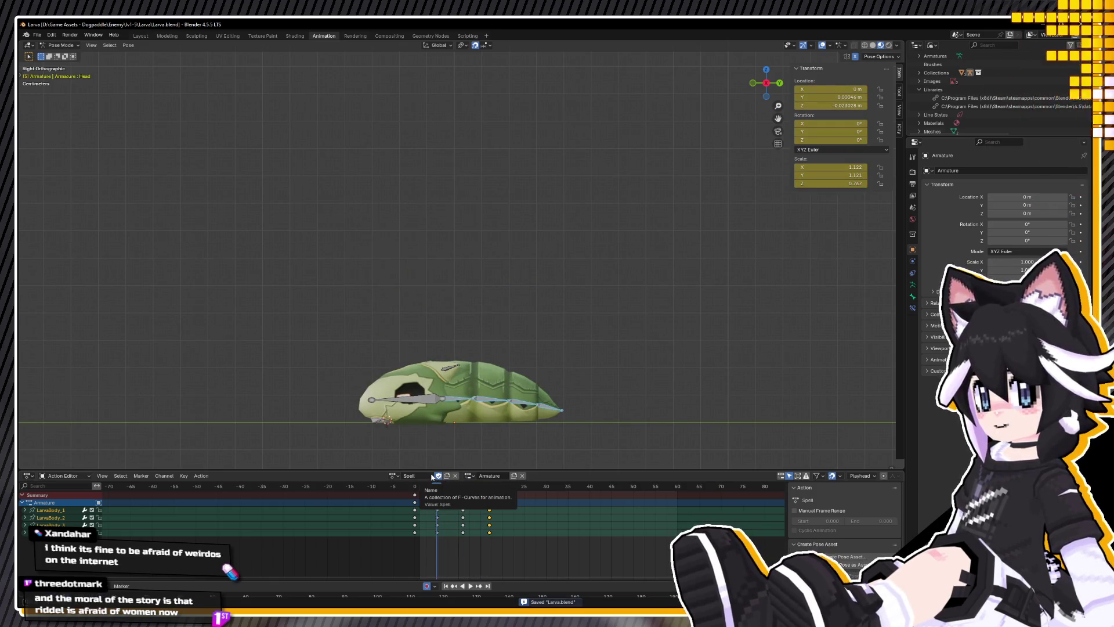
click(410, 487)
key(space)
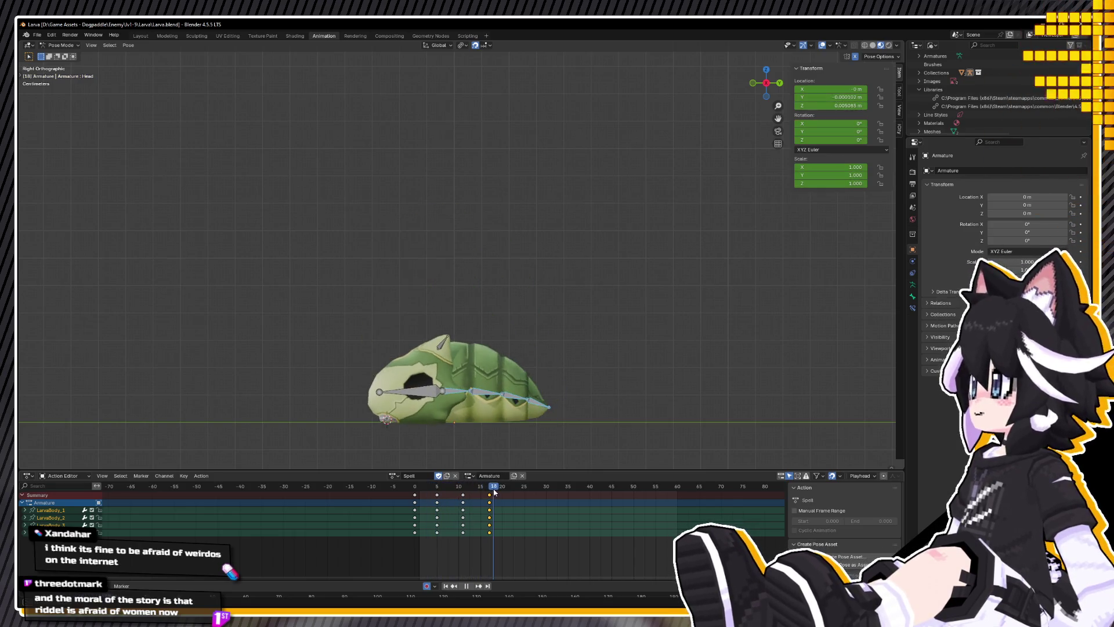
key(space)
key(a)
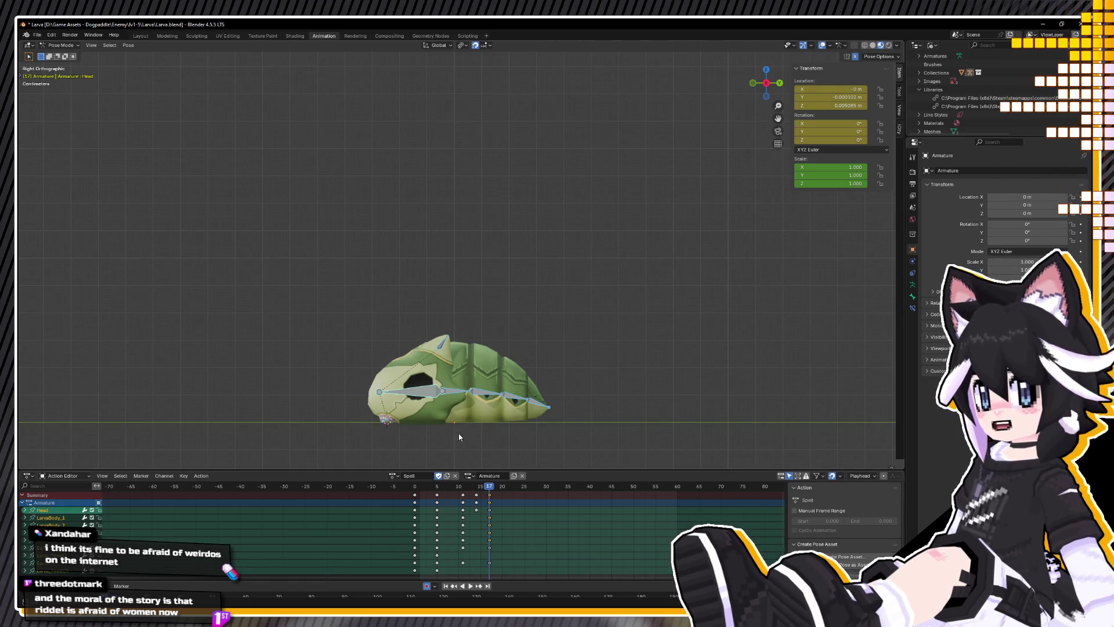
key(ctrl+k)
key(space)
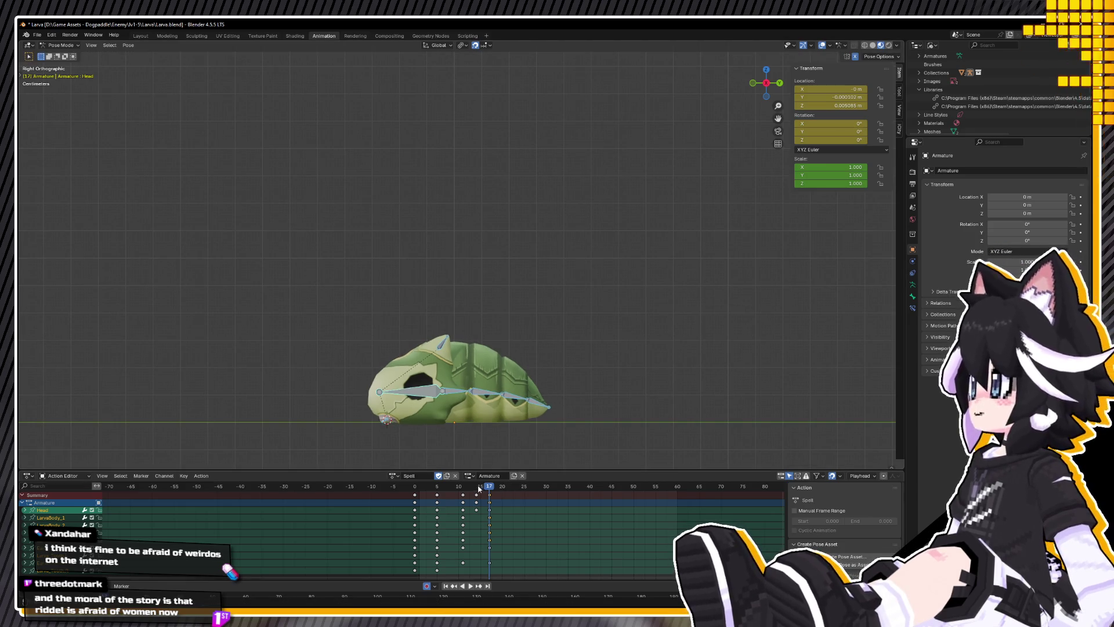
Step: At frame 14, rotate the Head bone upward into a curl and key the pose
click(479, 489)
key(space)
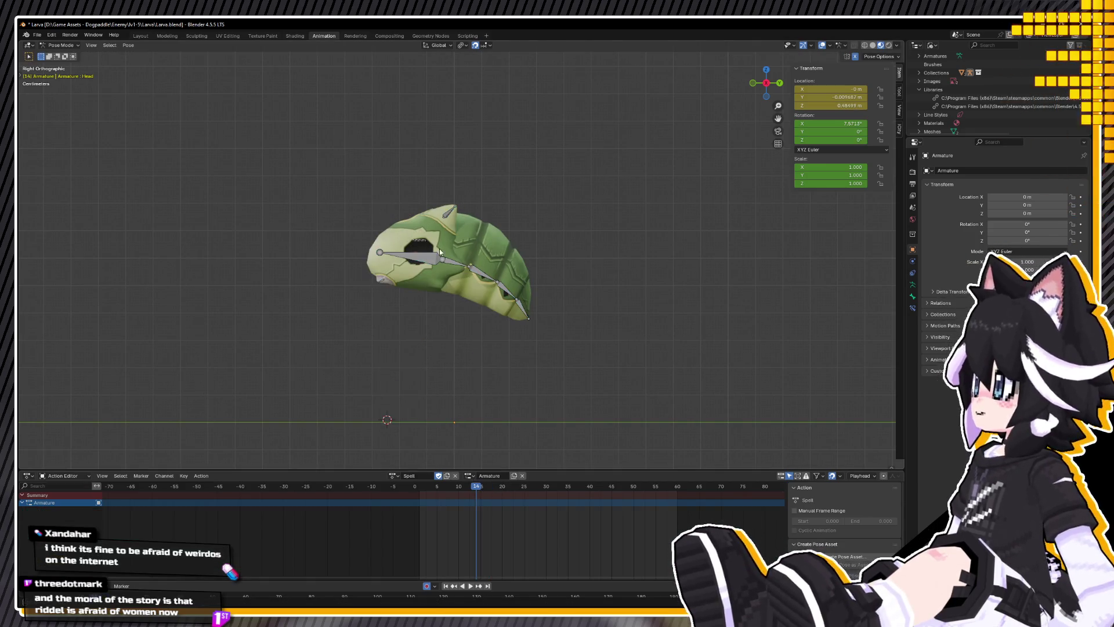
key(r)
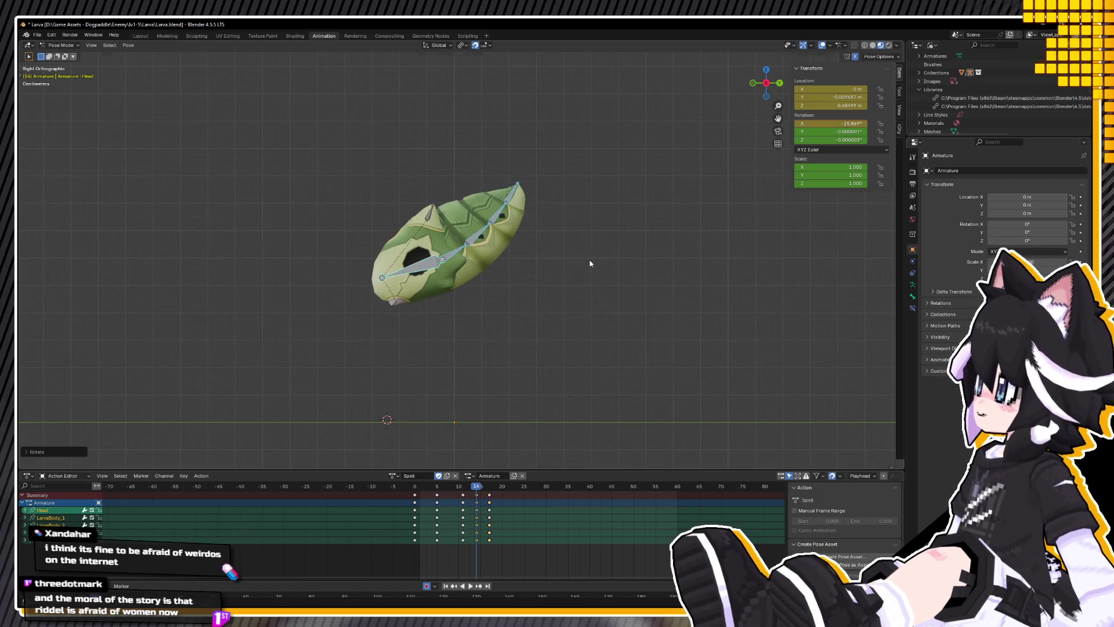
click(588, 259)
click(412, 268)
key(r)
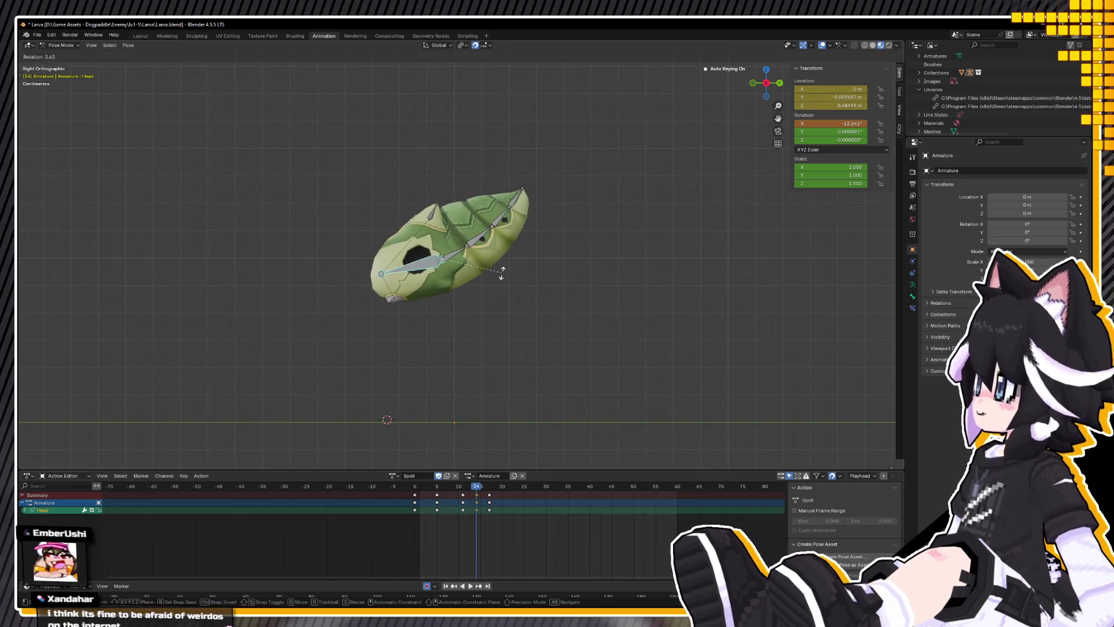
click(502, 270)
key(space)
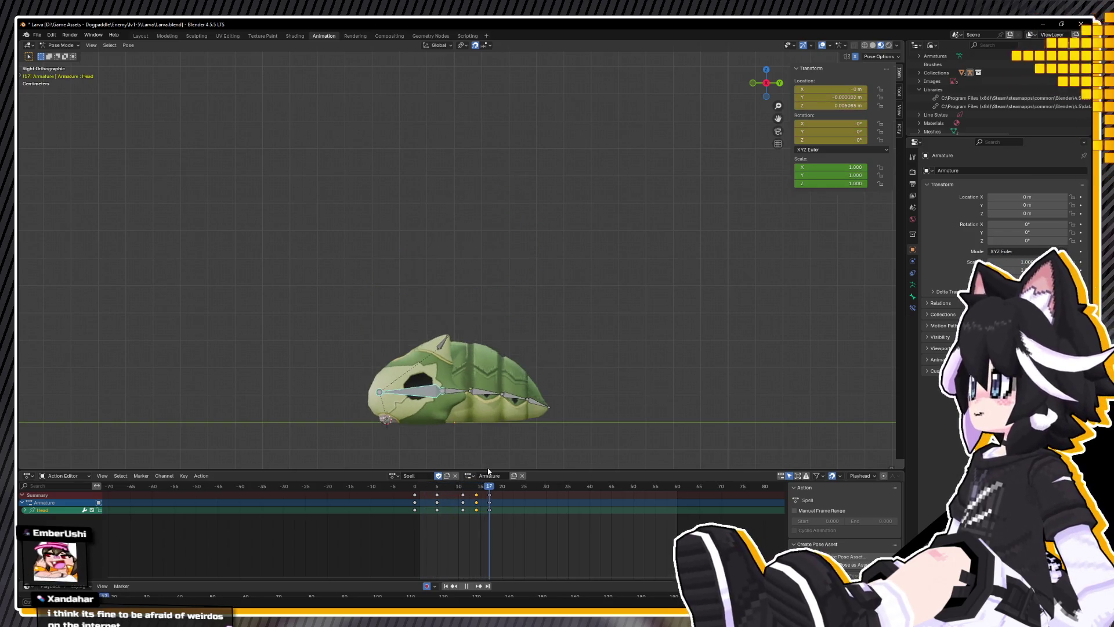
Step: Copy the curled pose of the Head and then of all larva bones
right_click(494, 263)
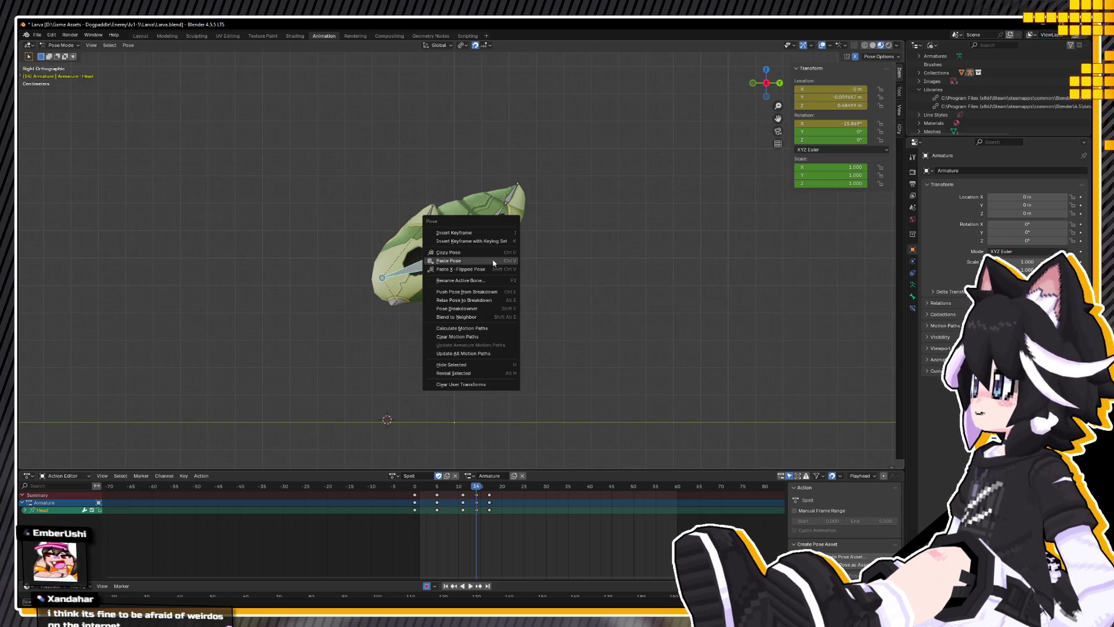
click(464, 253)
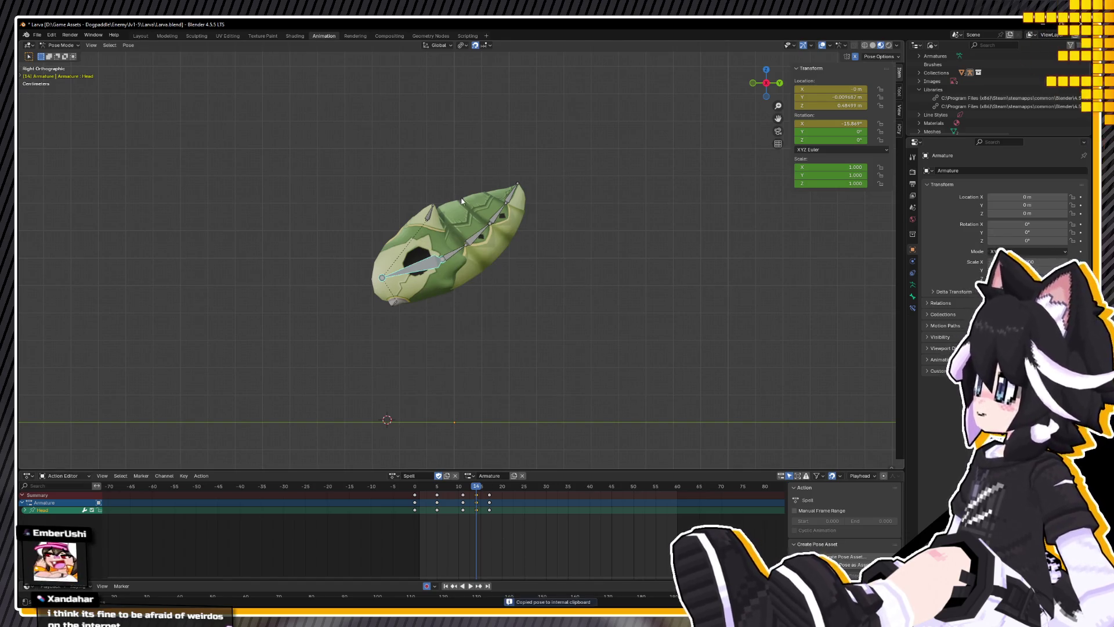
key(a)
right_click(539, 307)
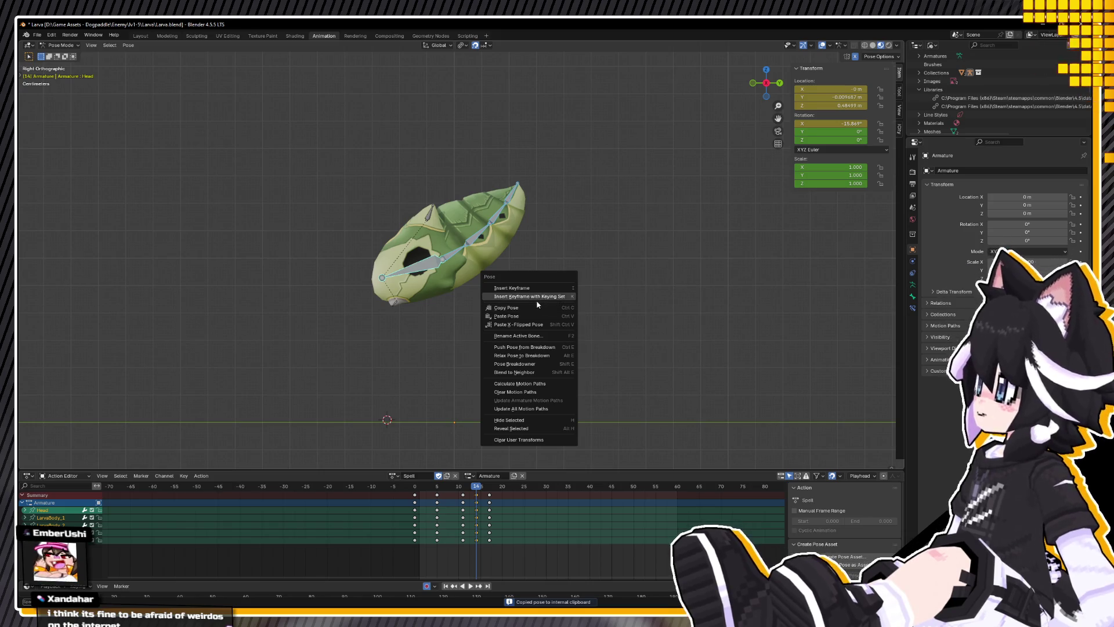
click(522, 307)
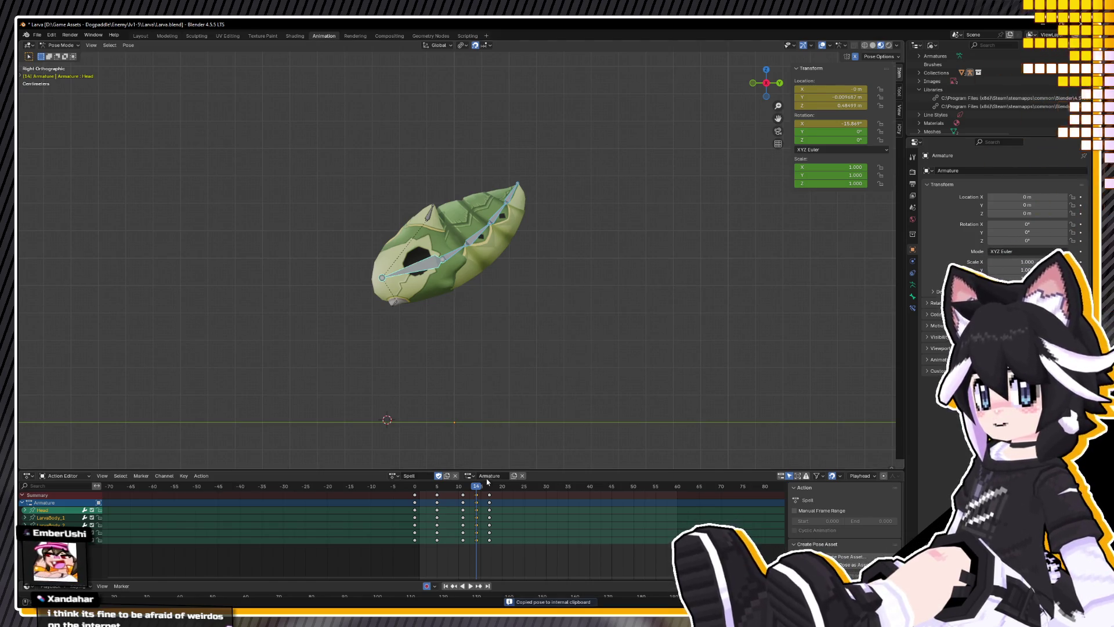
key(space)
Step: Paste the curled pose at frame 17, shift the rest-pose keys to frame 22, and replay
drag(494, 497, 506, 500)
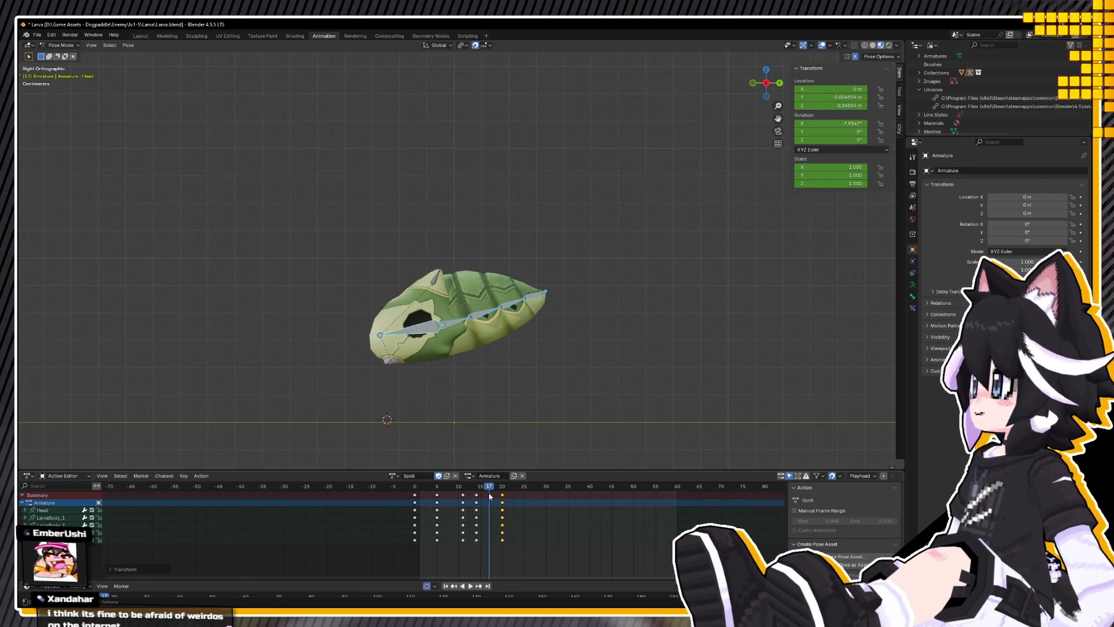
right_click(489, 496)
click(488, 483)
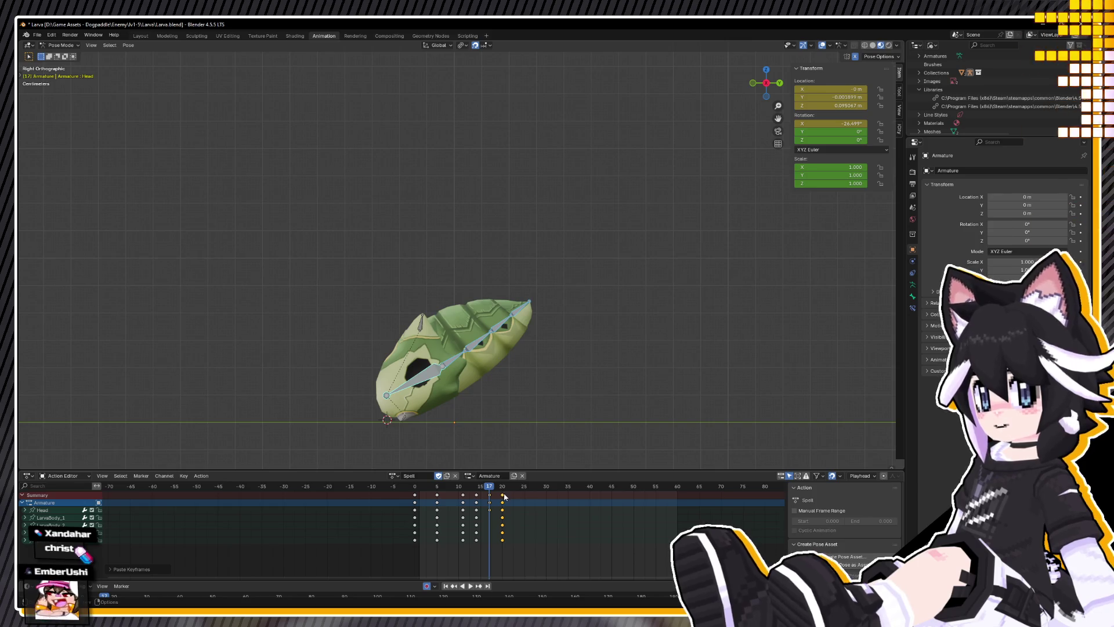
click(508, 497)
click(509, 497)
drag(503, 496, 511, 496)
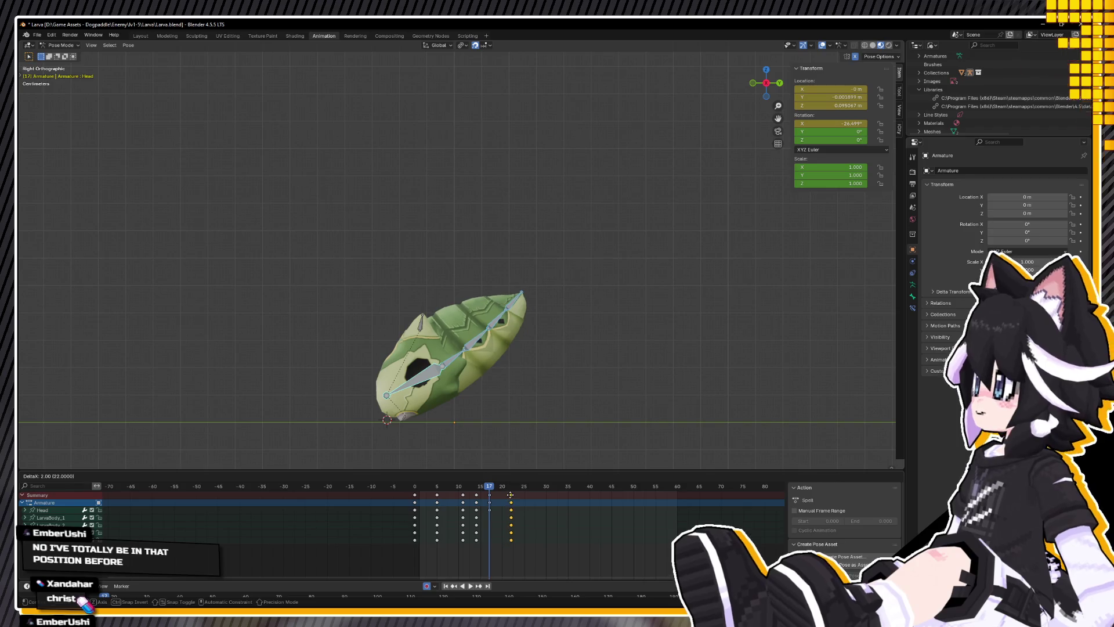
key(space)
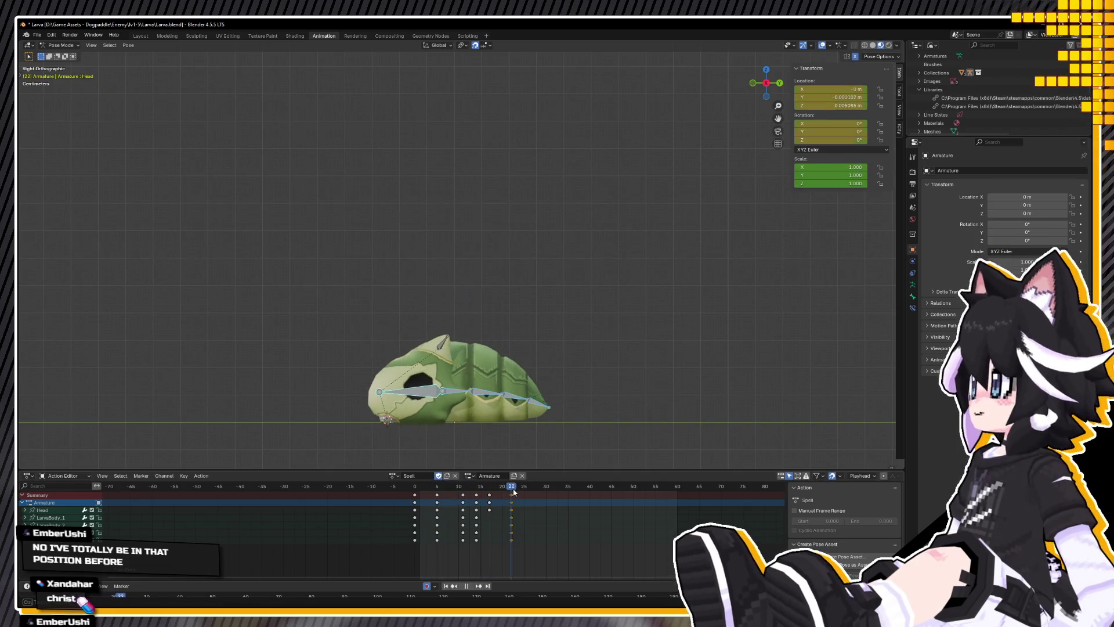
key(space)
Step: Orbit and pan around the larva, save, then play the Spell animation in Right Ortho view
mouse_move(426, 363)
middle_down()
mouse_move(511, 419)
mouse_move(568, 406)
middle_up()
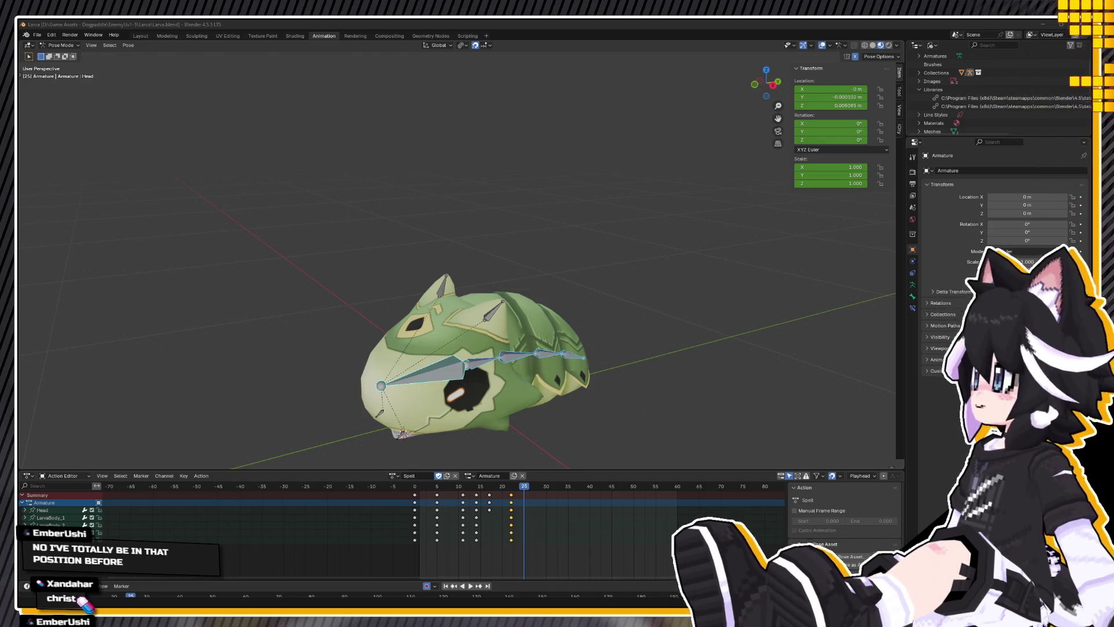
key(ctrl+s)
shift+middle_drag(346, 292, 442, 240)
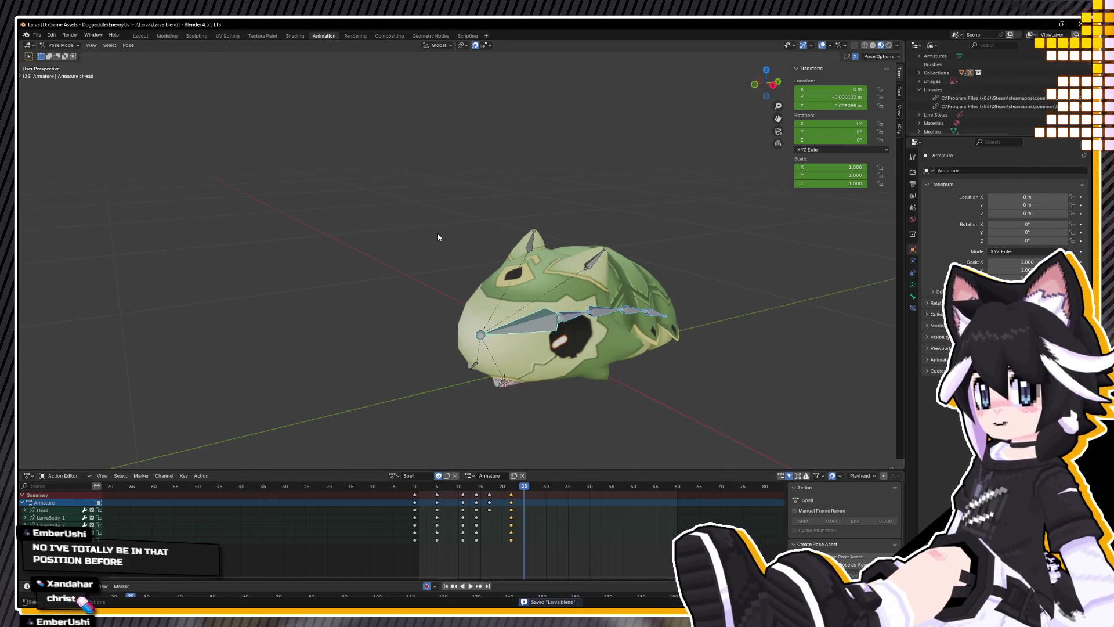
mouse_move(496, 294)
middle_down()
mouse_move(528, 298)
mouse_move(527, 313)
middle_up()
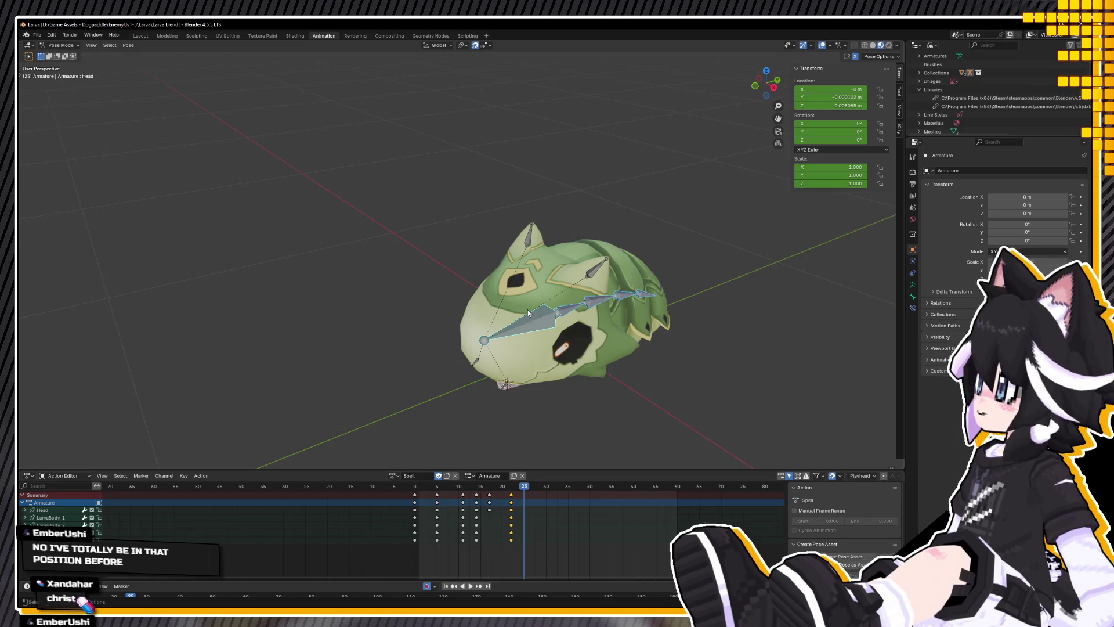
key(KP_3)
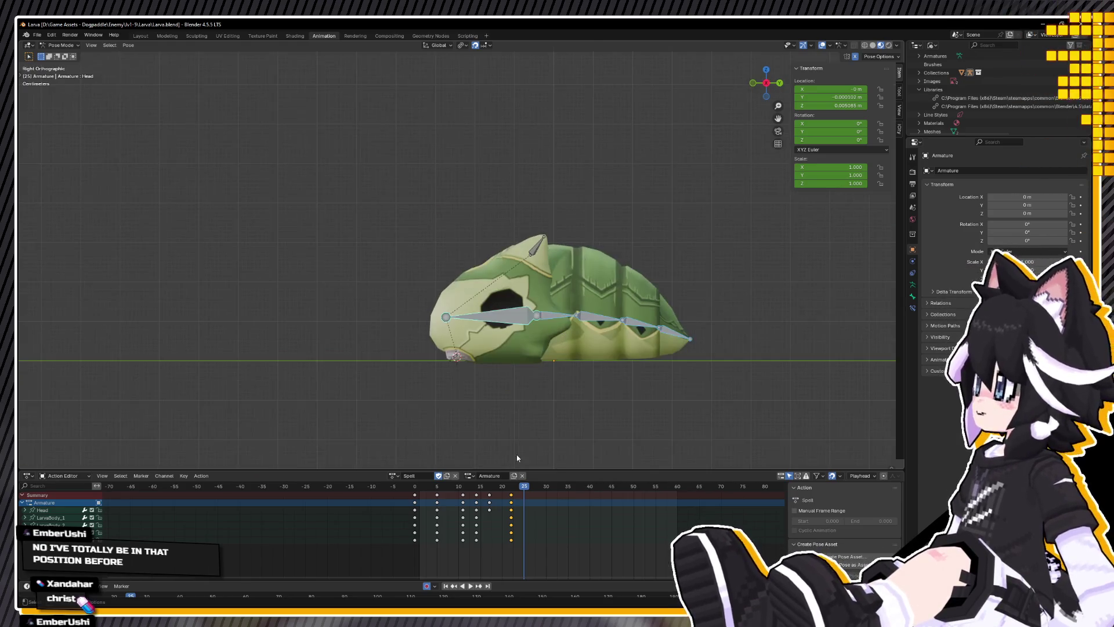
key(space)
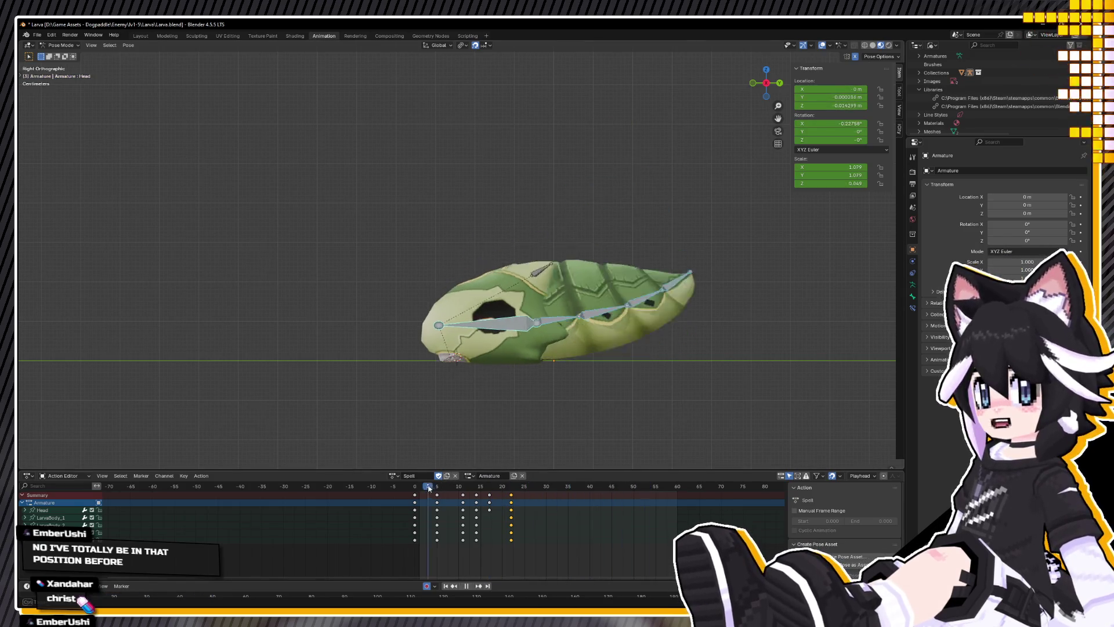
key(space)
Step: Orbit around the larva's side and head, return to Right Ortho, and save Larva.blend again
mouse_move(493, 348)
middle_down()
mouse_move(528, 320)
mouse_move(468, 232)
middle_up()
key(ctrl+s)
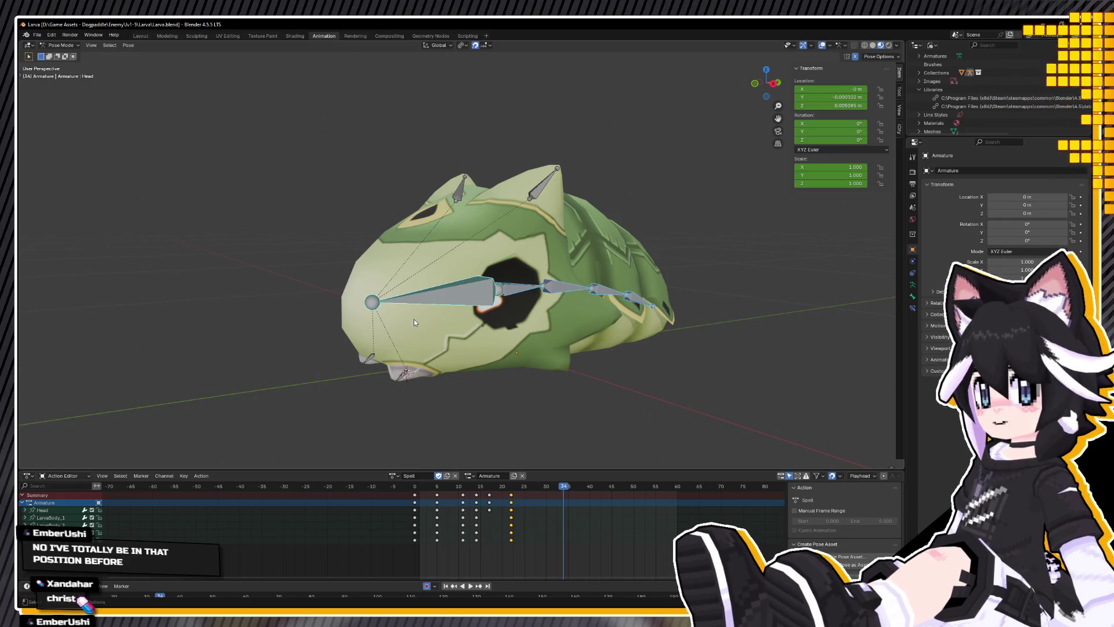
middle_drag(414, 320, 344, 331)
key(KP_3)
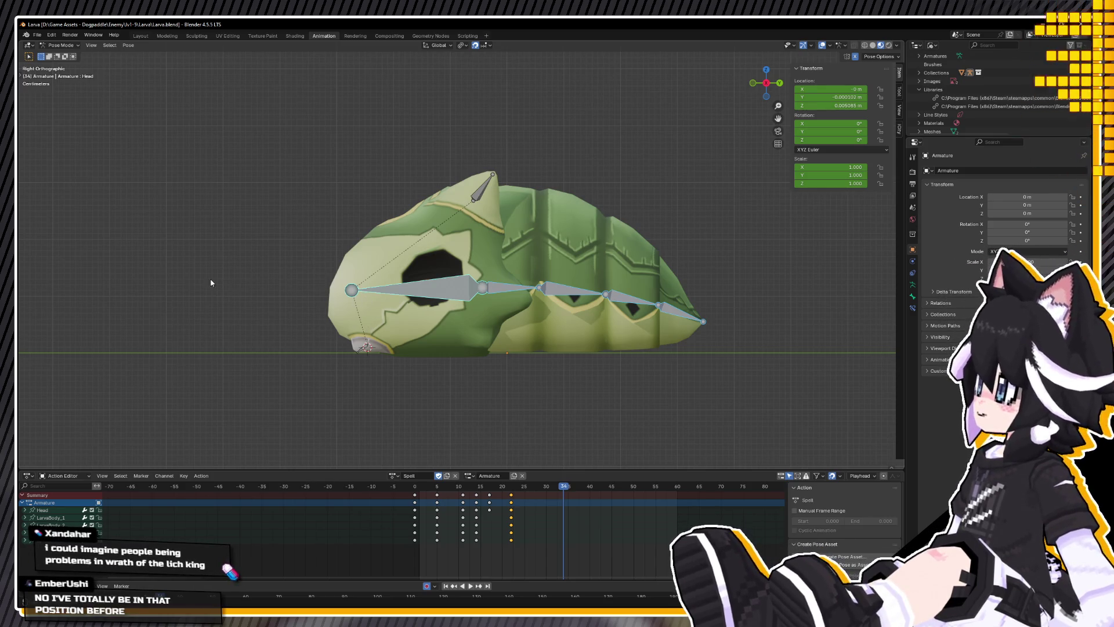
mouse_move(516, 286)
middle_down()
mouse_move(399, 322)
mouse_move(429, 319)
mouse_move(412, 350)
mouse_move(418, 318)
mouse_move(408, 315)
middle_up()
key(ctrl+s)
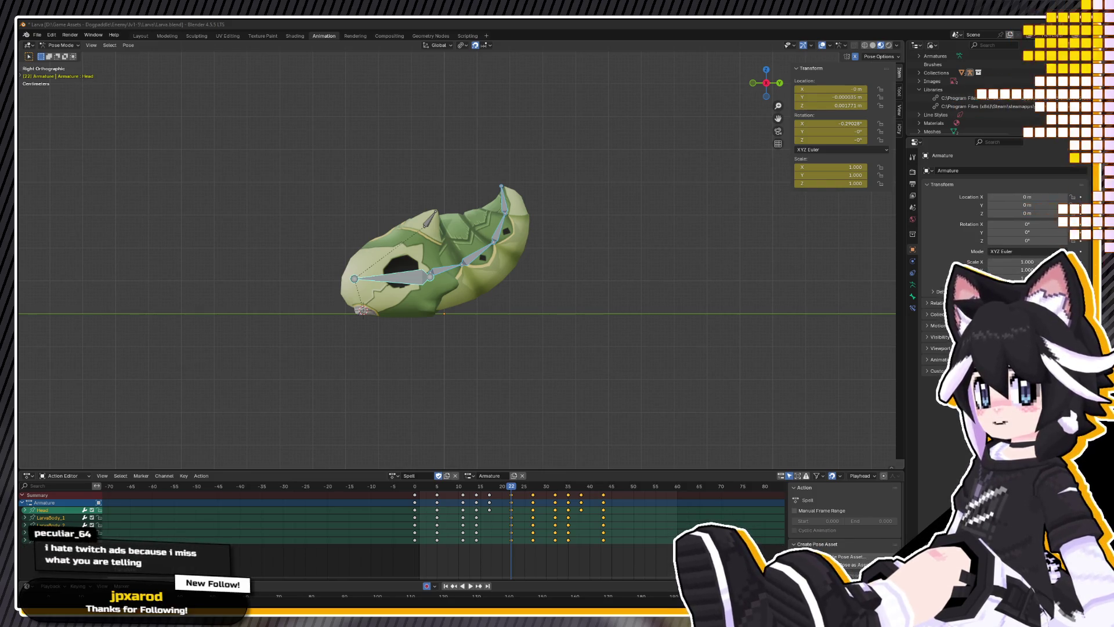
Step: Orbit the view to inspect the curled larva pose at an angle
middle_drag(430, 290, 433, 283)
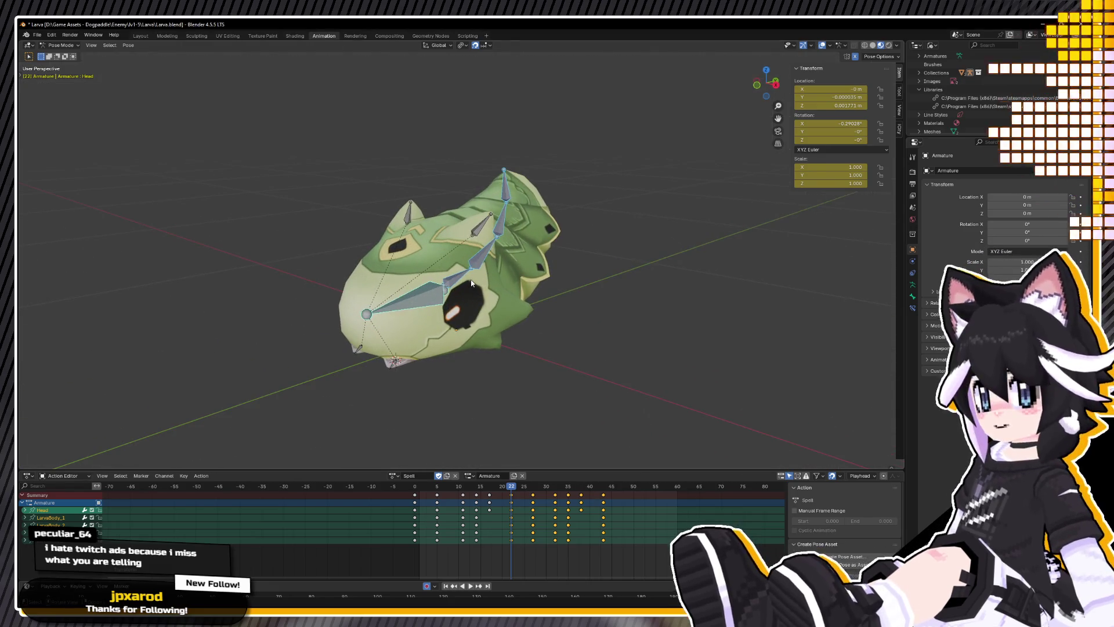
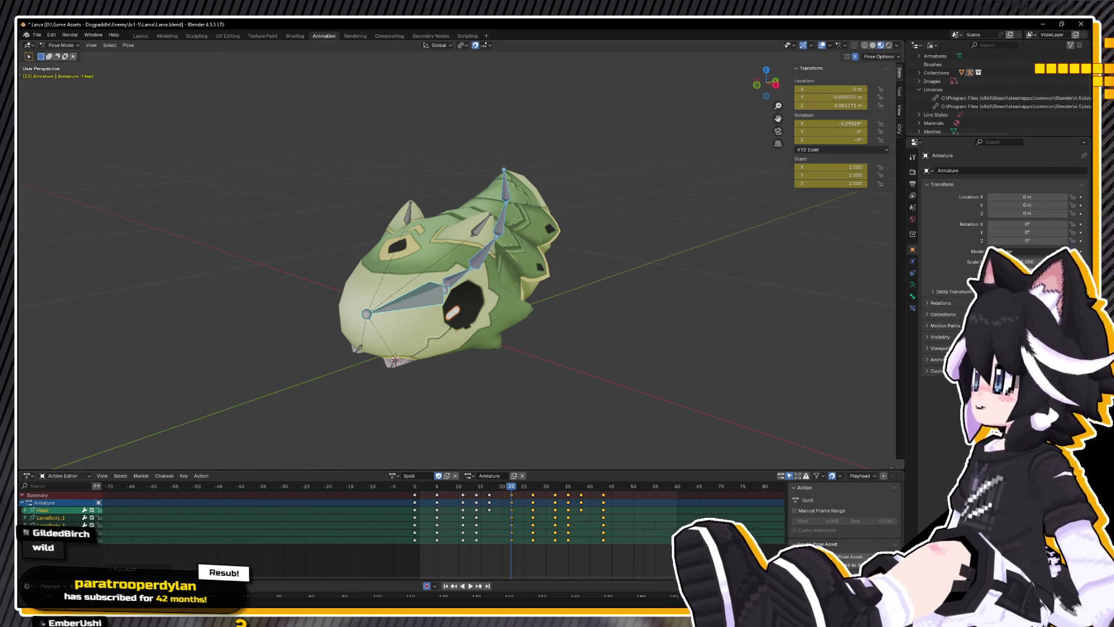
Step: Save Larva.blend and orbit around the larva to inspect its keyed pose
key(ctrl+s)
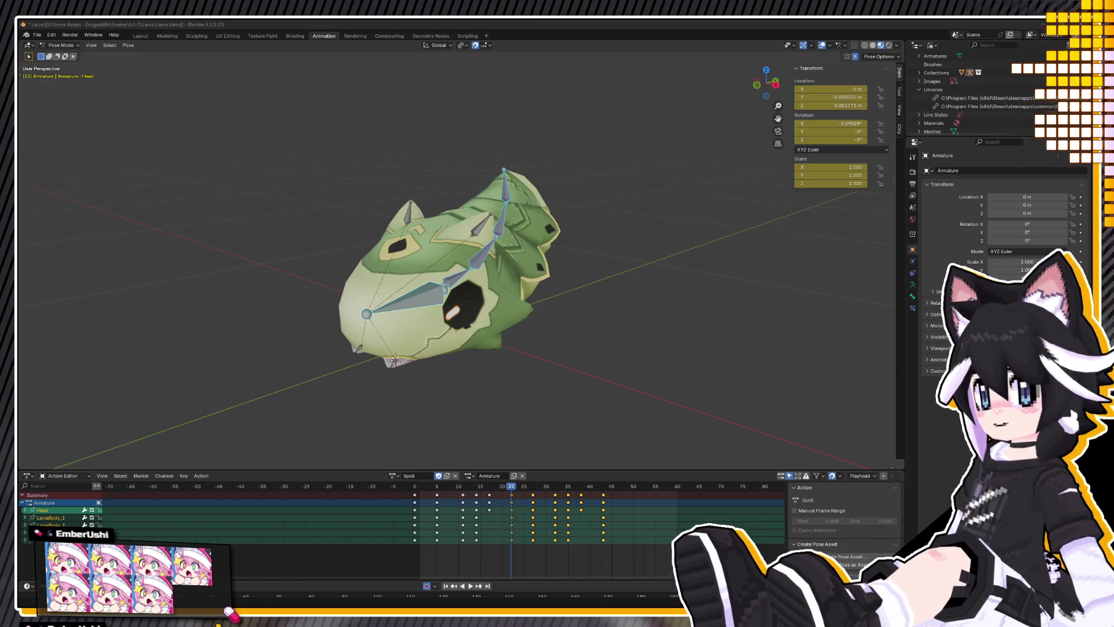
mouse_move(499, 385)
middle_down()
mouse_move(569, 381)
mouse_move(413, 385)
mouse_move(483, 391)
mouse_move(526, 366)
middle_up()
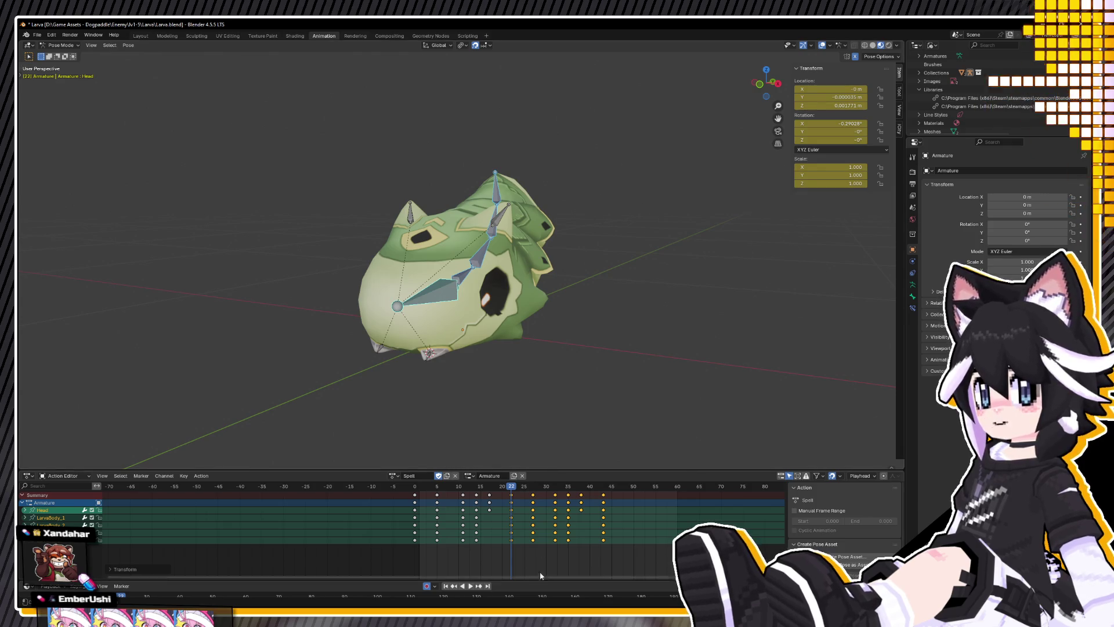
Step: Play the Spell animation twice with saves, then replay it from frame 18
key(space)
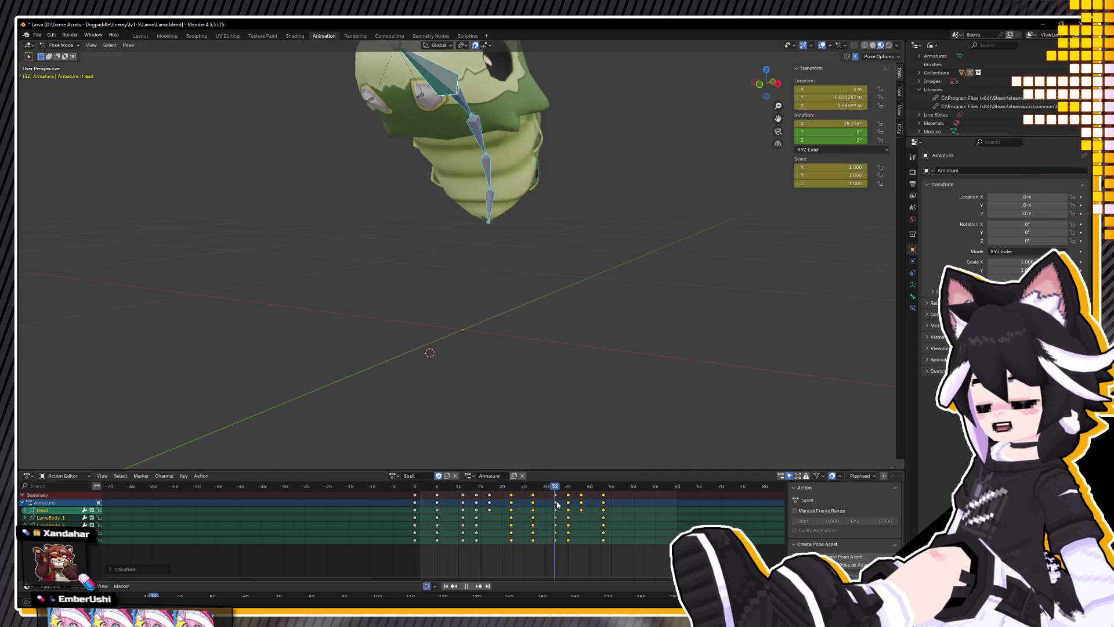
key(space)
key(ctrl+s)
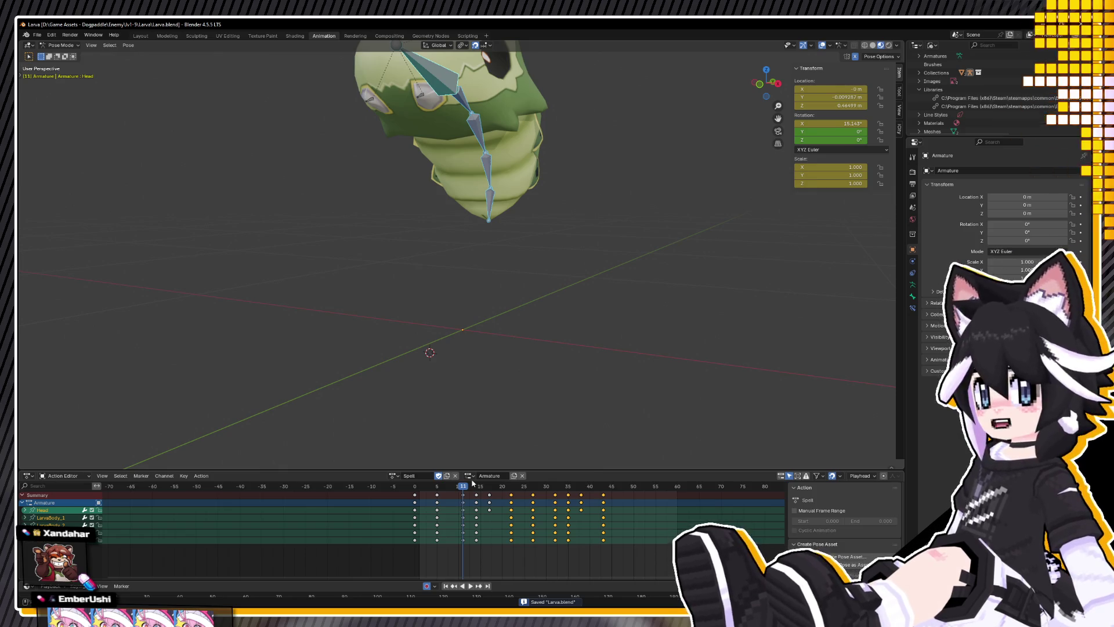
key(space)
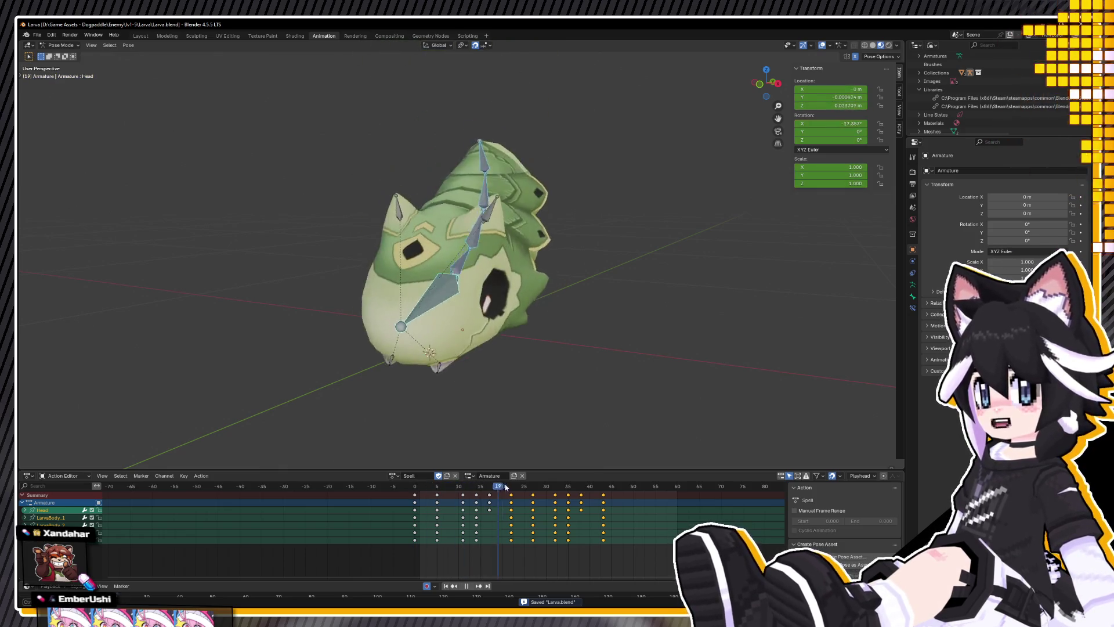
key(space)
click(496, 484)
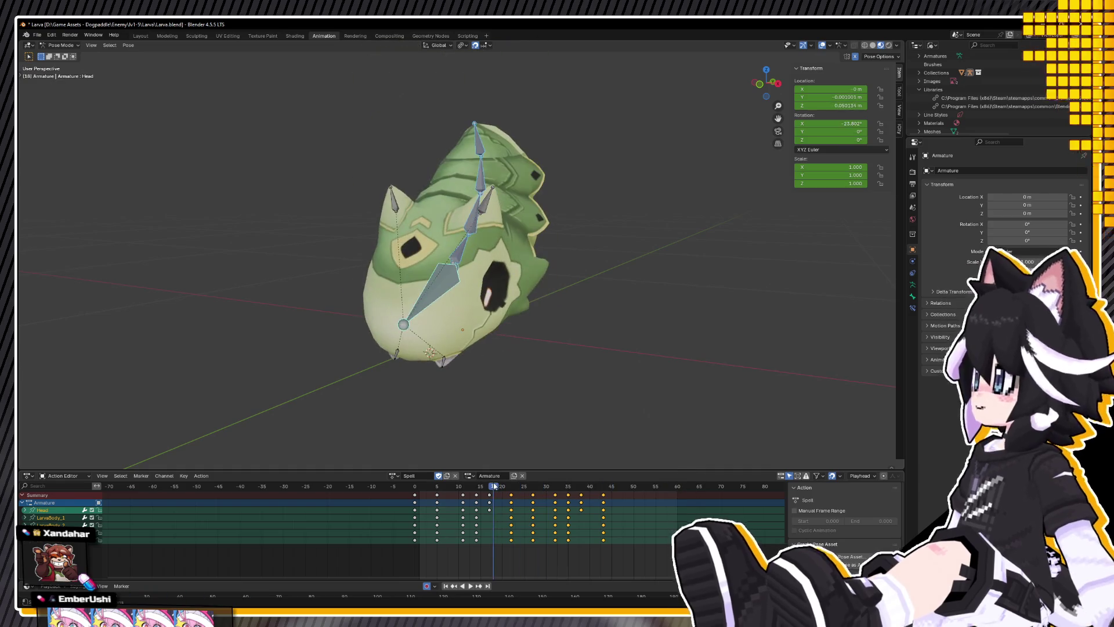
key(ctrl+s)
key(space)
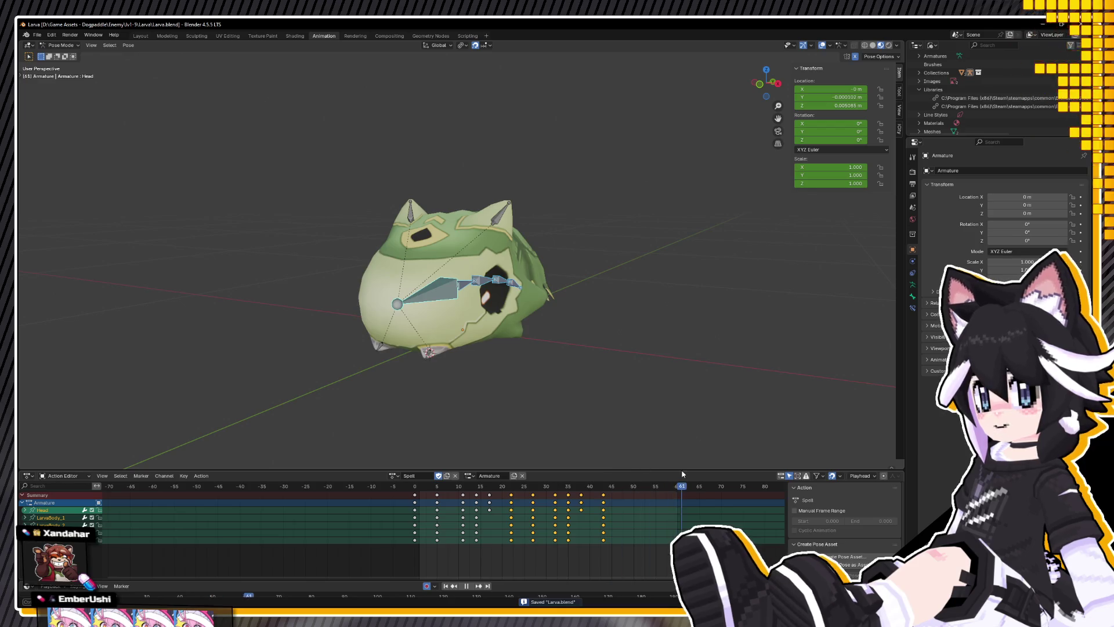
key(space)
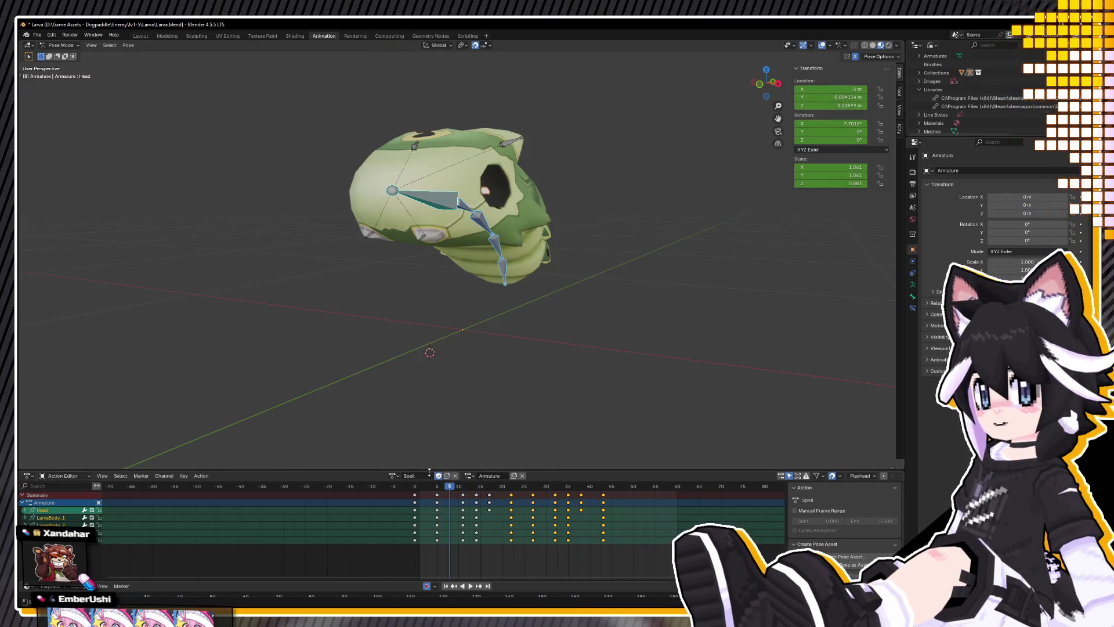
Step: Replay and save from new orbit angles, then restart playback from frame 0
middle_drag(417, 396, 370, 388)
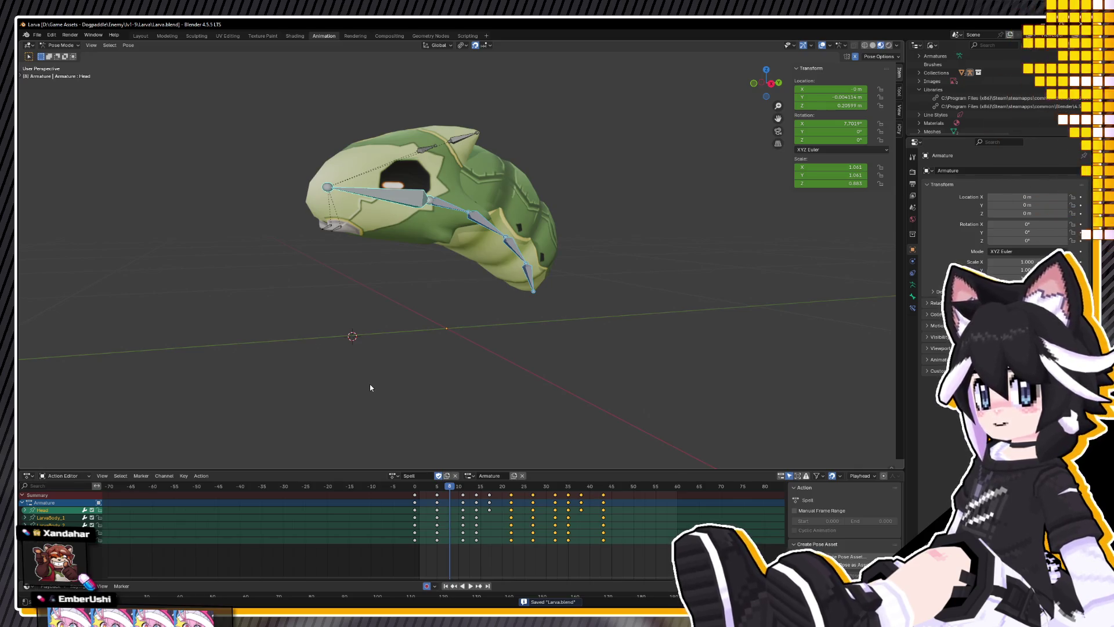
key(ctrl+s)
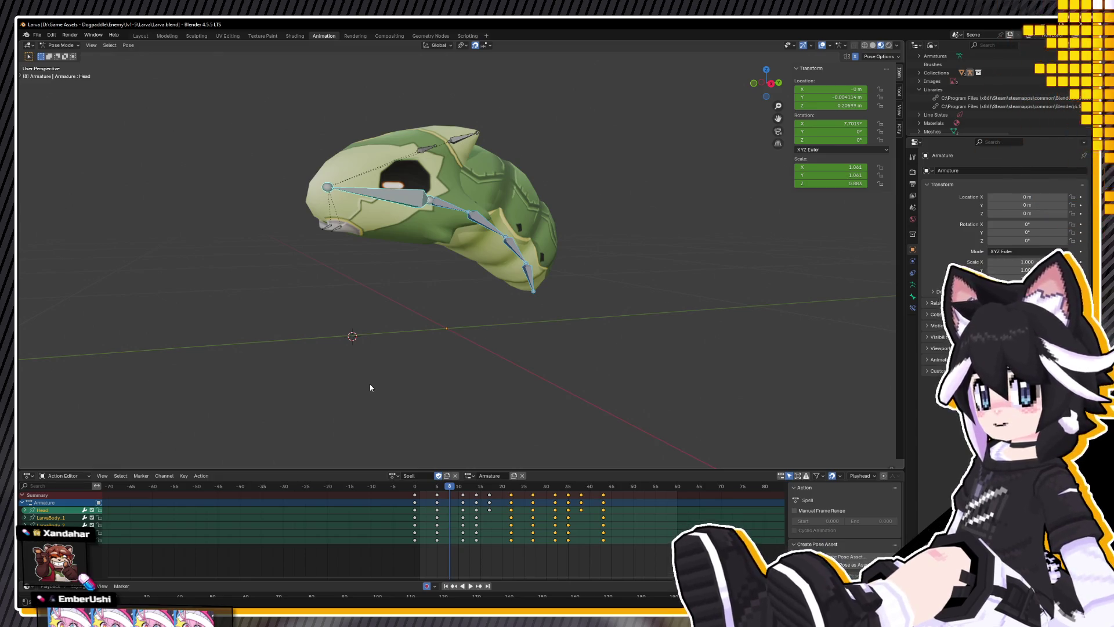
key(space)
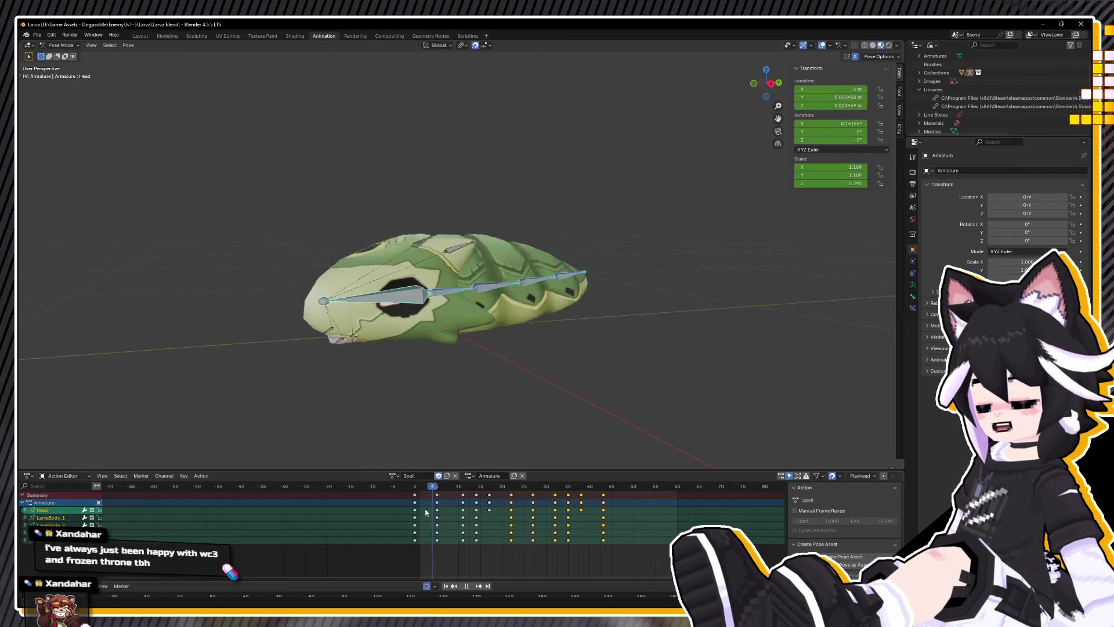
key(space)
key(ctrl+s)
mouse_move(401, 456)
middle_down()
mouse_move(385, 429)
mouse_move(423, 440)
middle_up()
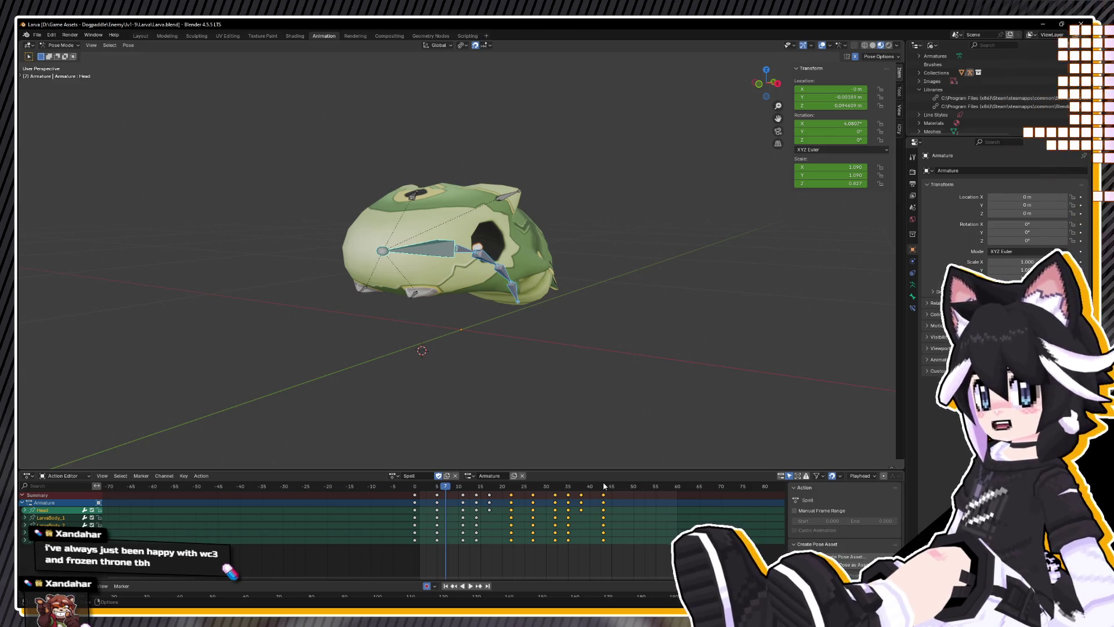
click(416, 487)
key(space)
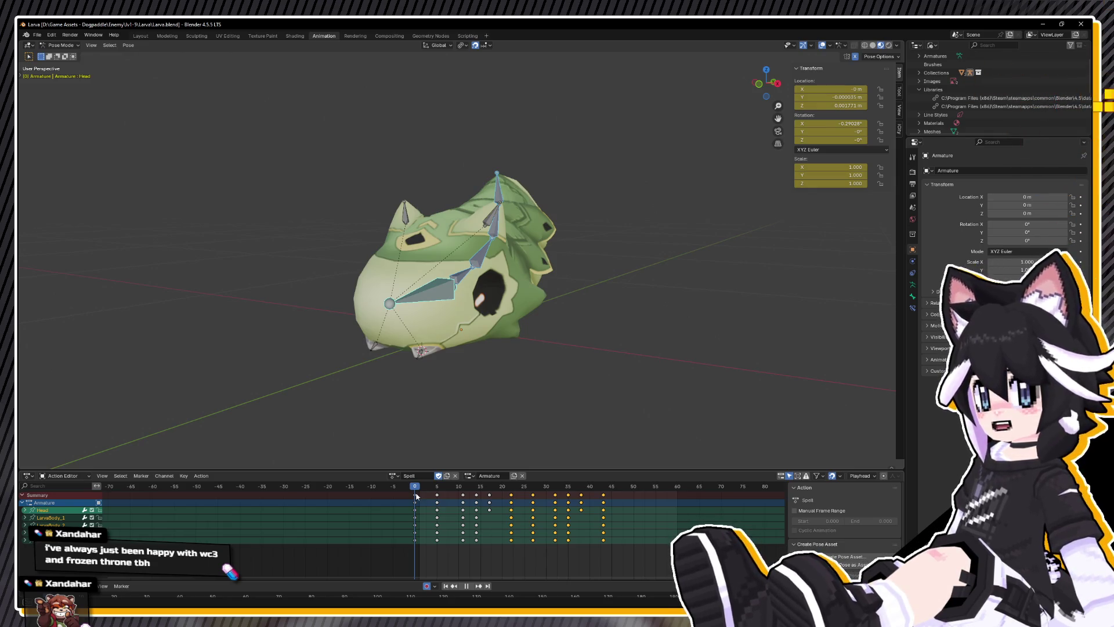
Step: Stop playback, save, and orbit and zoom to view the larva more head-on
key(space)
key(ctrl+s)
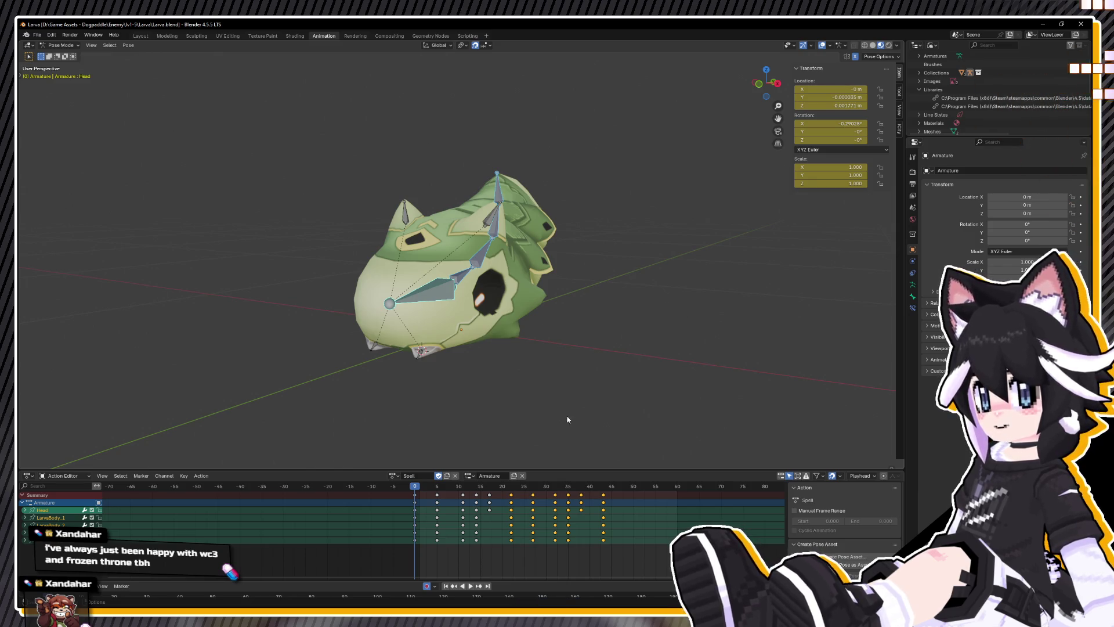
mouse_move(735, 446)
middle_down()
mouse_move(604, 416)
mouse_move(613, 413)
mouse_move(597, 421)
middle_up()
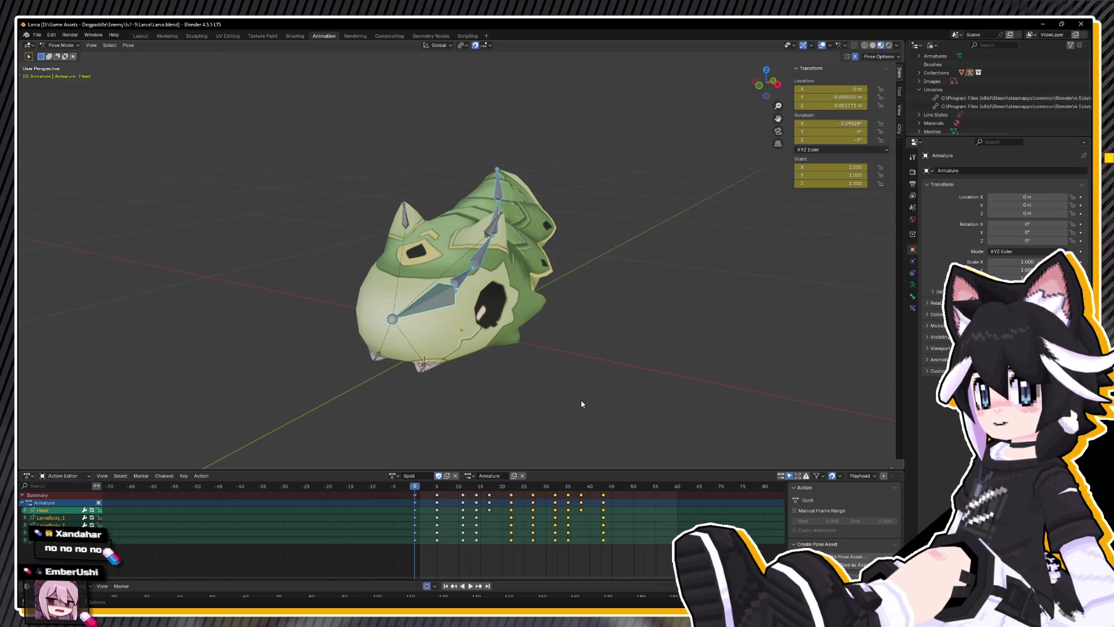
scroll(582, 403, up, 3)
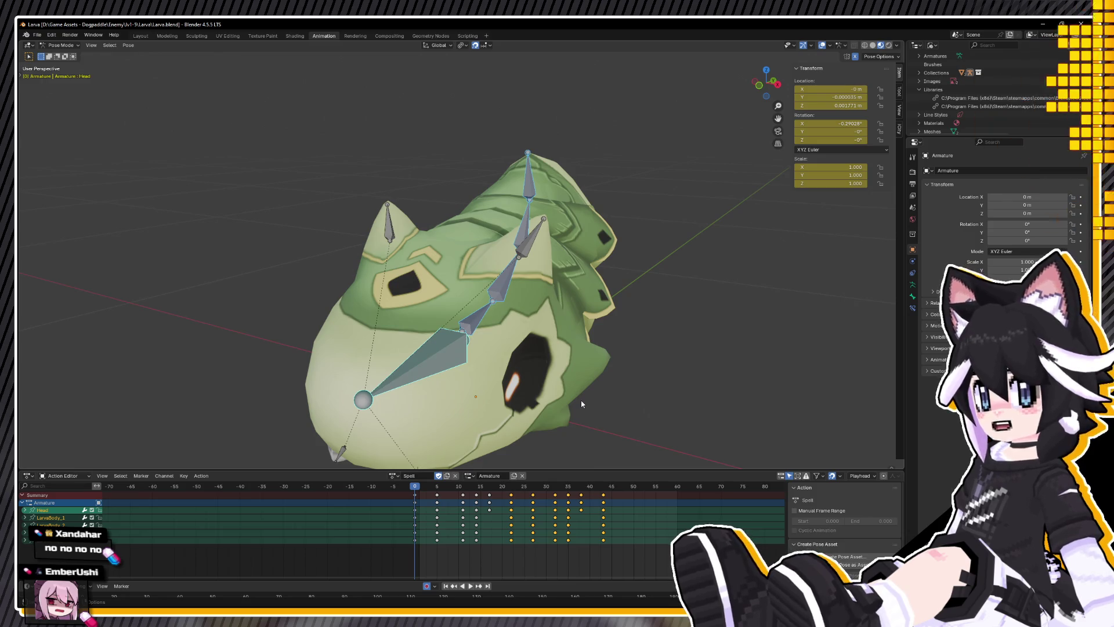
scroll(607, 396, down, 2)
mouse_move(557, 365)
middle_down()
mouse_move(540, 355)
mouse_move(561, 350)
mouse_move(520, 368)
mouse_move(481, 492)
middle_up()
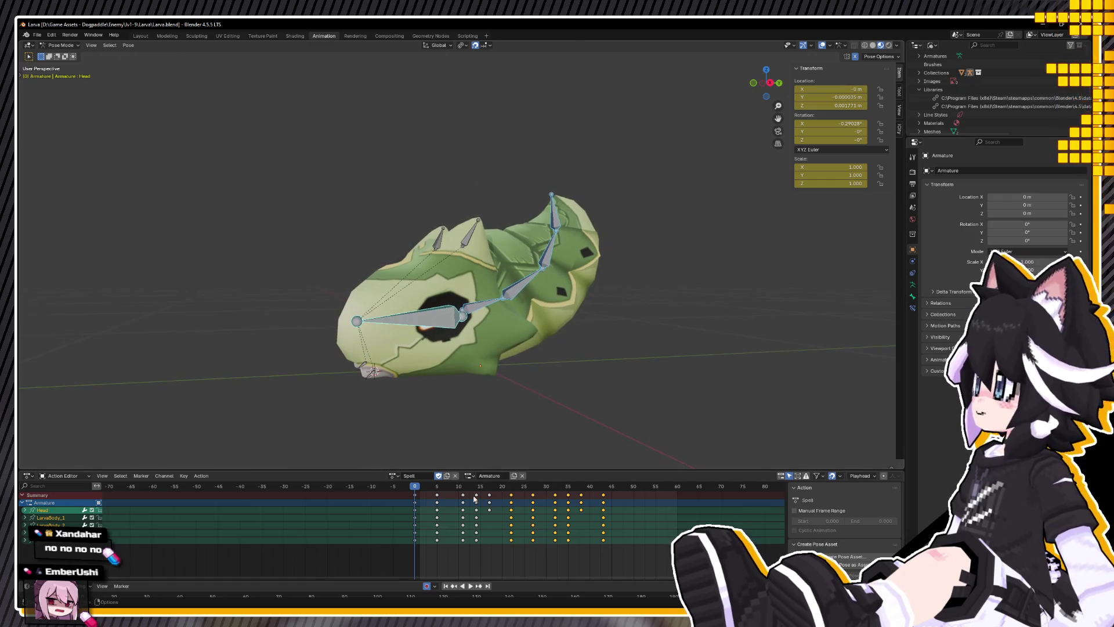
Step: Replay and save, then play the animation again in Right Orthographic side view
key(space)
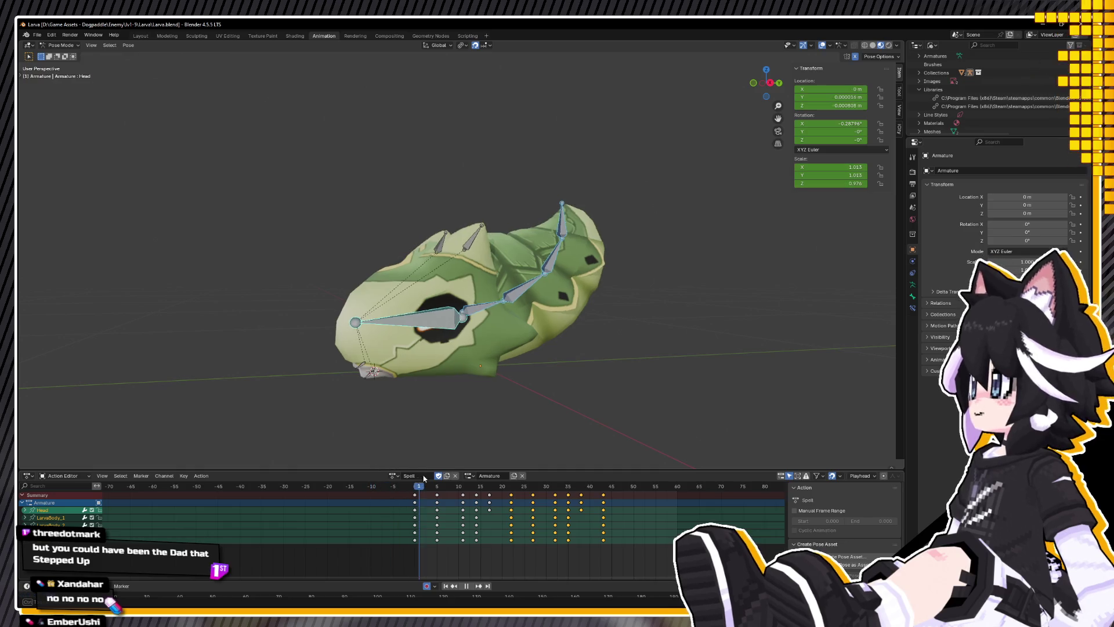
key(Escape)
key(ctrl+s)
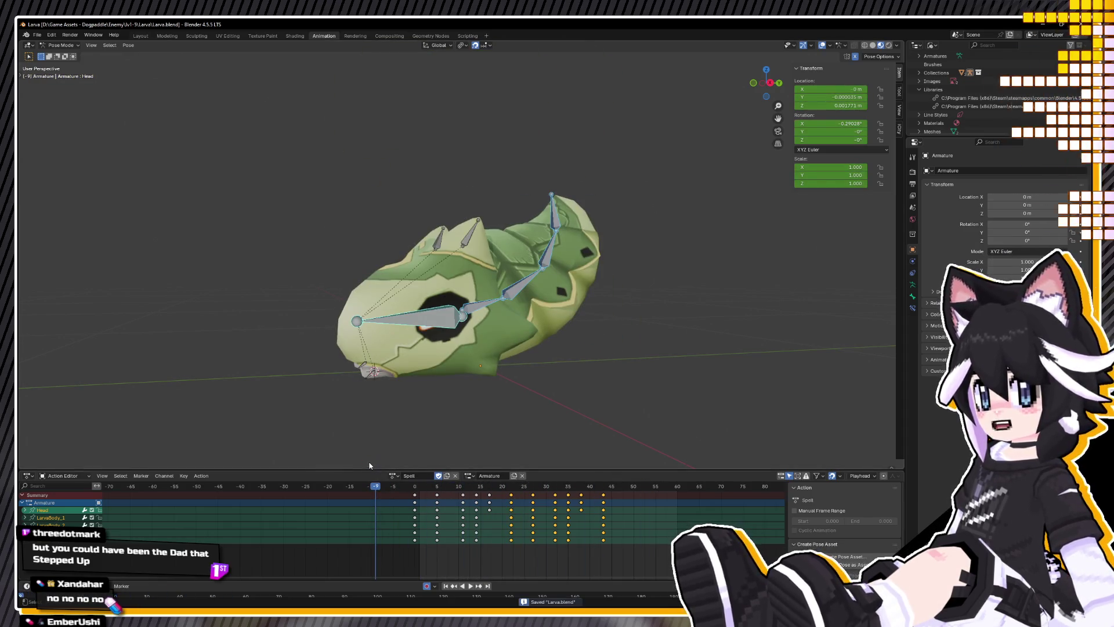
mouse_move(391, 384)
middle_down()
mouse_move(371, 363)
mouse_move(369, 388)
middle_up()
key(space)
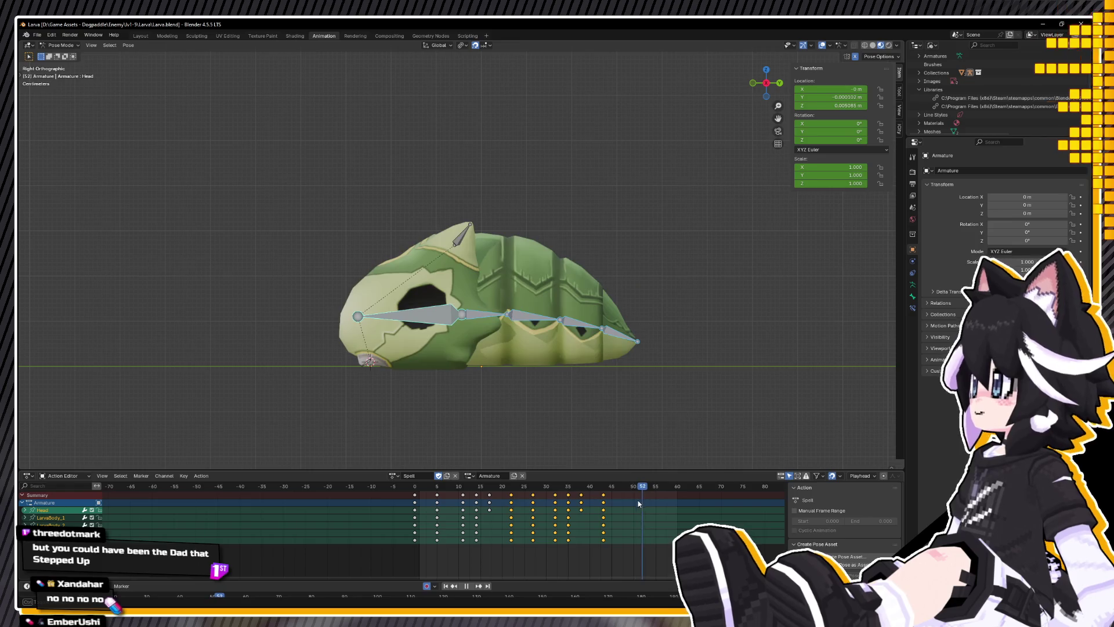
Step: Save, then replay the Spell animation in Right Orthographic side view
key(space)
key(ctrl+s)
mouse_move(370, 387)
middle_down()
mouse_move(398, 378)
mouse_move(380, 400)
mouse_move(403, 408)
mouse_move(368, 406)
middle_up()
key(KP_3)
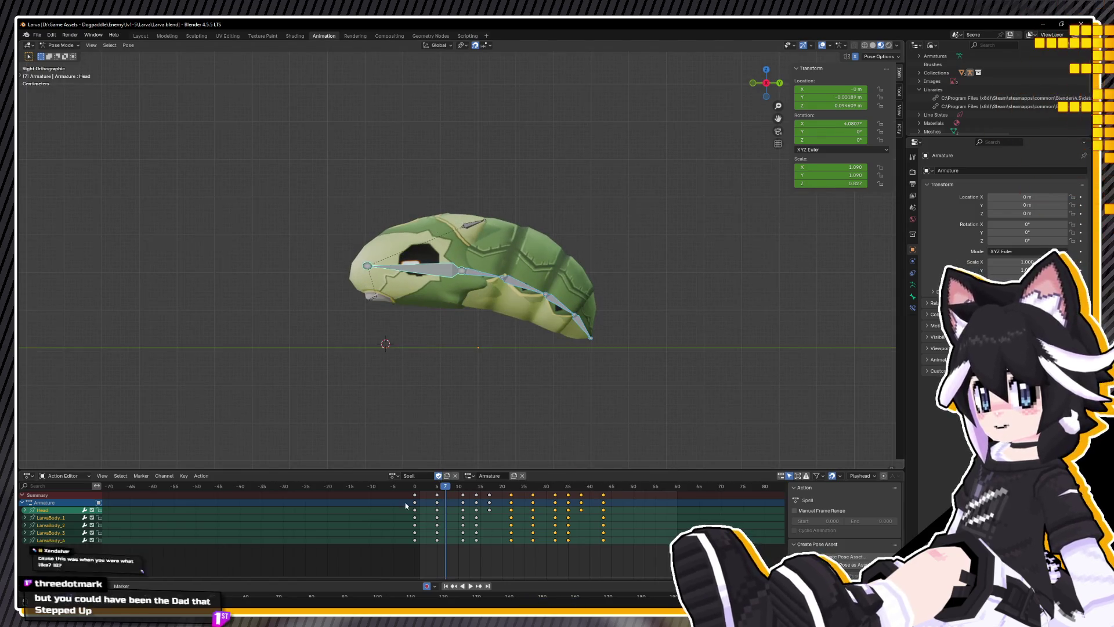
click(464, 487)
key(space)
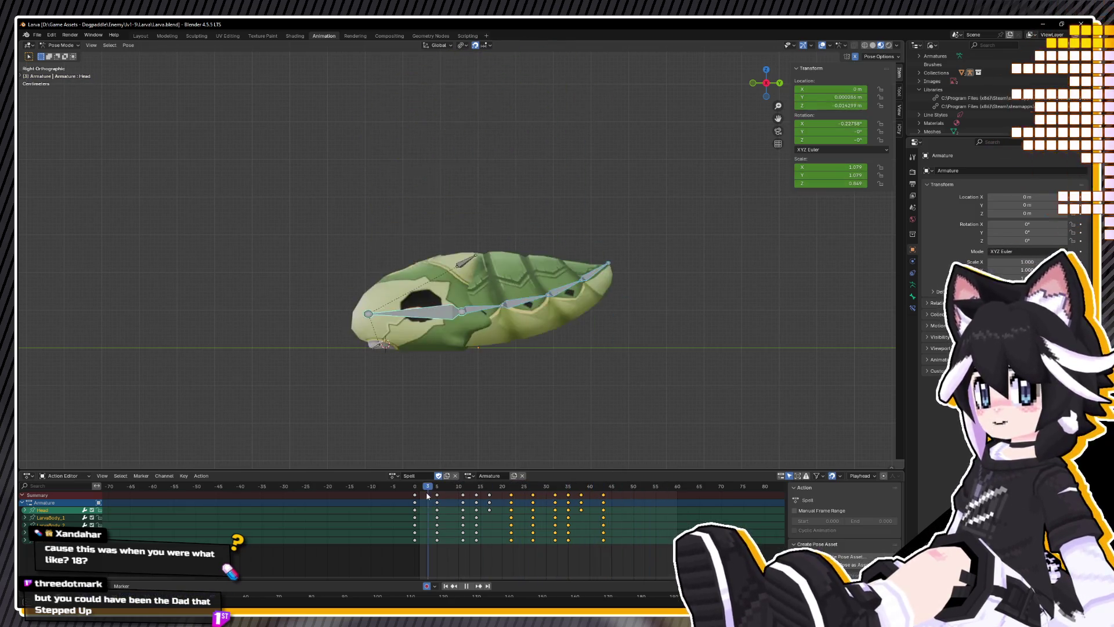
key(Escape)
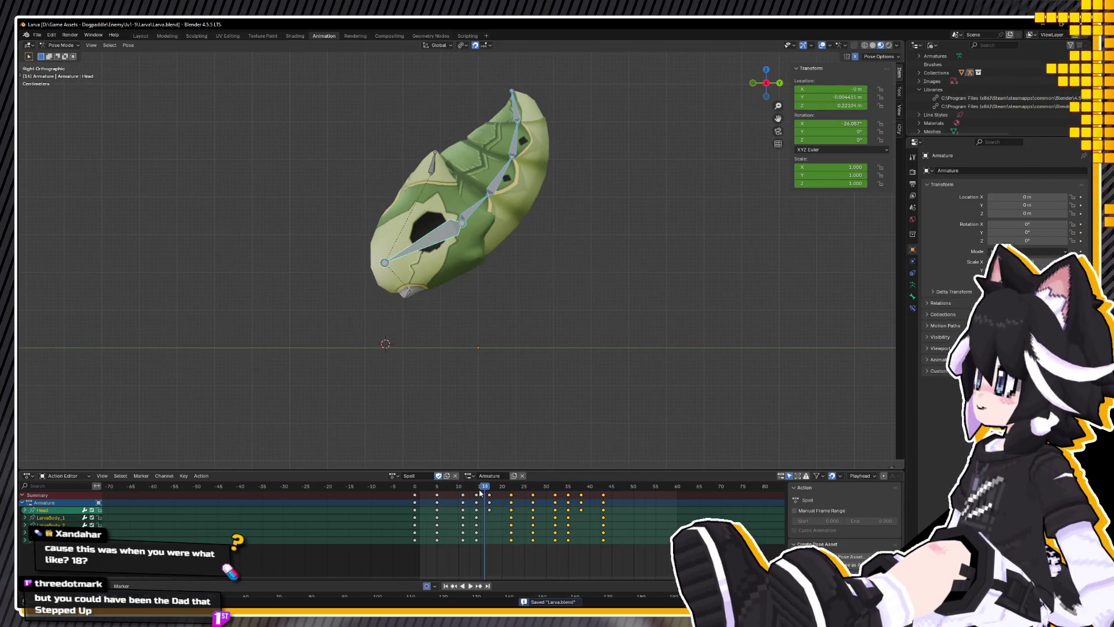
key(space)
Step: Replay the curl in perspective, then compare from the right side and a three-quarter view
mouse_move(510, 456)
middle_down()
mouse_move(476, 447)
mouse_move(464, 459)
middle_up()
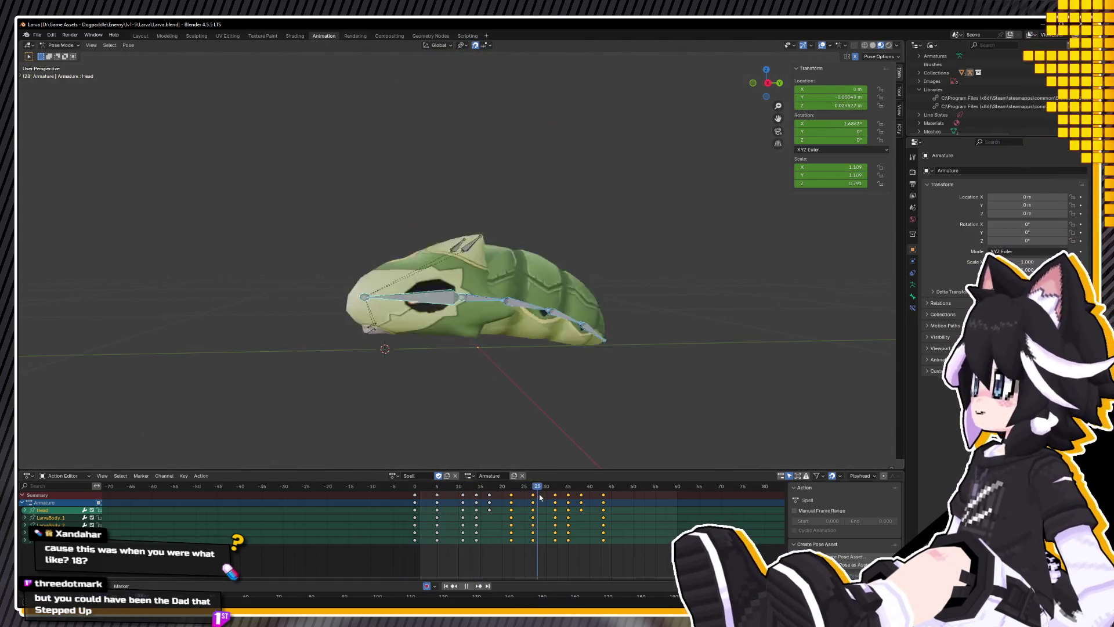
key(Escape)
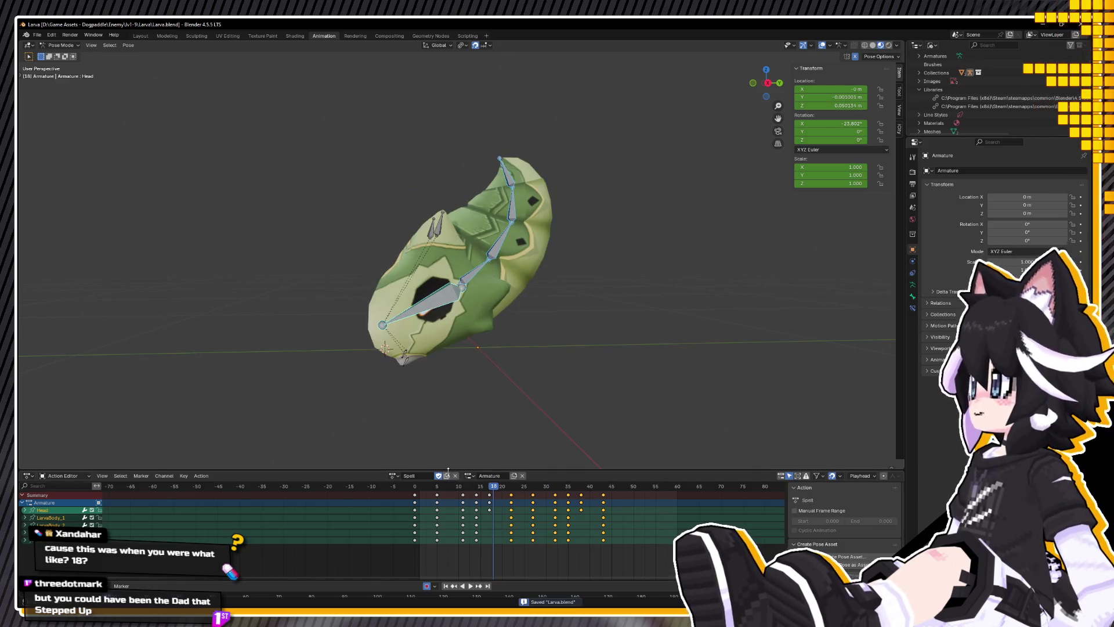
key(space)
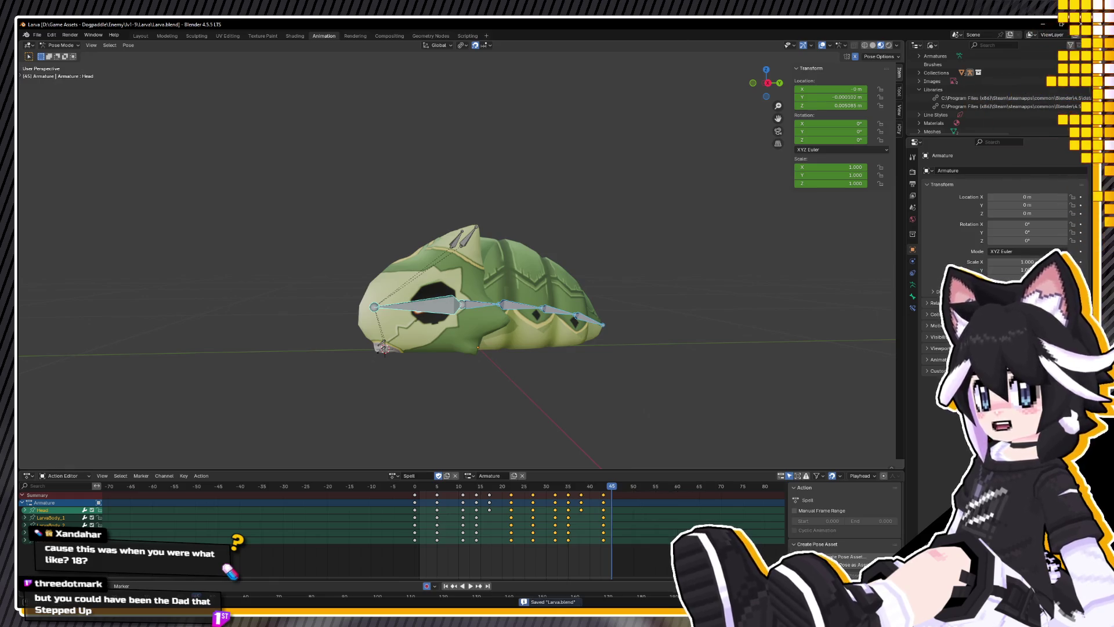
key(KP_3)
mouse_move(473, 355)
middle_down()
mouse_move(474, 368)
mouse_move(511, 376)
middle_up()
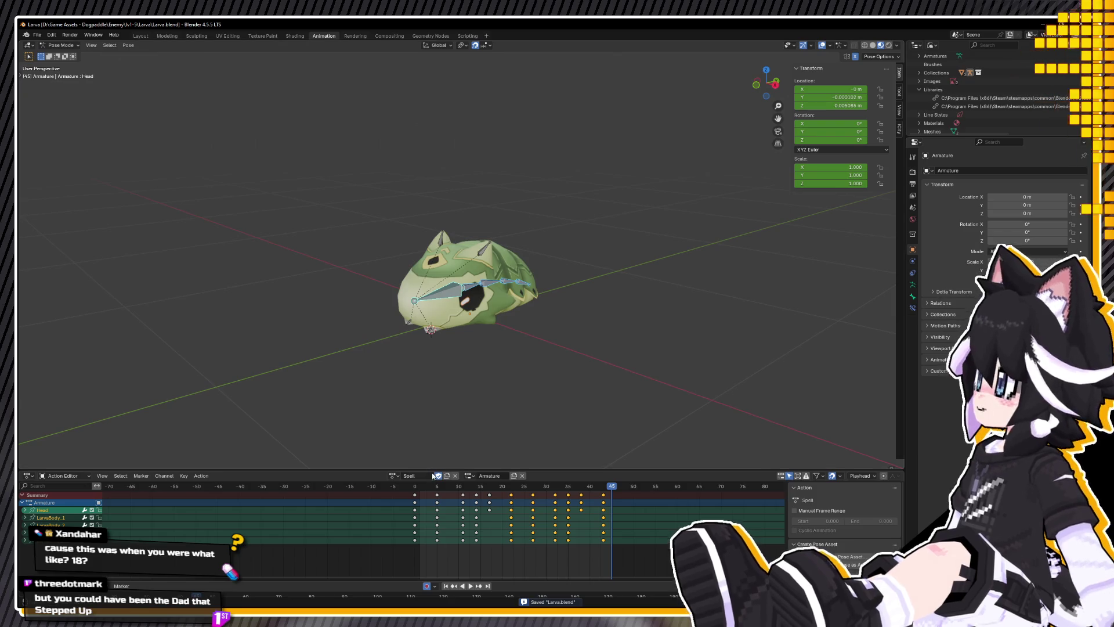
click(394, 476)
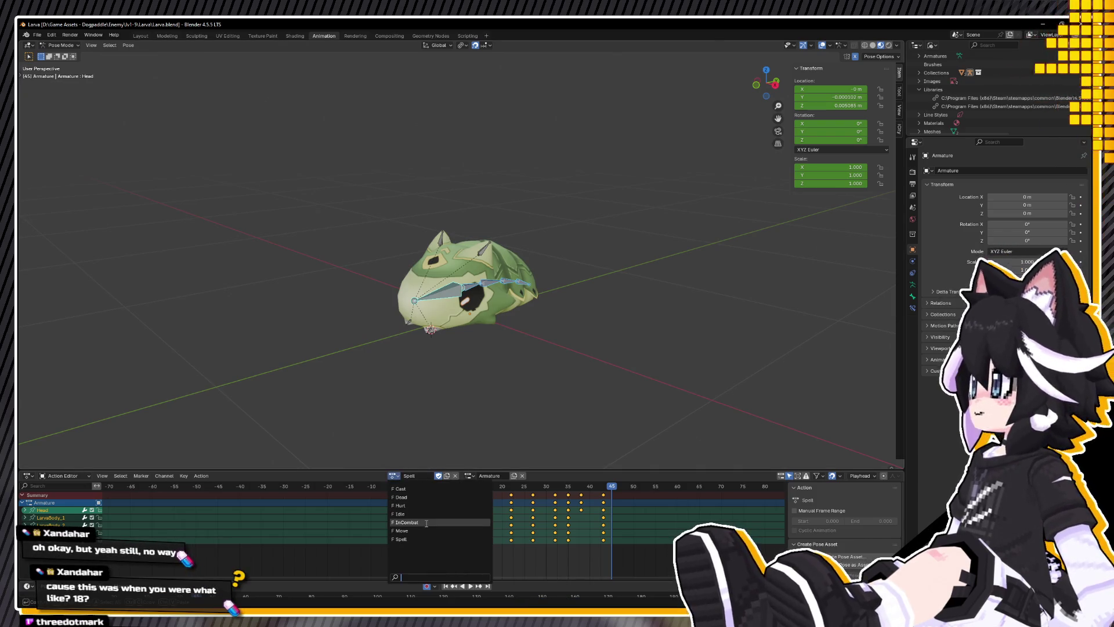
Step: Pick Idle from the Action Editor's action list, replacing Spell on the larva rig
click(438, 538)
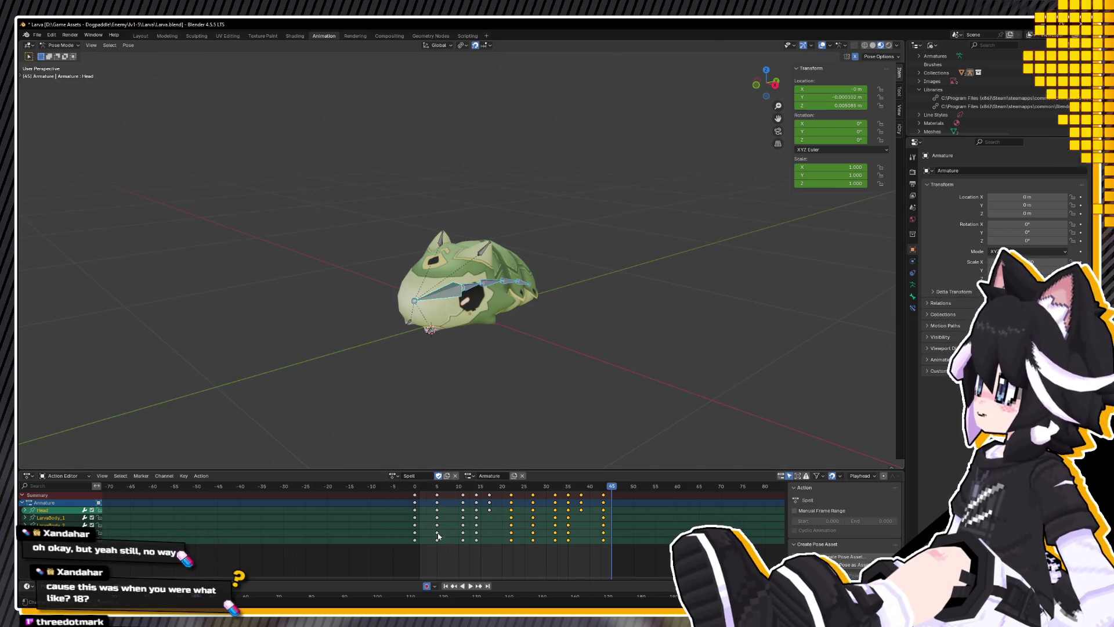
click(33, 35)
key(Escape)
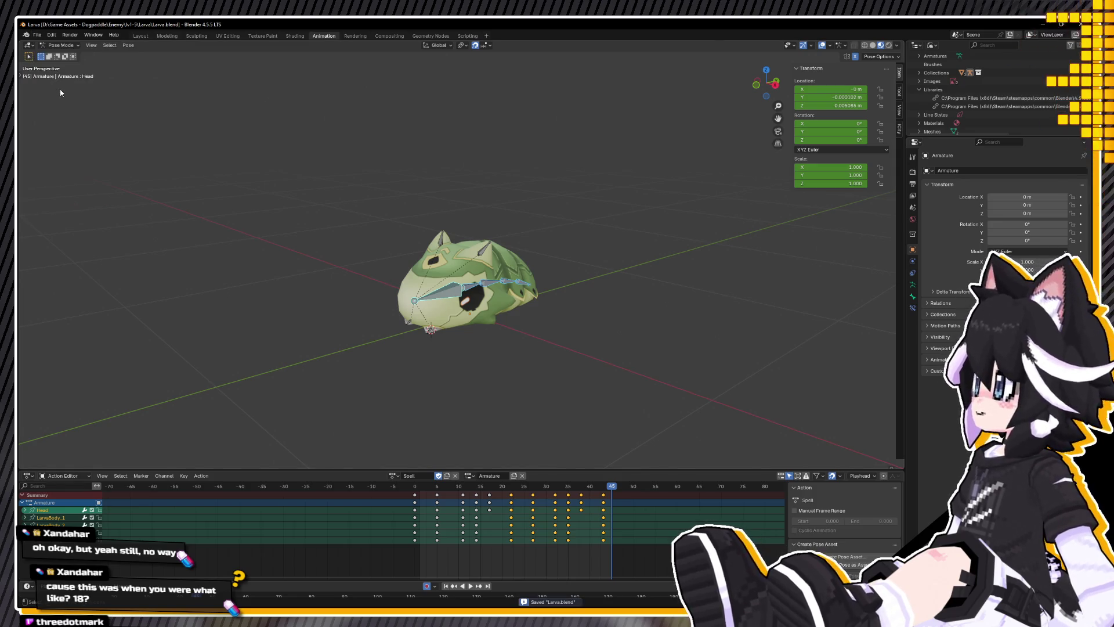
middle_drag(526, 292, 503, 387)
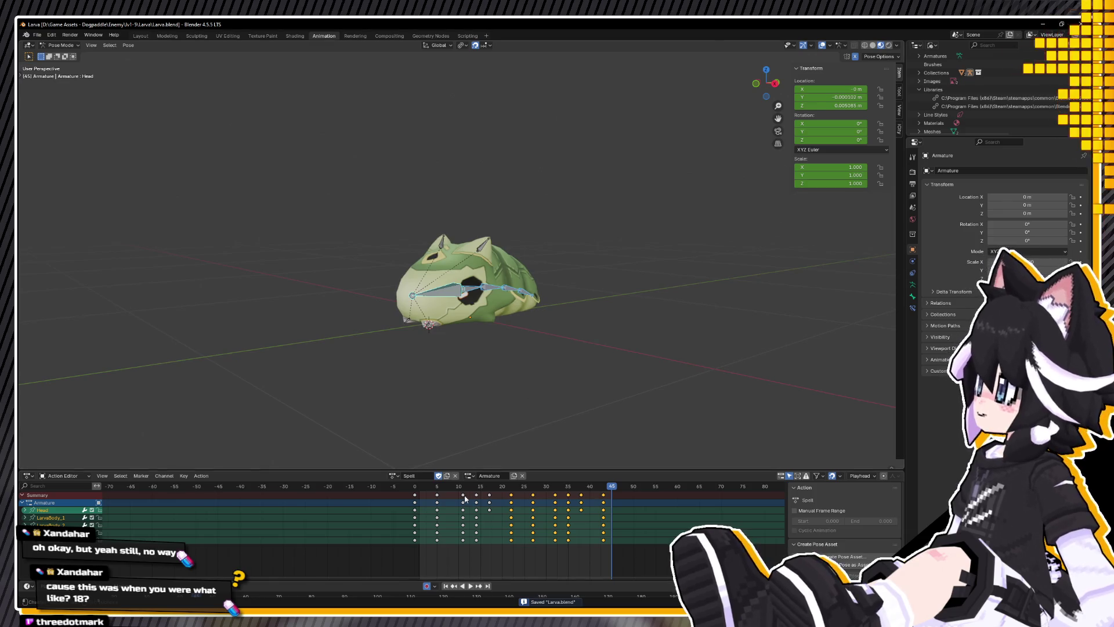
click(393, 477)
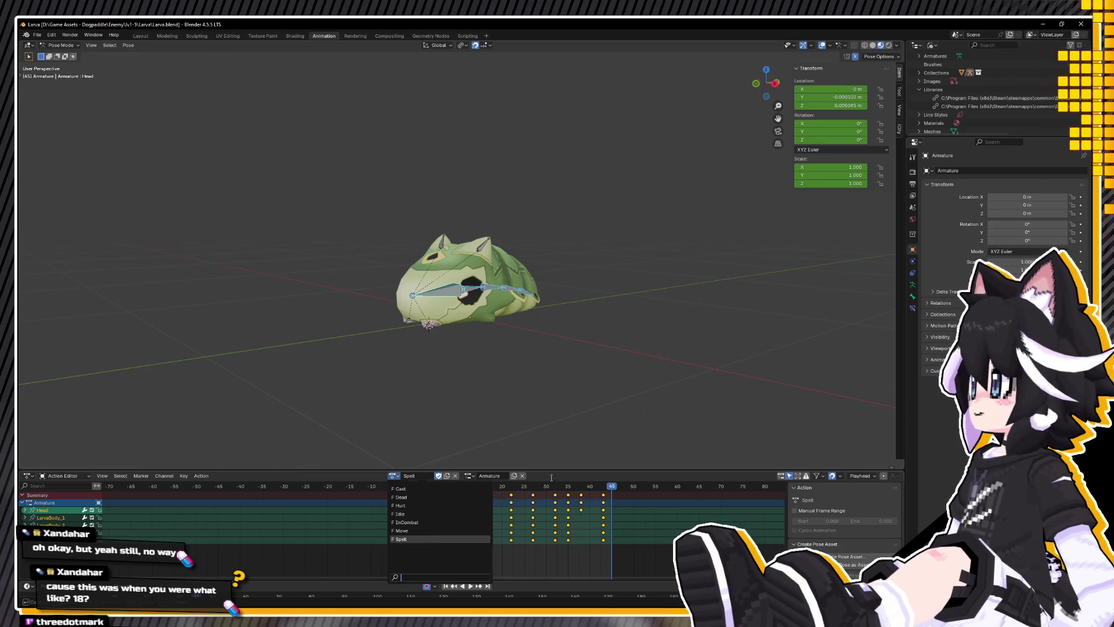
middle_drag(493, 348, 524, 347)
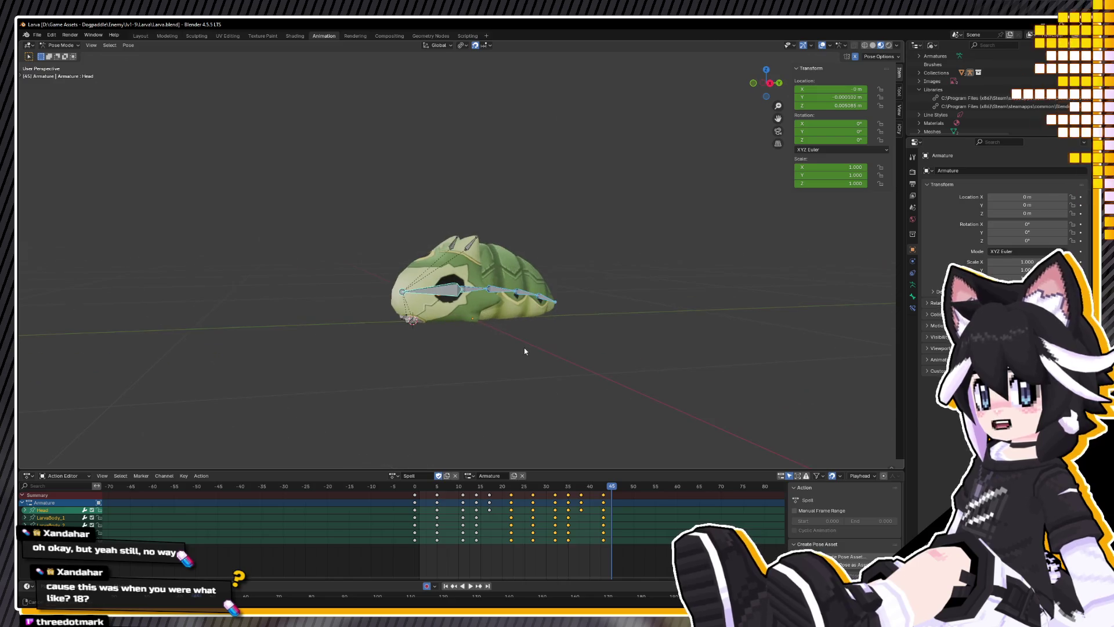
click(393, 476)
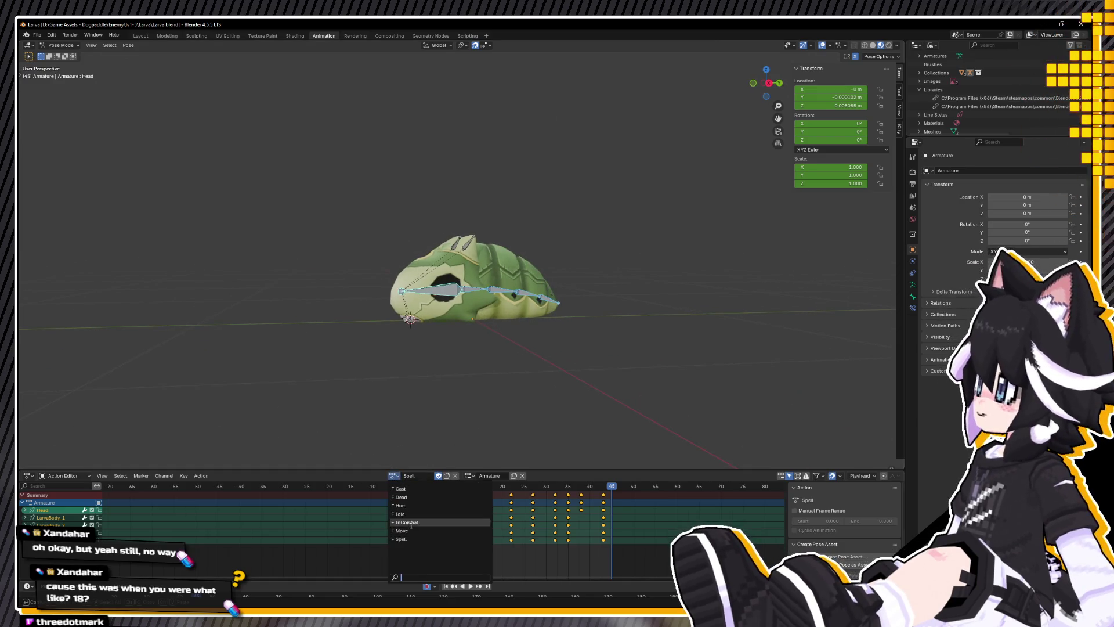
click(414, 519)
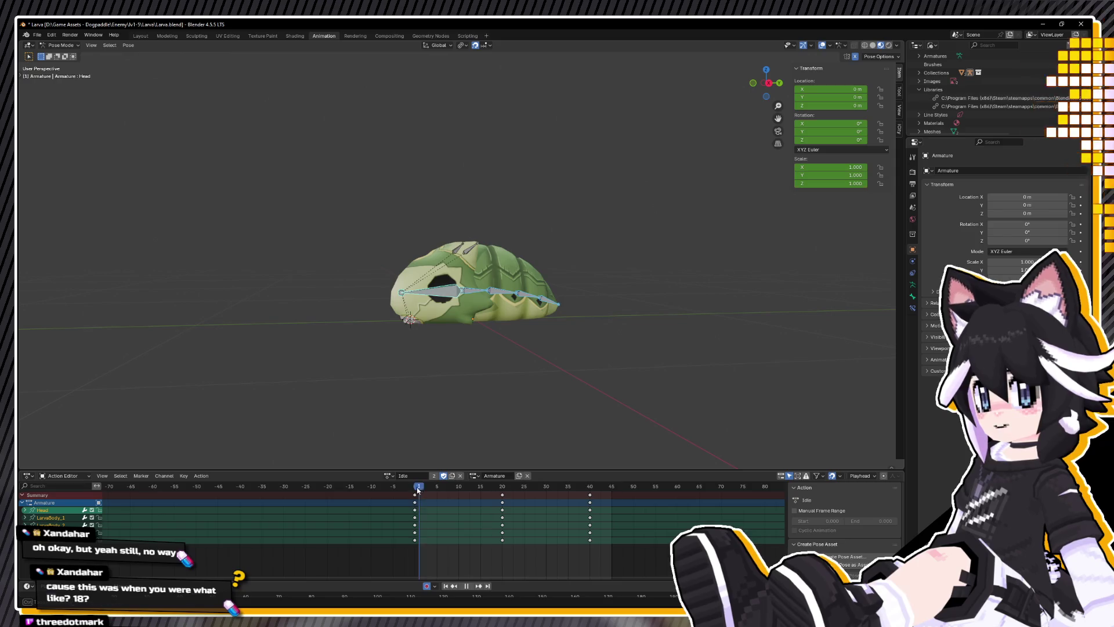
key(KP_3)
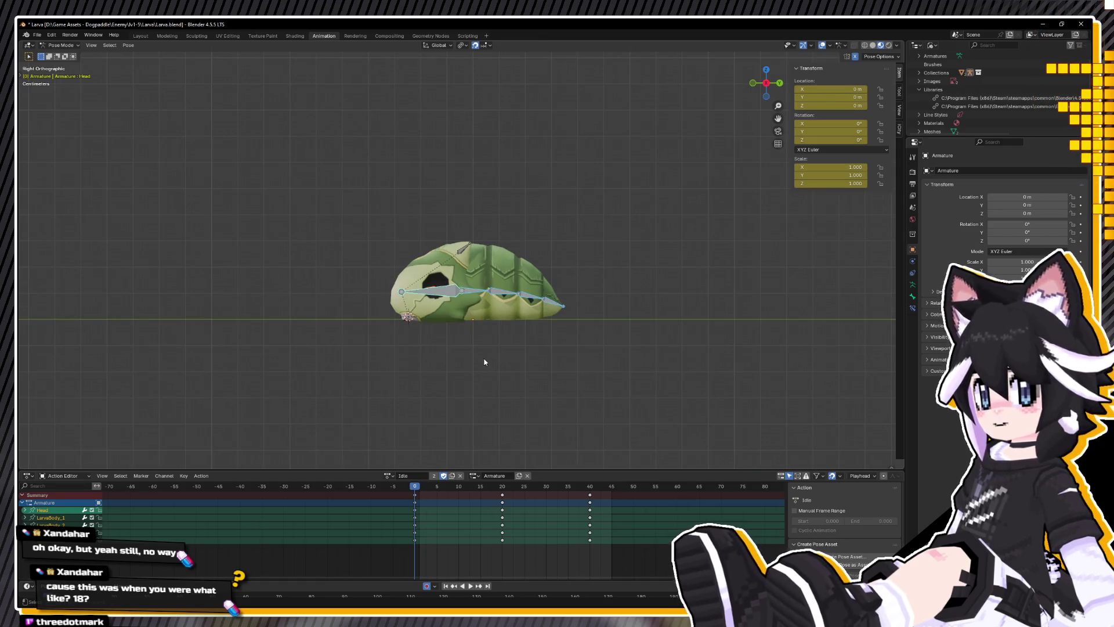
Step: Duplicate Idle, give the copy a fake user, and rename it Attack1
click(452, 477)
click(446, 476)
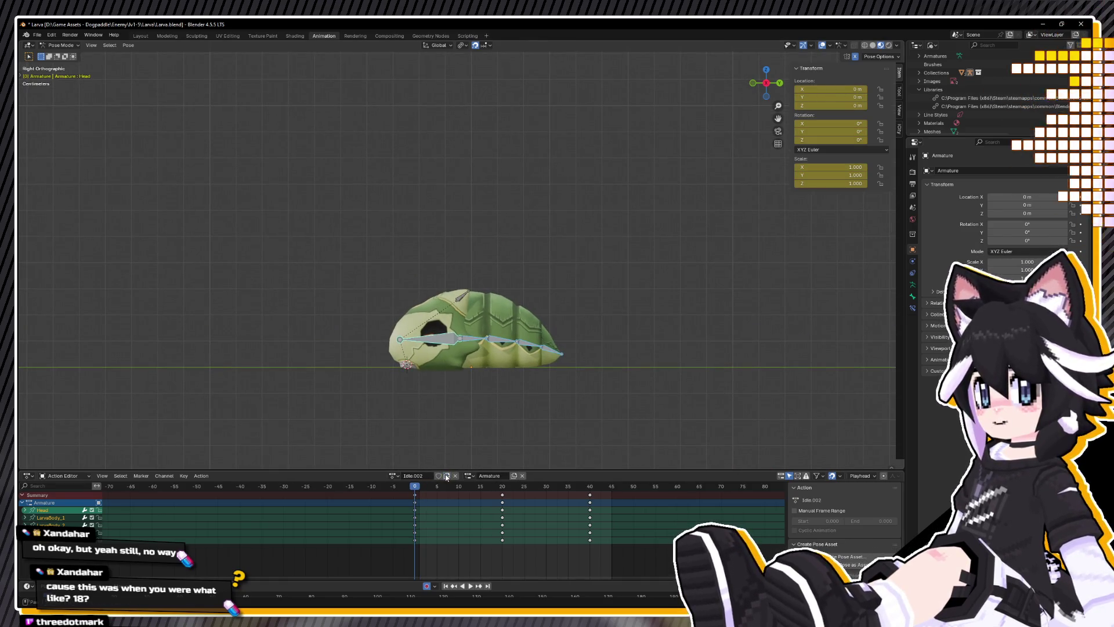
click(393, 476)
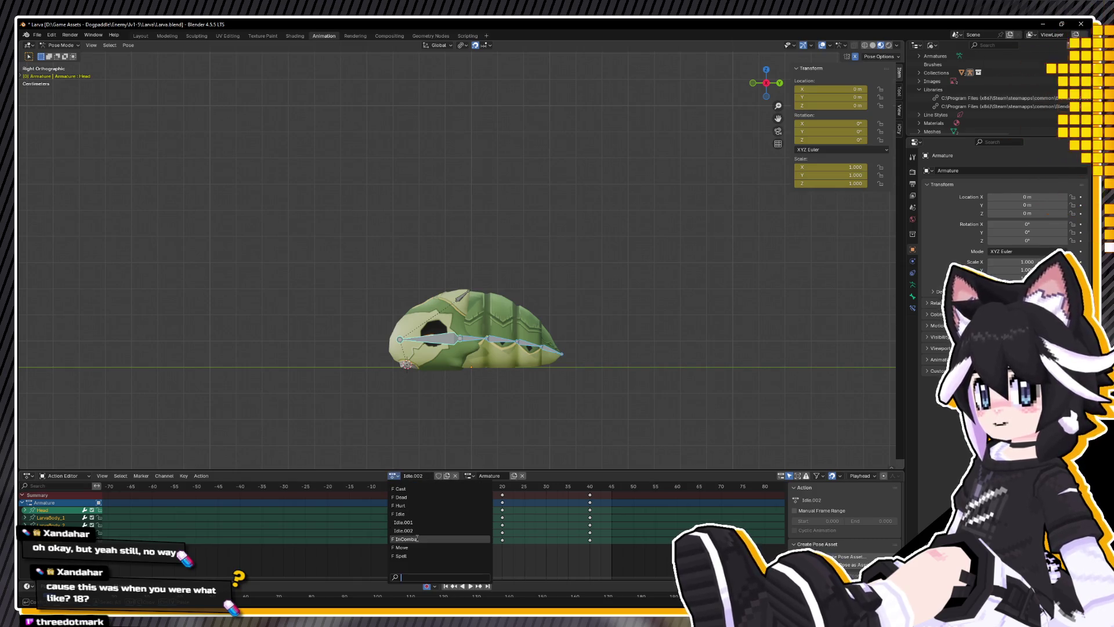
click(406, 521)
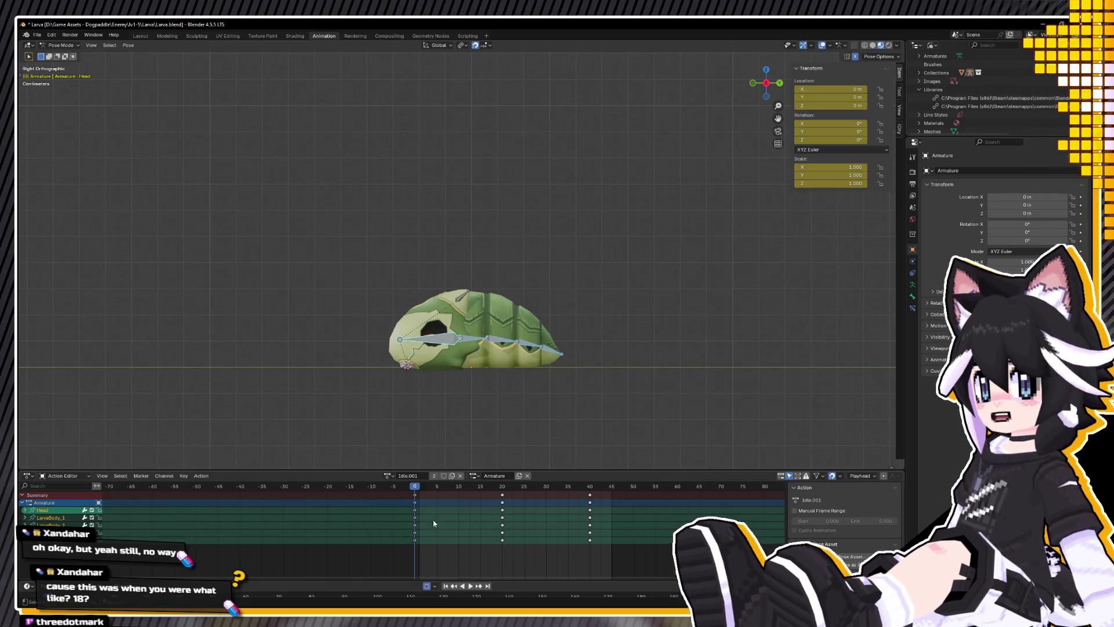
click(443, 476)
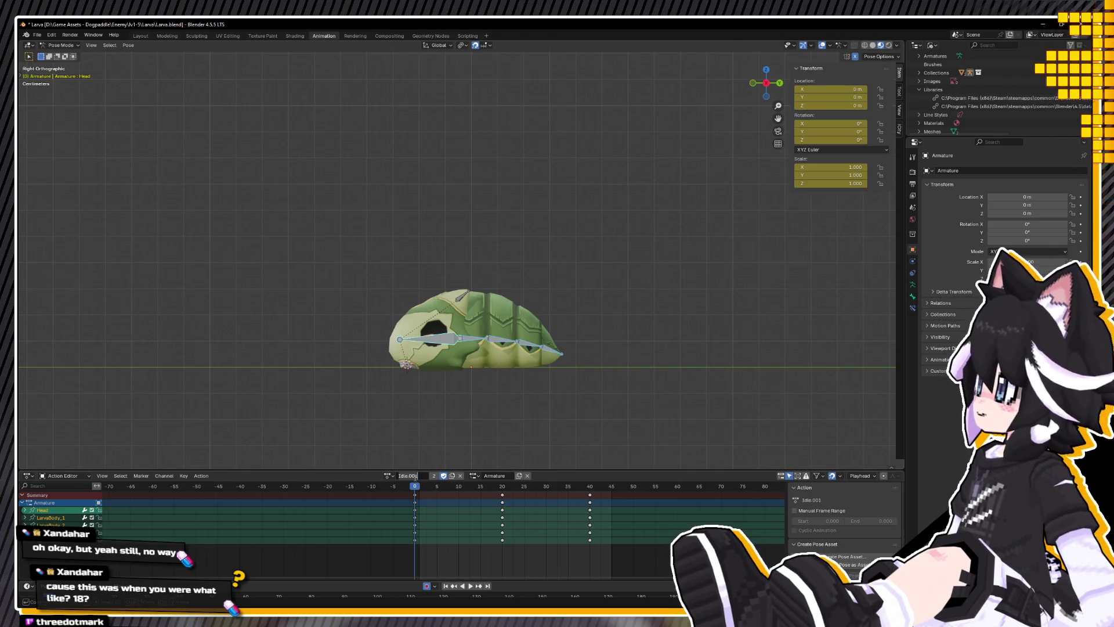
double_click(415, 477)
text(Attack)
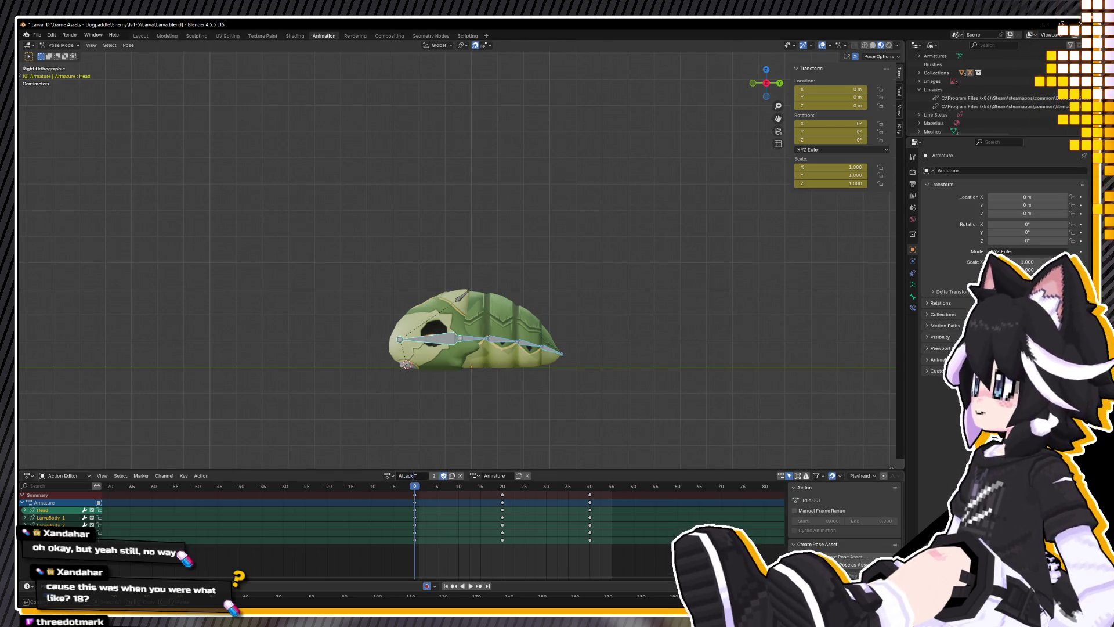
text(1)
key(Return)
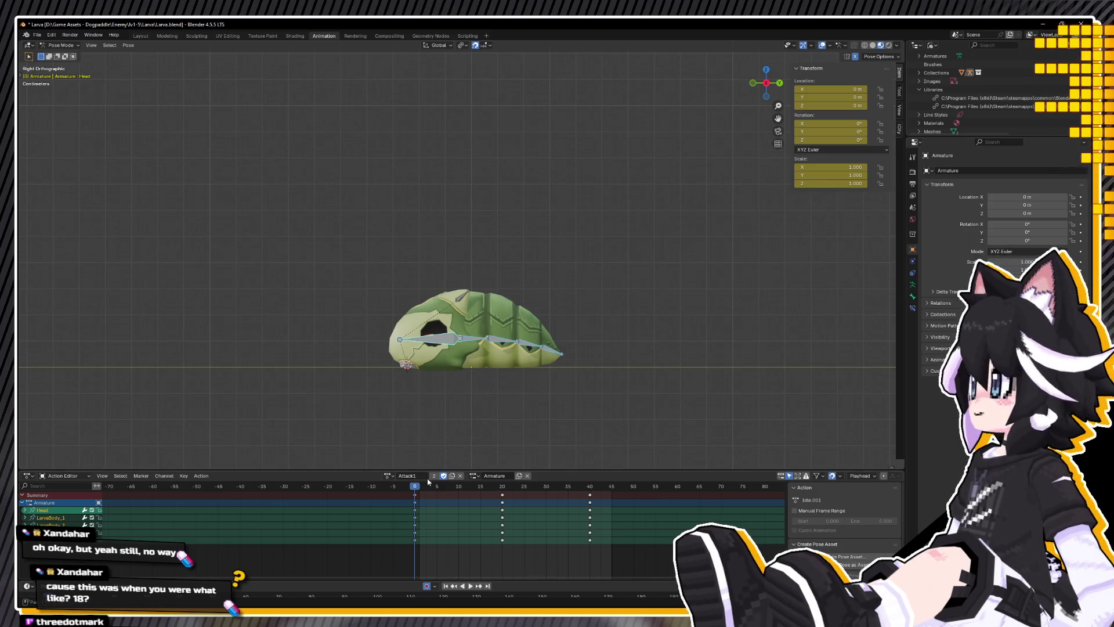
Step: Scrub Attack1 back to frame 0 and select the body chain and ear bones
mouse_move(417, 490)
mouse_down()
mouse_move(526, 513)
mouse_move(635, 510)
mouse_move(402, 524)
mouse_move(415, 525)
mouse_up()
mouse_move(438, 423)
middle_down()
mouse_move(562, 434)
mouse_move(412, 424)
middle_up()
scroll(412, 424, up, 3)
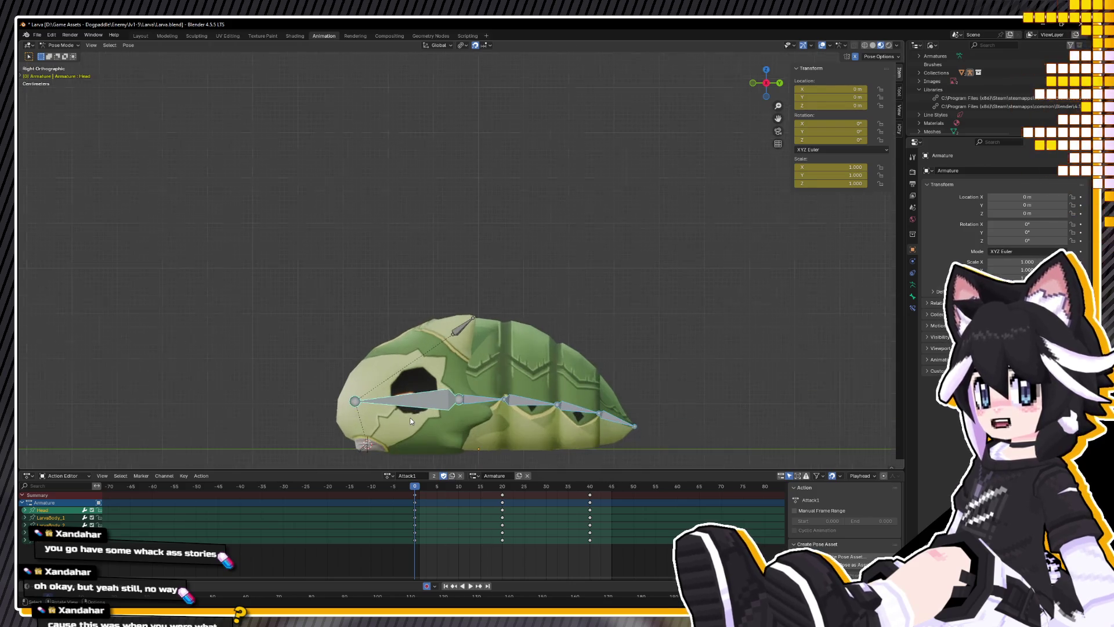
click(405, 462)
click(500, 399)
shift+drag(540, 369, 683, 438)
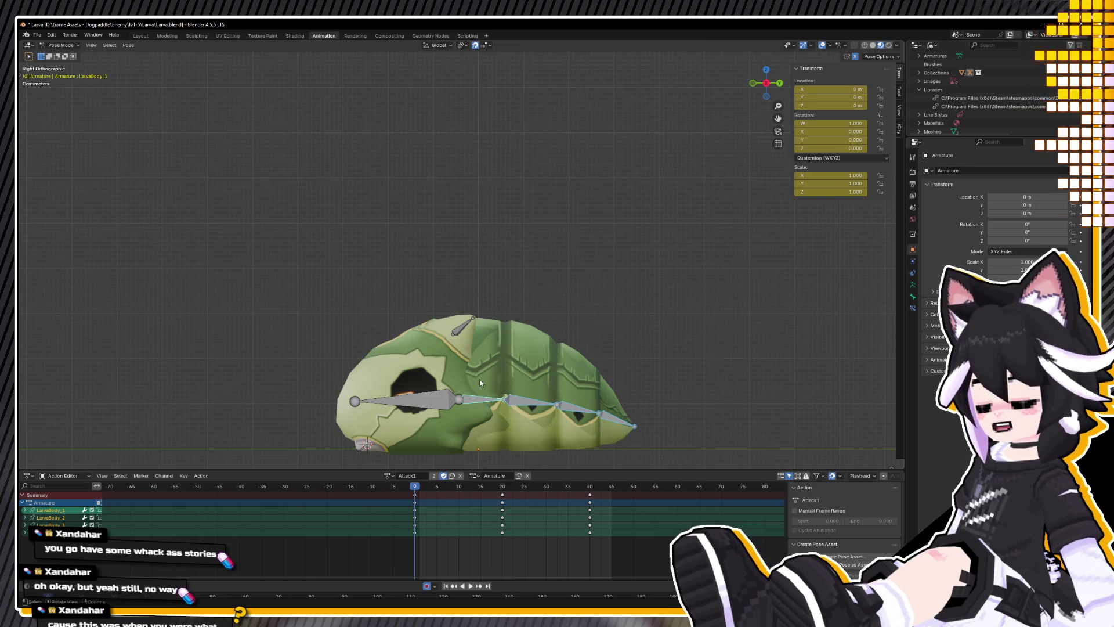
mouse_move(397, 259)
mouse_down()
mouse_move(463, 284)
mouse_move(602, 372)
mouse_up()
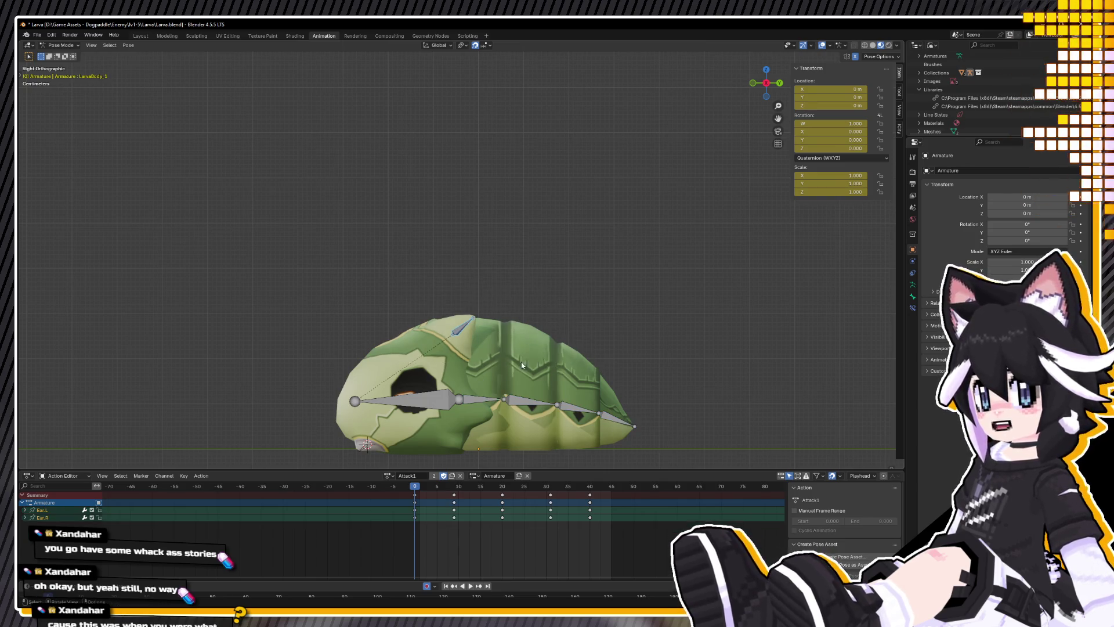
Step: Preview Attack1's playback, then select all bones and set the current frame to 4
key(space)
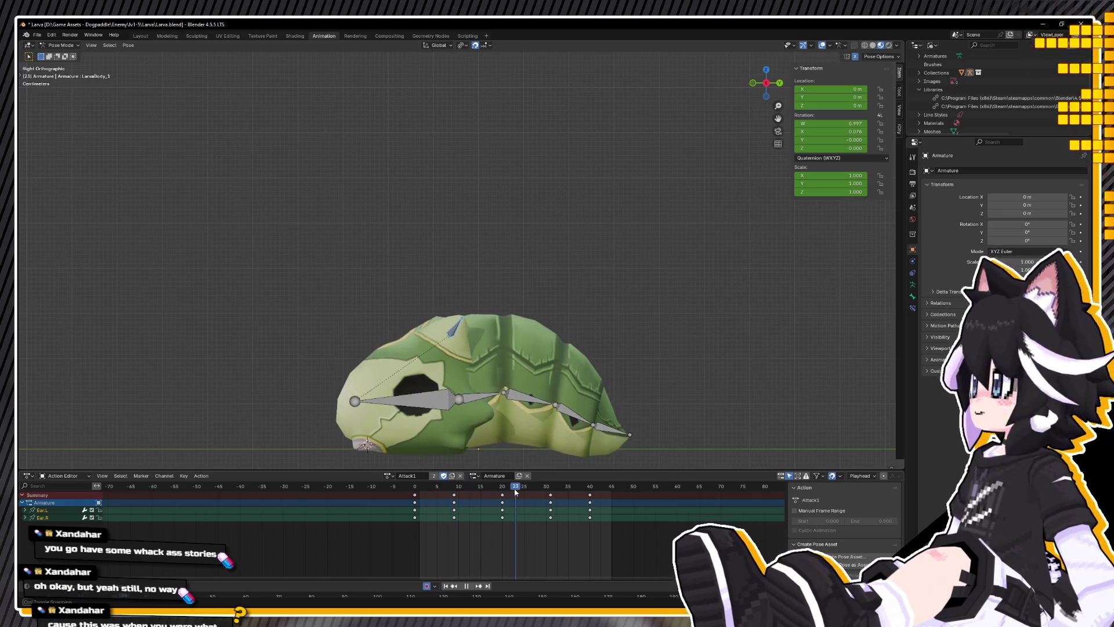
key(Escape)
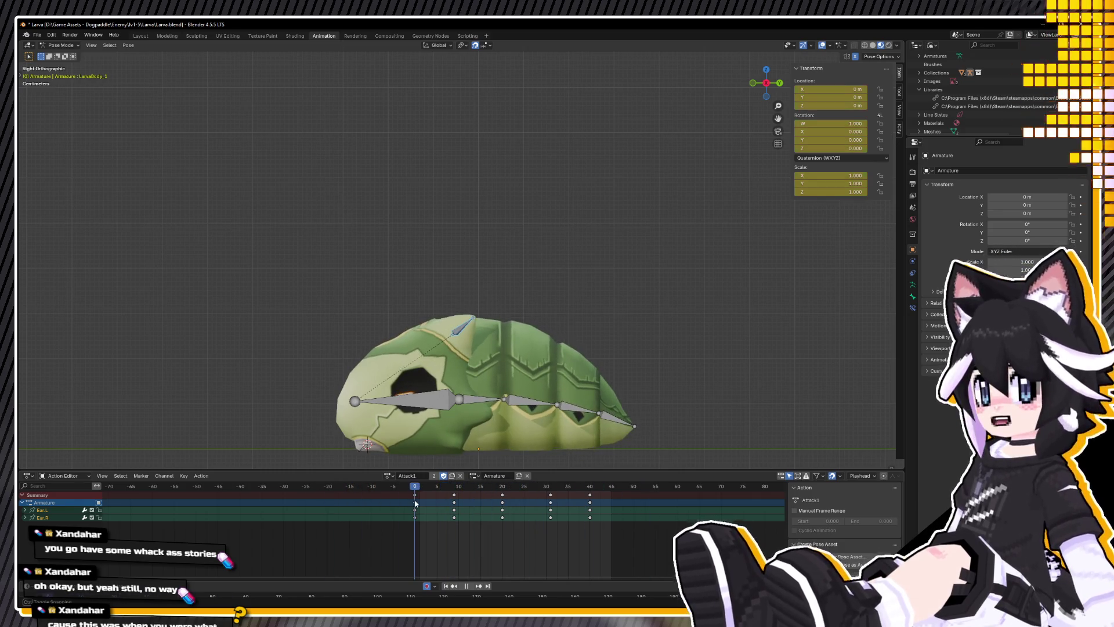
mouse_move(485, 455)
middle_down()
mouse_move(502, 450)
mouse_move(487, 436)
mouse_move(490, 468)
middle_up()
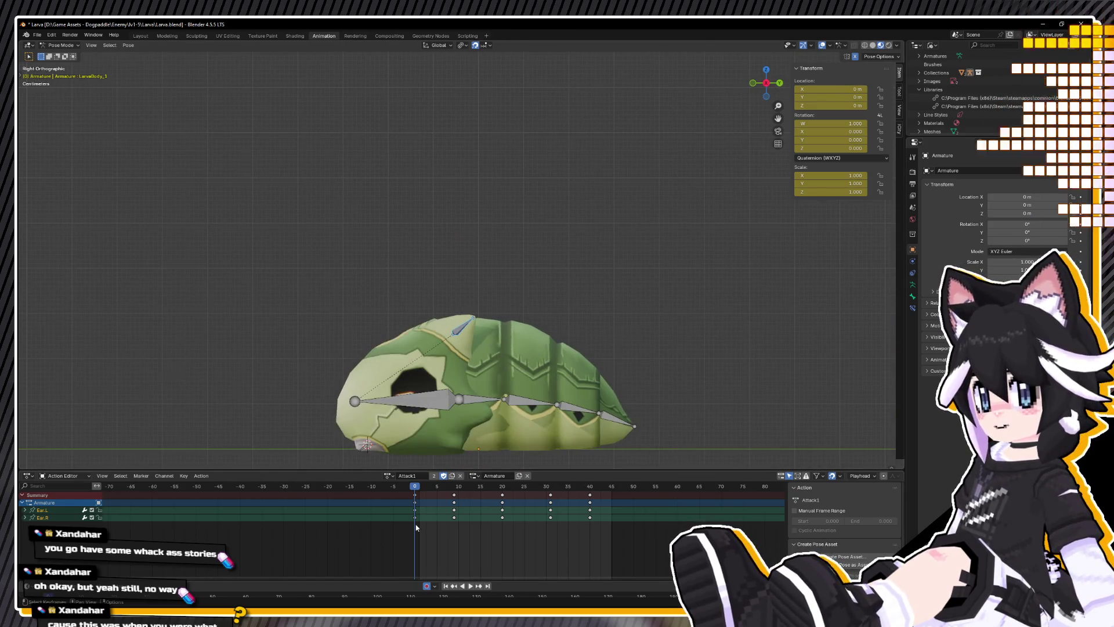
key(space)
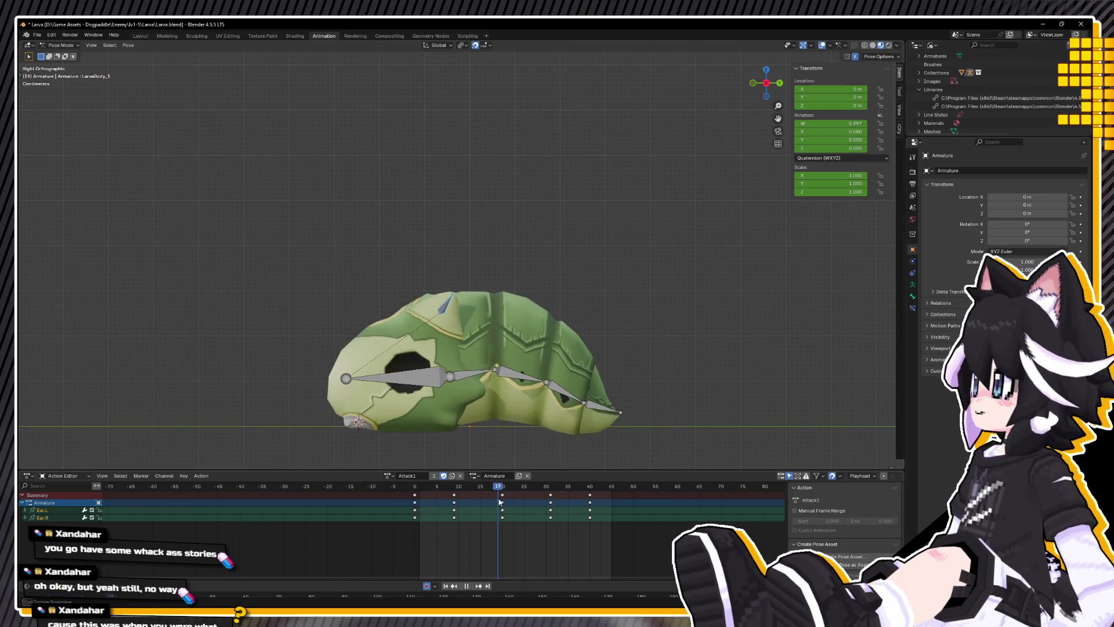
click(415, 516)
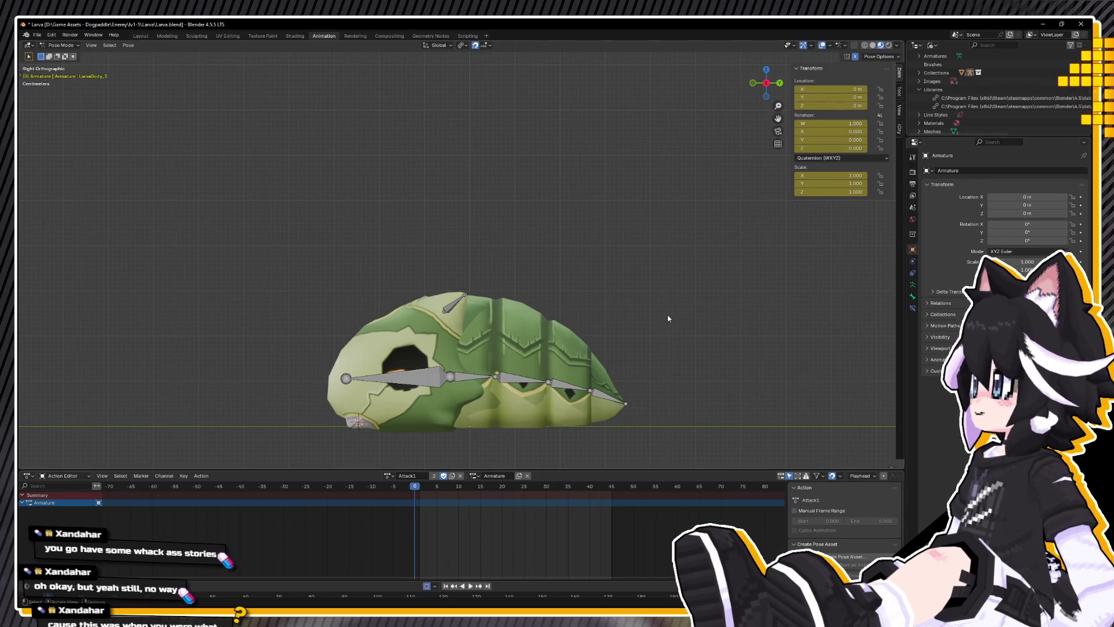
key(a)
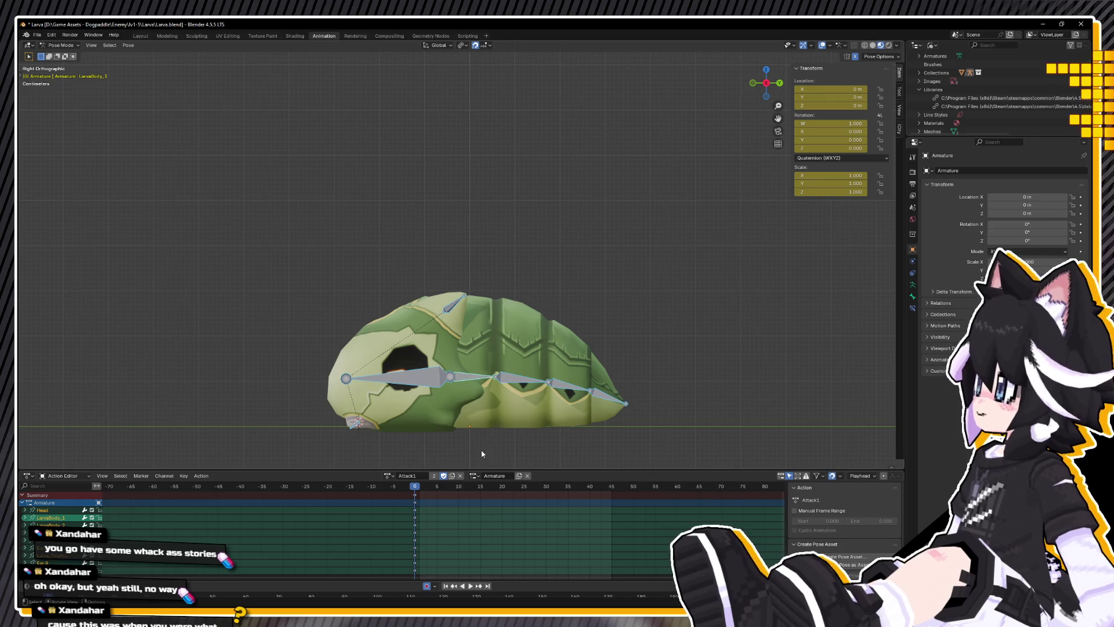
mouse_move(456, 383)
middle_down()
mouse_move(481, 441)
mouse_move(470, 414)
middle_up()
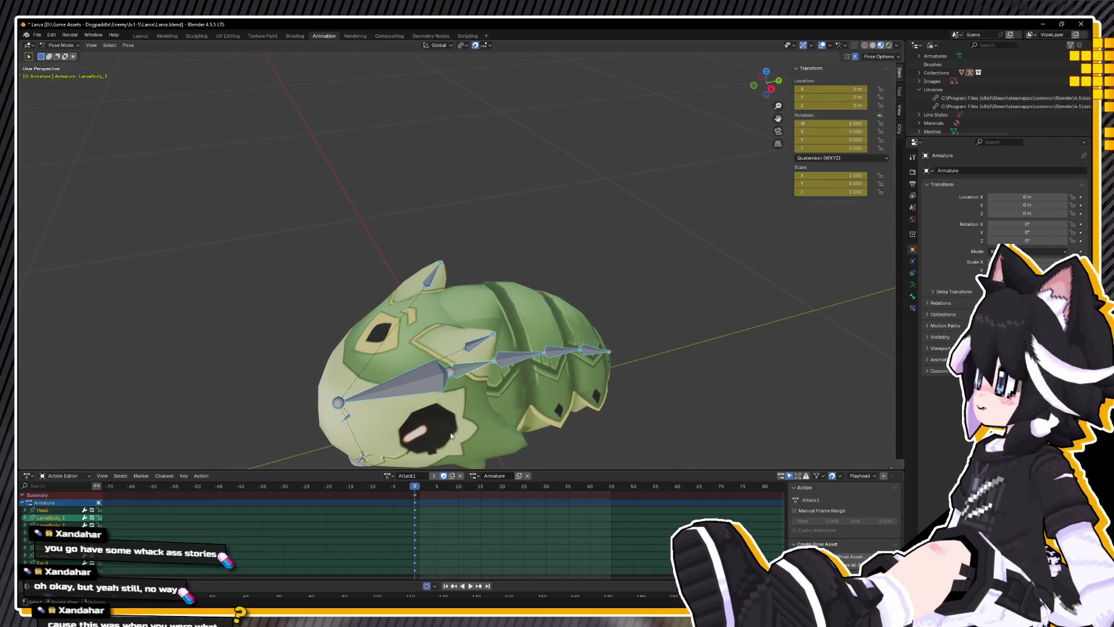
drag(409, 489, 432, 489)
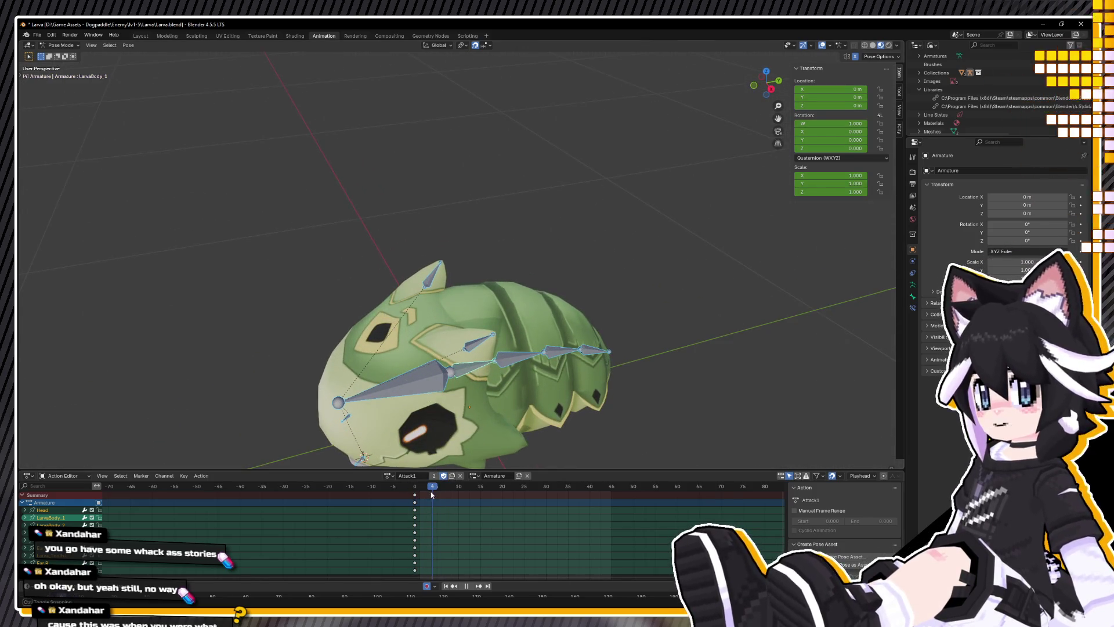
mouse_move(389, 412)
alt+middle_down()
mouse_move(357, 385)
mouse_move(420, 367)
alt+middle_up()
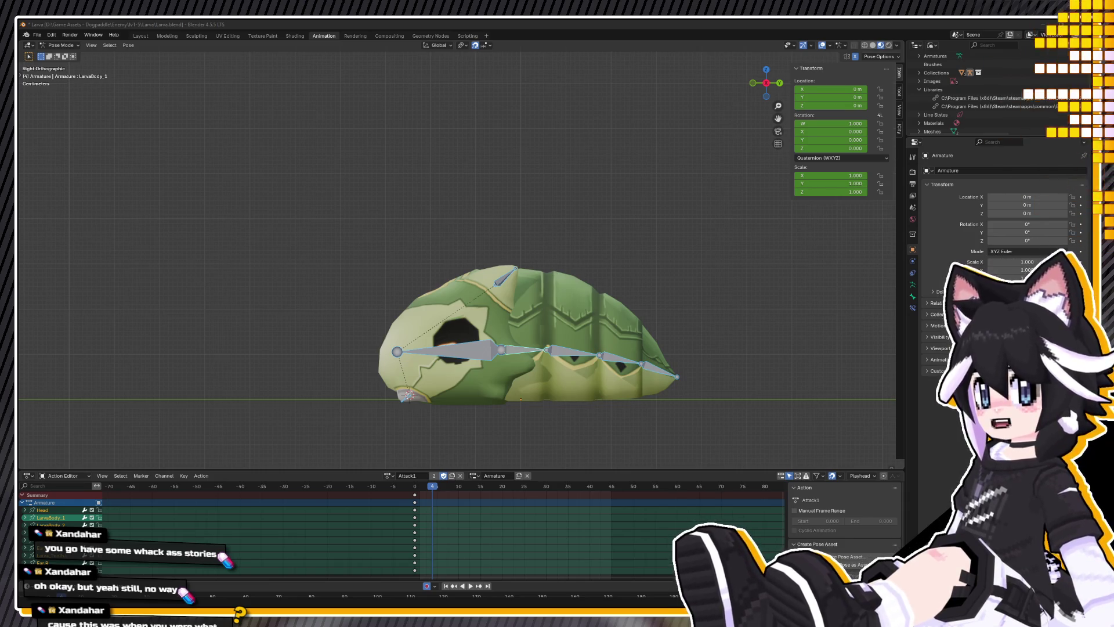
Step: In the right side view, rotate the Head bone and raise it along Z
click(449, 350)
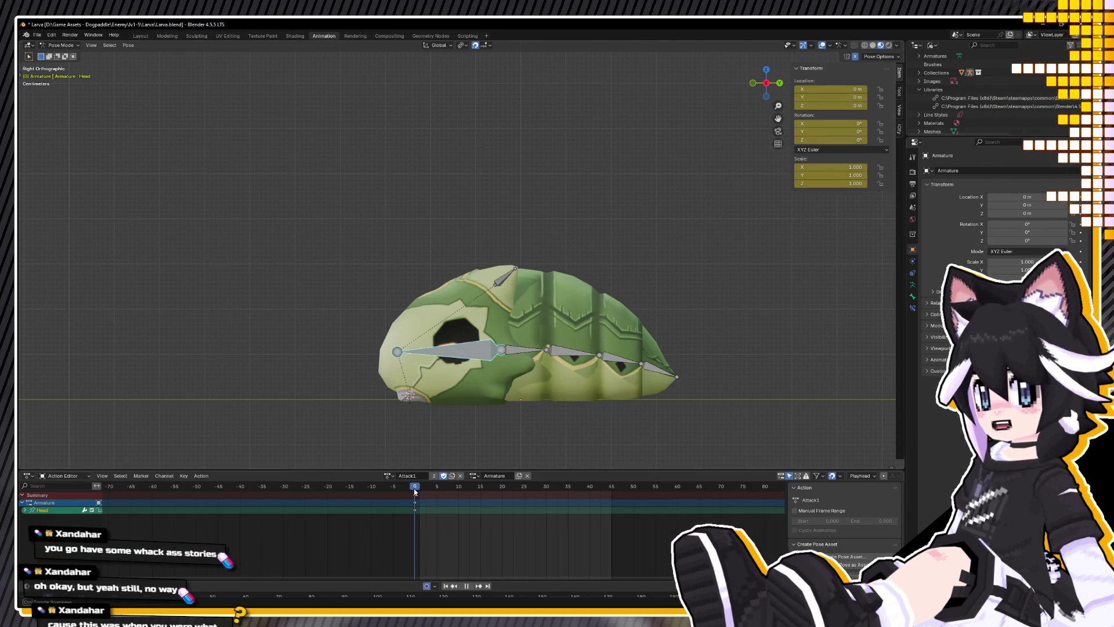
middle_drag(494, 370, 522, 360)
key(KP_3)
key(r)
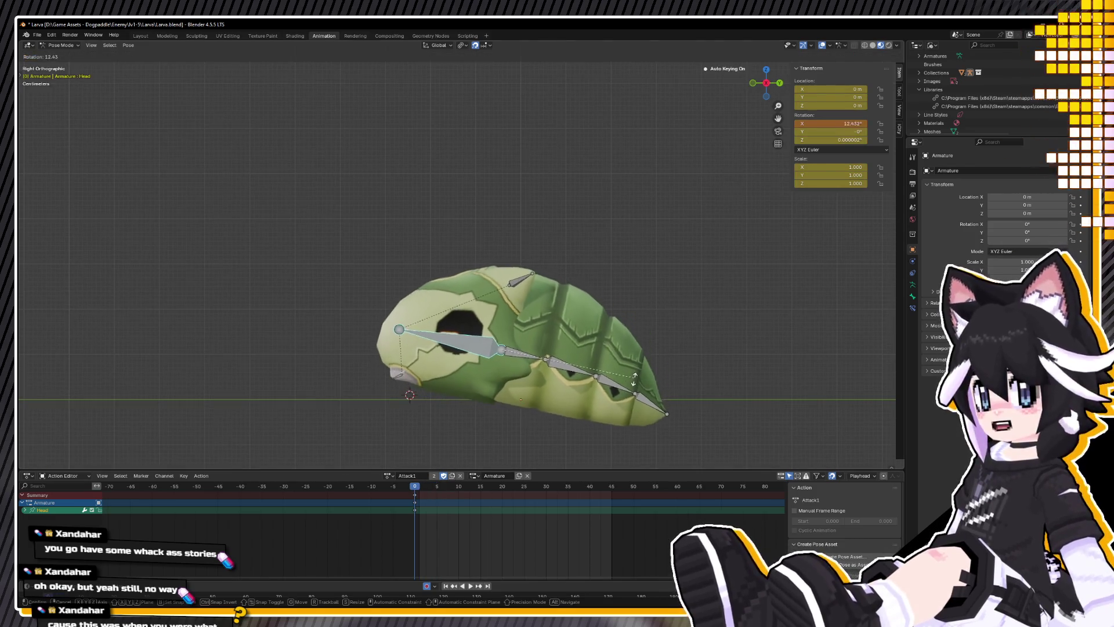
click(581, 336)
key(g)
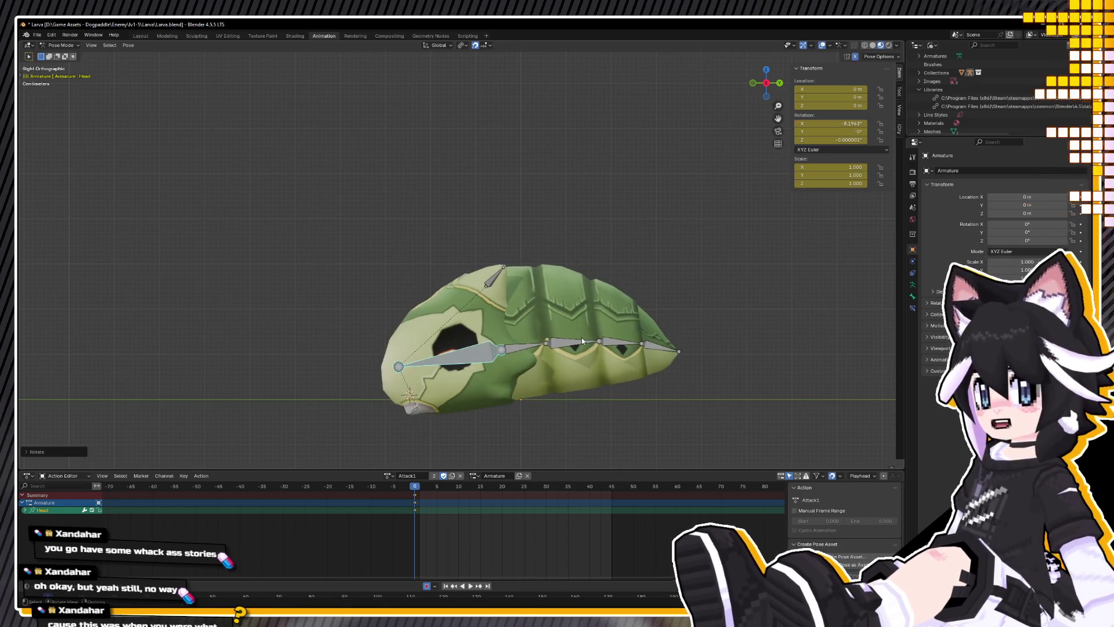
key(z)
click(535, 264)
Step: Select the full body chain plus the Head bone and switch to the Cast action
click(534, 296)
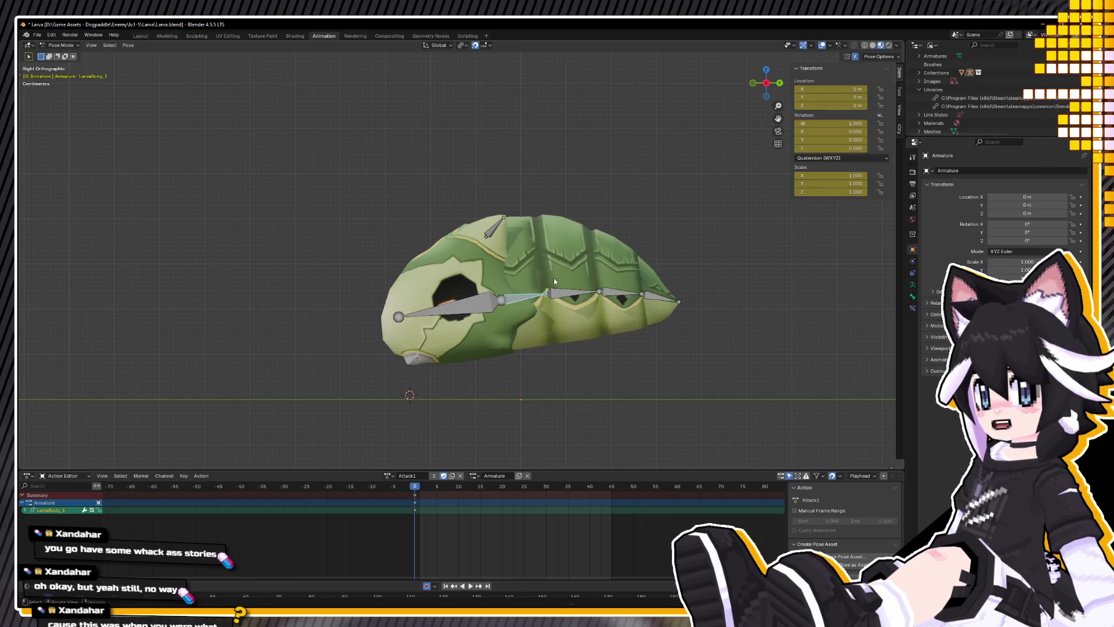
key(shift+bracketright)
key(shift+bracketright)
key(shift+bracketright)
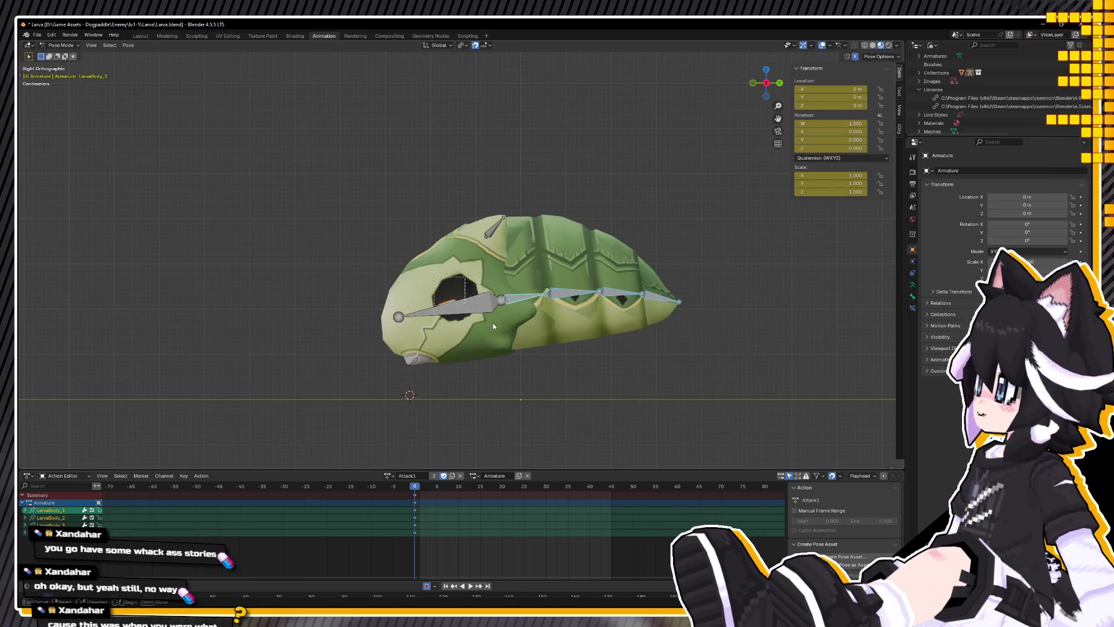
shift+click(478, 316)
click(452, 308)
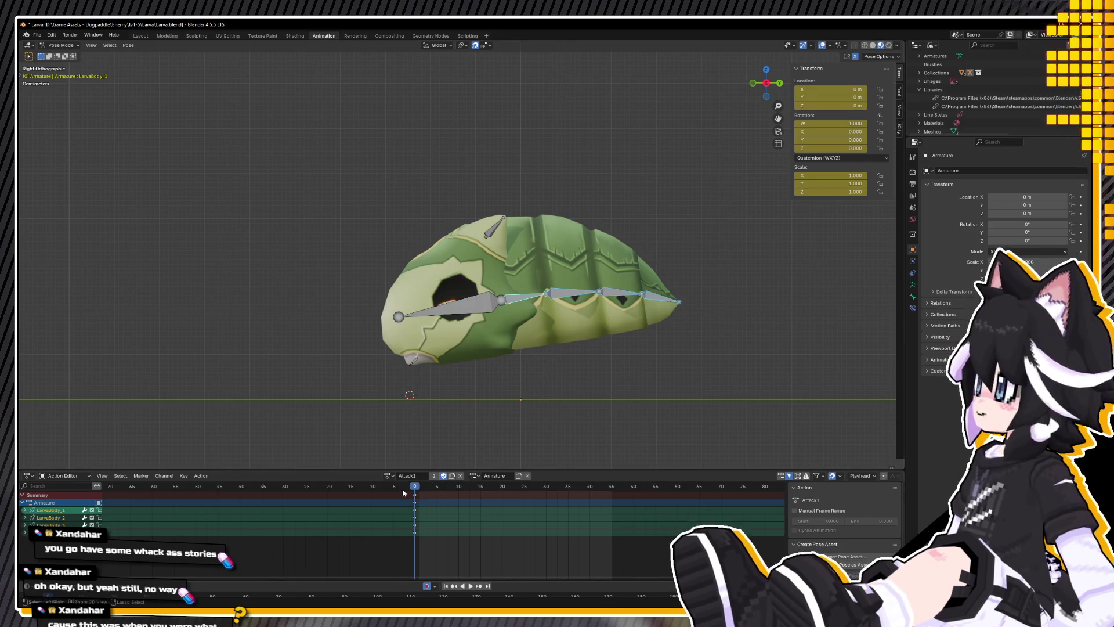
click(388, 475)
click(413, 497)
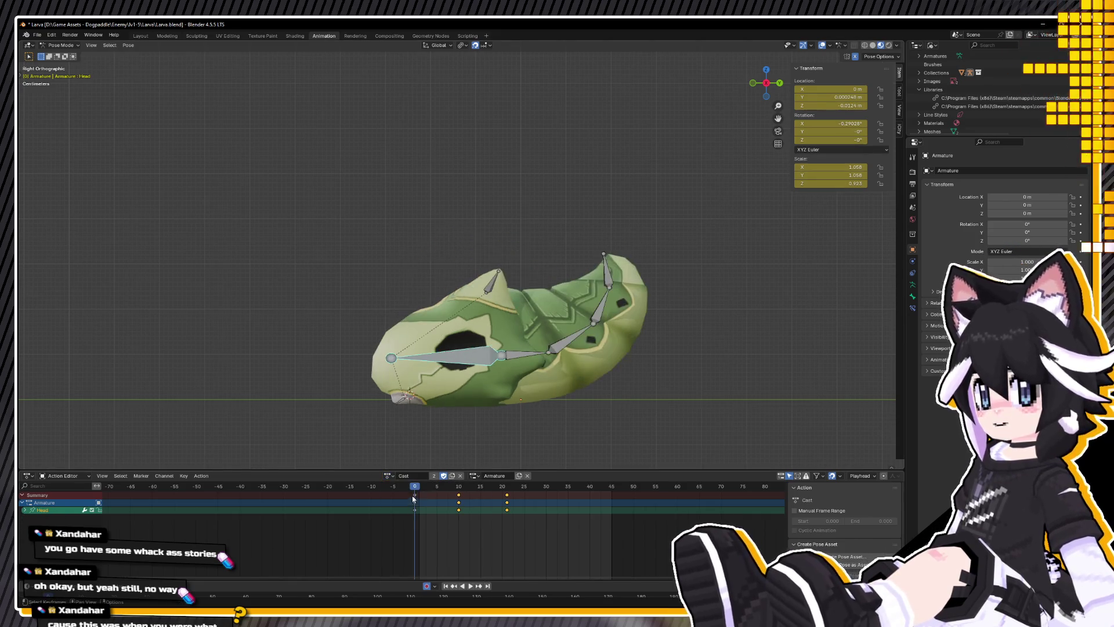
Step: Copy the curled Cast pose into Attack1 and shift the pasted keys to frame 4
key(a)
right_click(395, 277)
click(395, 278)
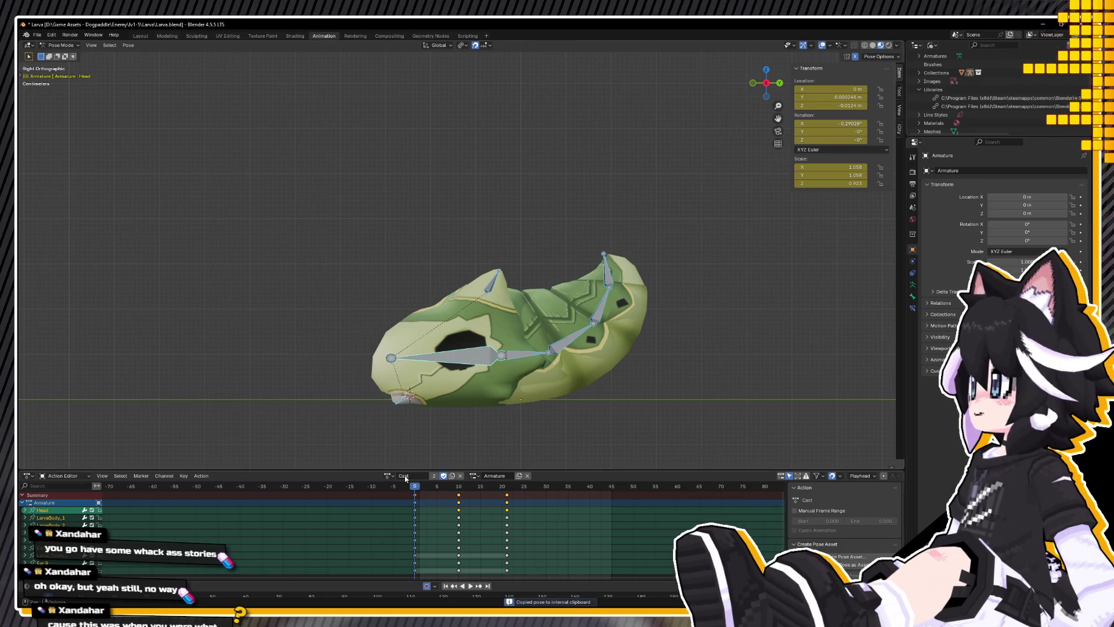
click(389, 475)
click(413, 489)
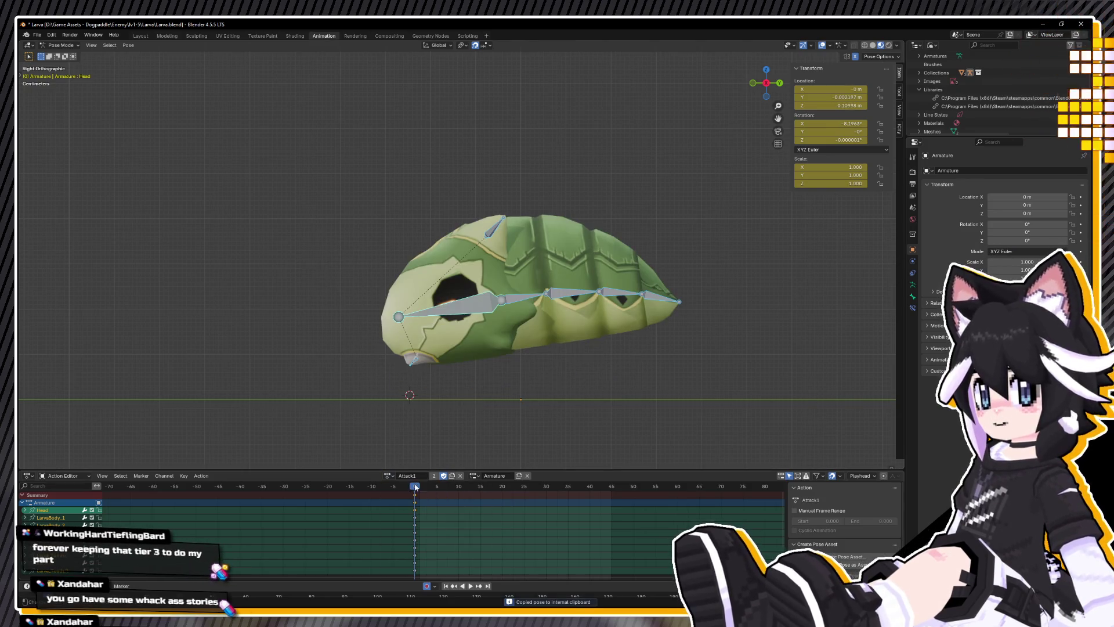
right_click(425, 391)
click(428, 406)
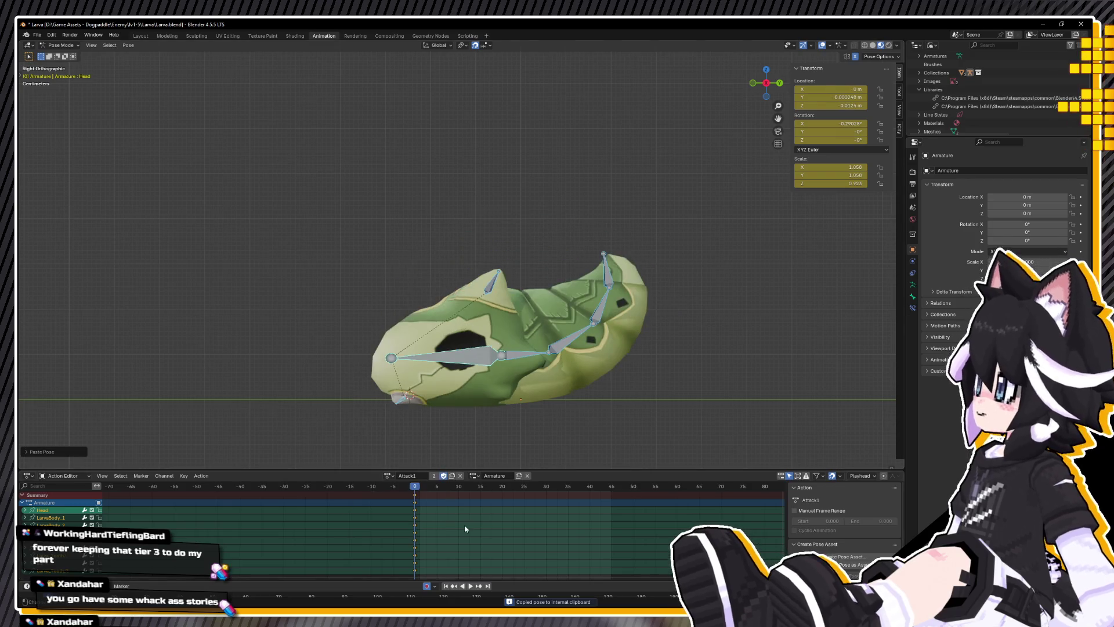
drag(414, 502, 434, 496)
Step: Move the Head bone along Y in the curled Attack1 pose
click(450, 363)
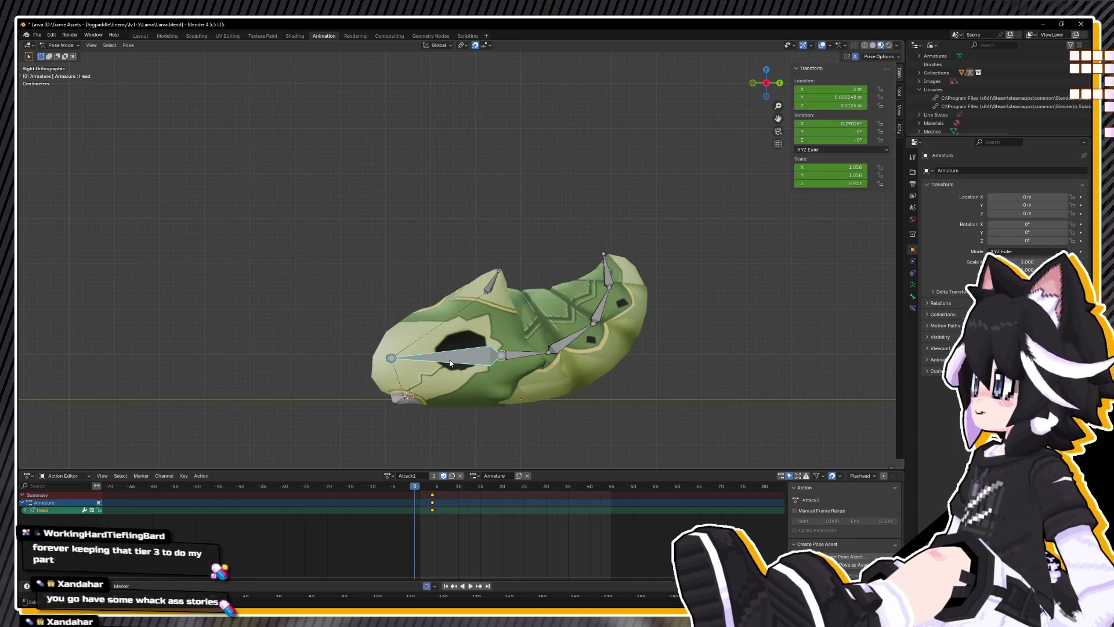
key(g)
key(y)
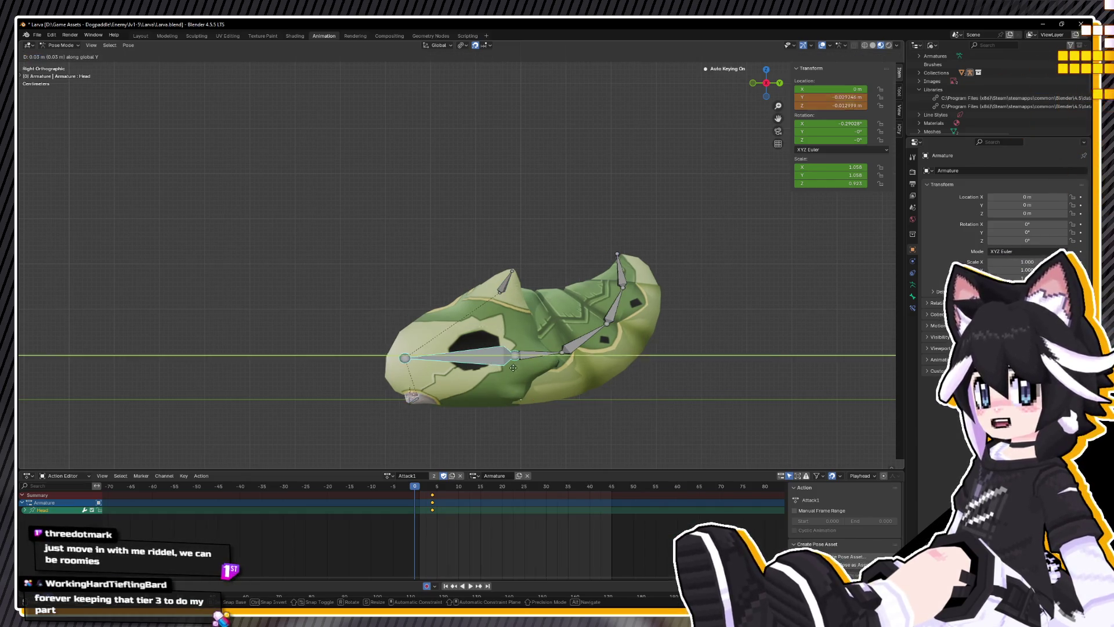
click(704, 427)
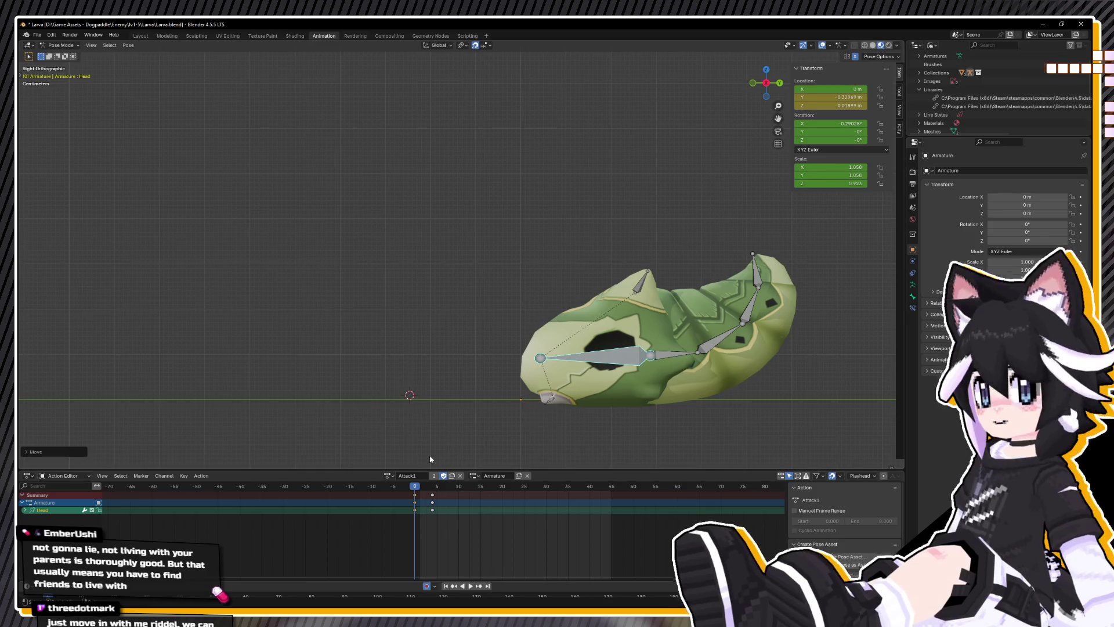
Step: Copy the InCombat pose, paste it into Attack1 at frame 0, and preview playback
click(387, 475)
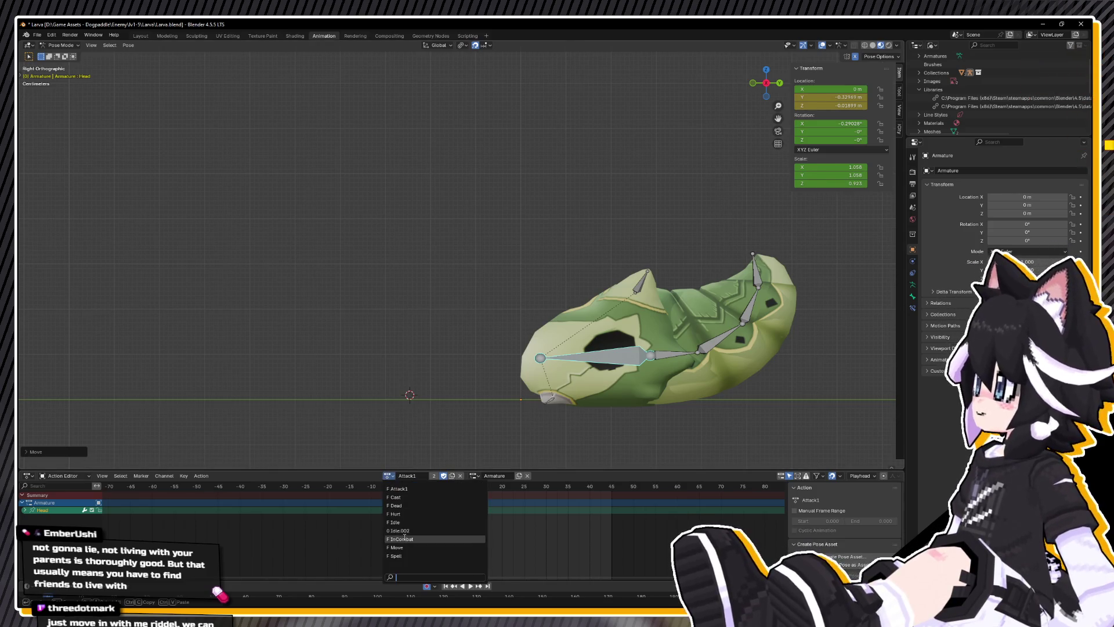
click(405, 539)
key(a)
mouse_move(348, 350)
middle_down()
mouse_move(652, 326)
mouse_move(639, 331)
middle_up()
right_click(639, 332)
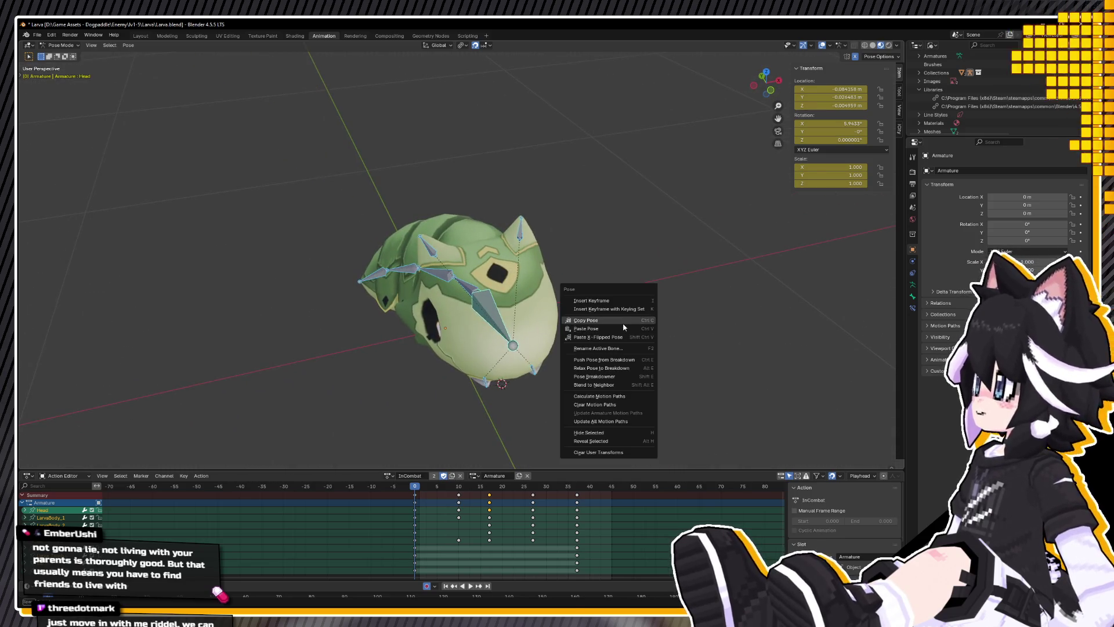
click(624, 326)
click(387, 475)
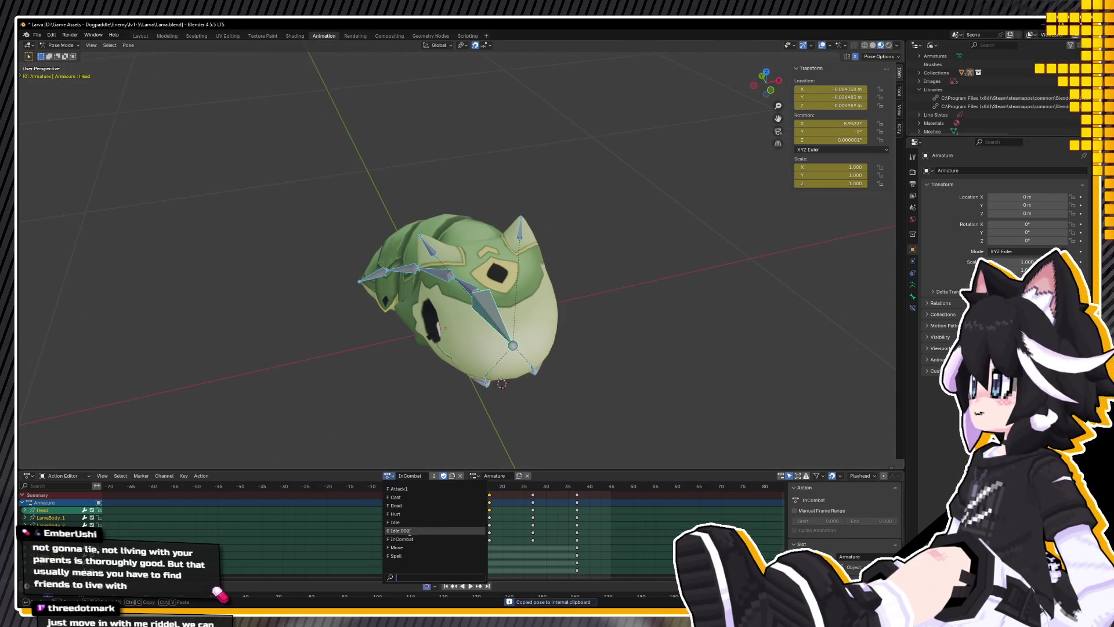
click(414, 489)
right_click(519, 388)
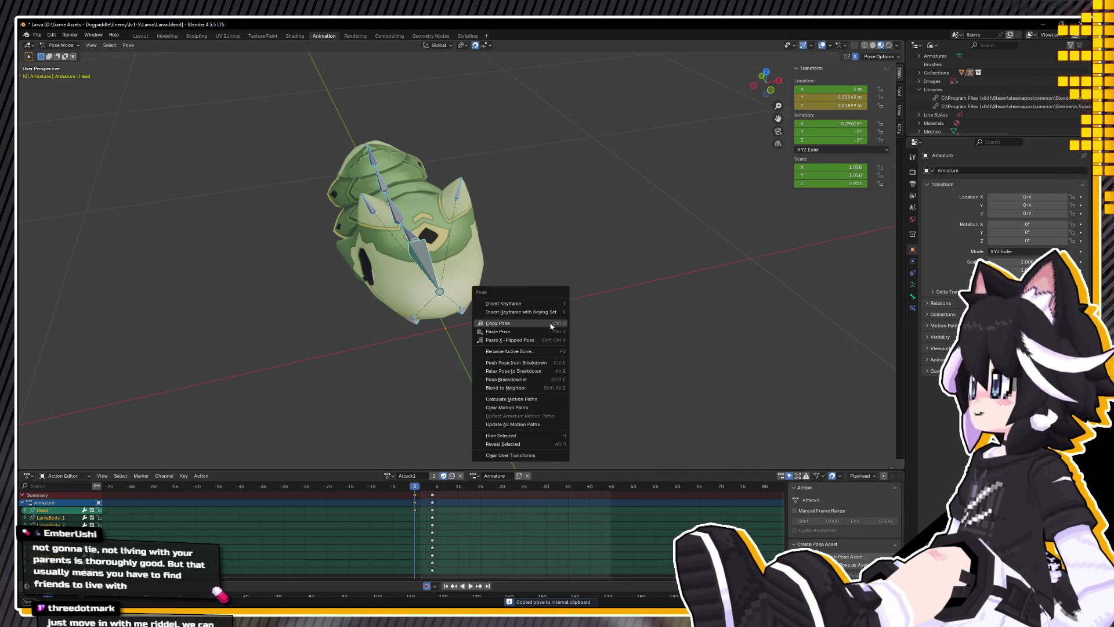
click(545, 332)
key(space)
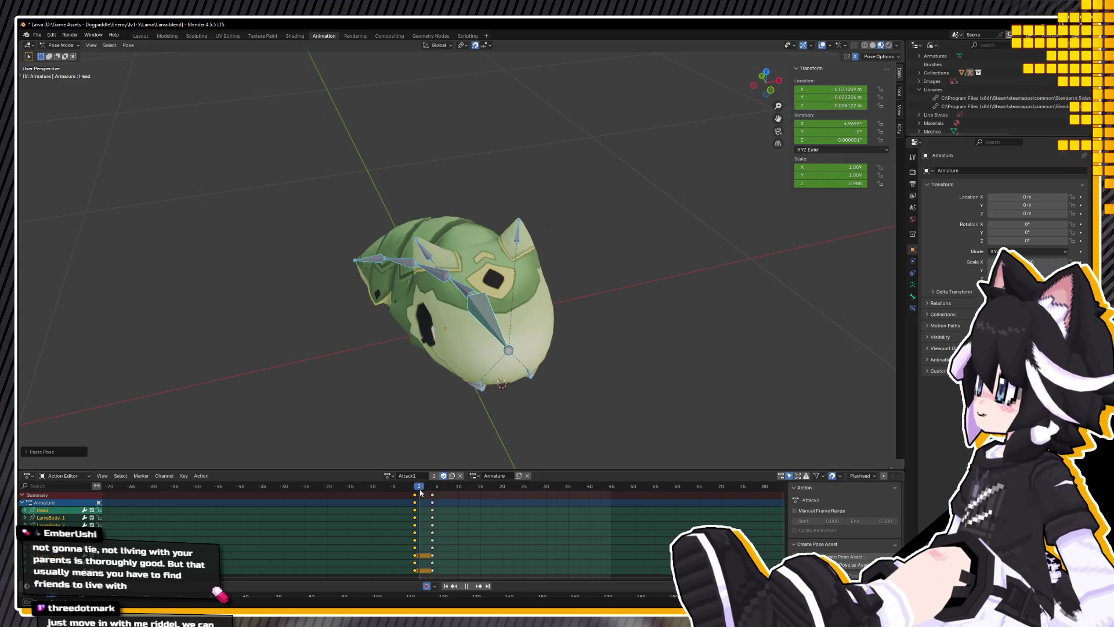
key(space)
alt+middle_drag(508, 359, 398, 326)
Step: Move the Head bone about 0.29 m along Y and save Larva.blend
key(g)
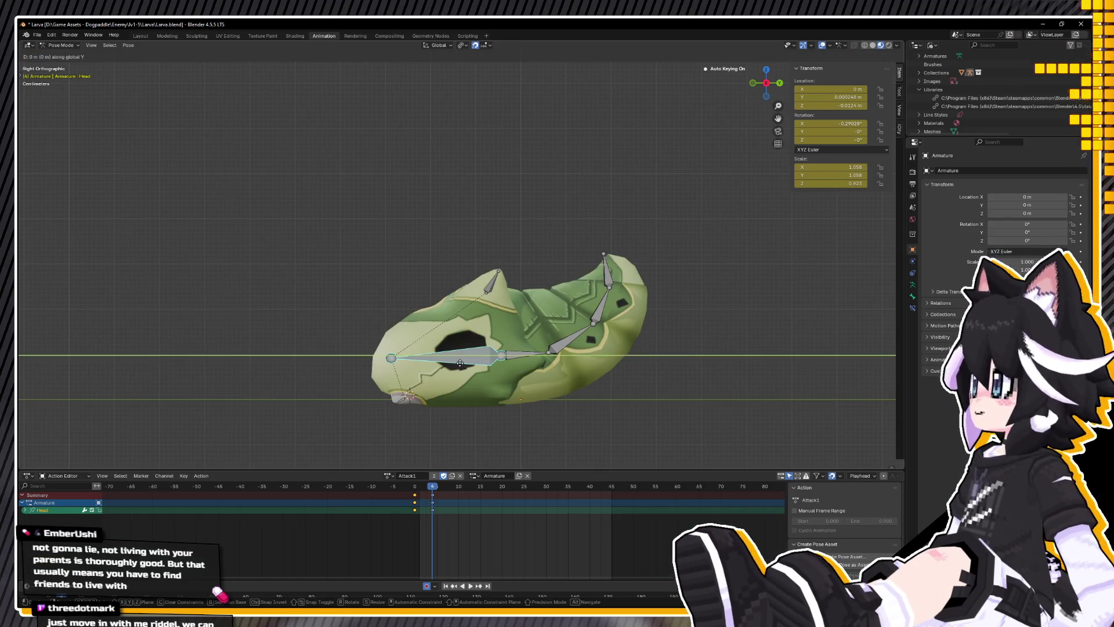
key(y)
click(589, 386)
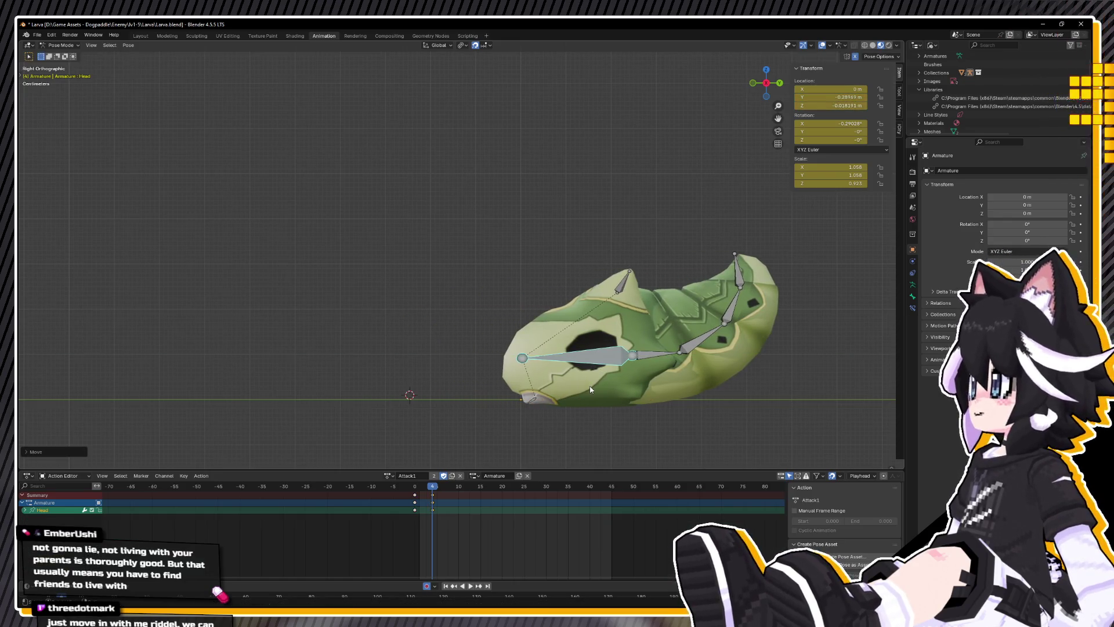
key(ctrl+s)
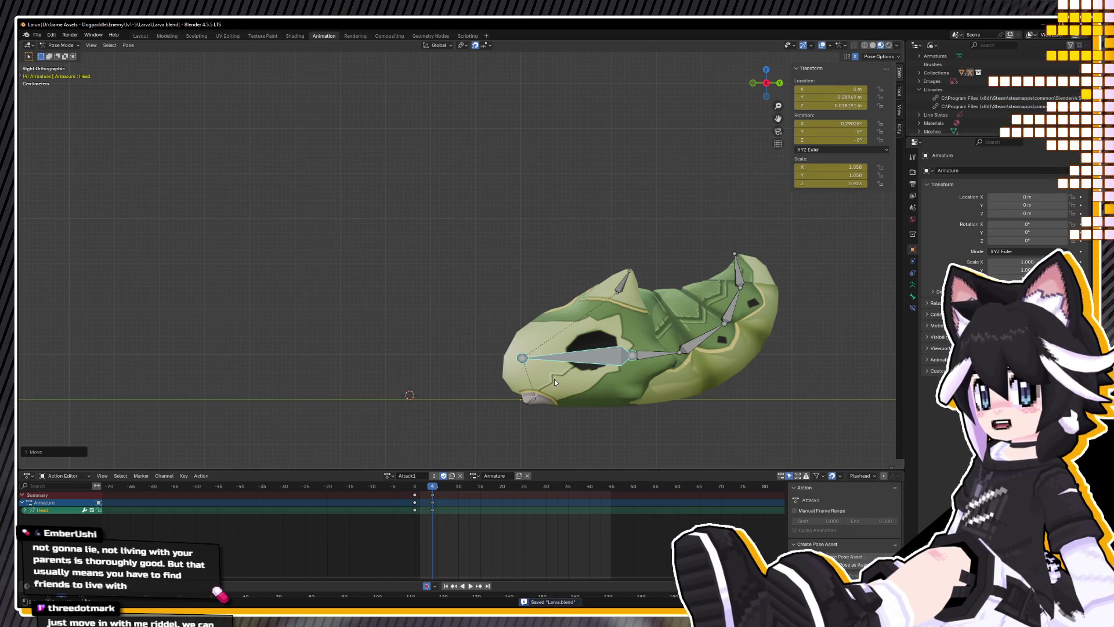
Step: Recentre the right side view and play back Attack1, checking around frame 10
middle_drag(555, 378, 579, 367)
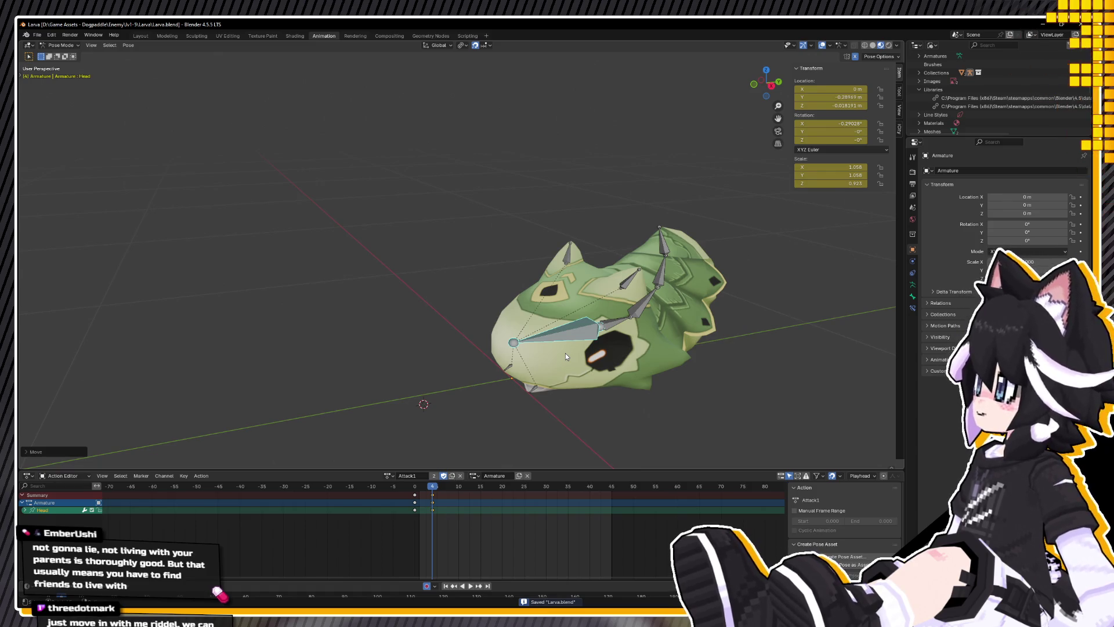
key(KP_3)
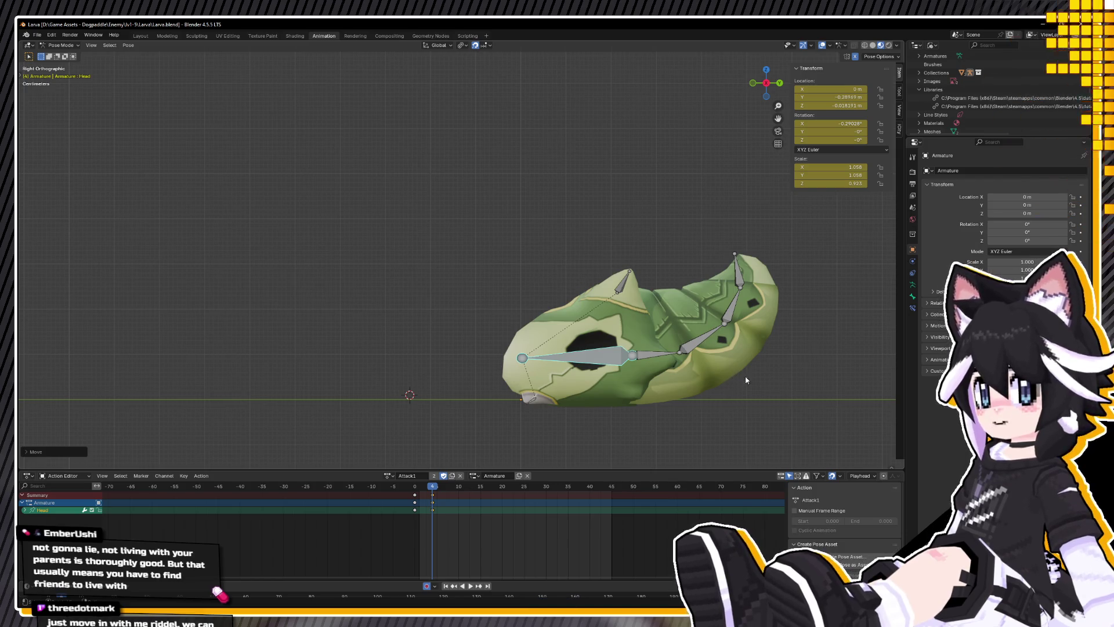
shift+middle_drag(655, 399, 594, 391)
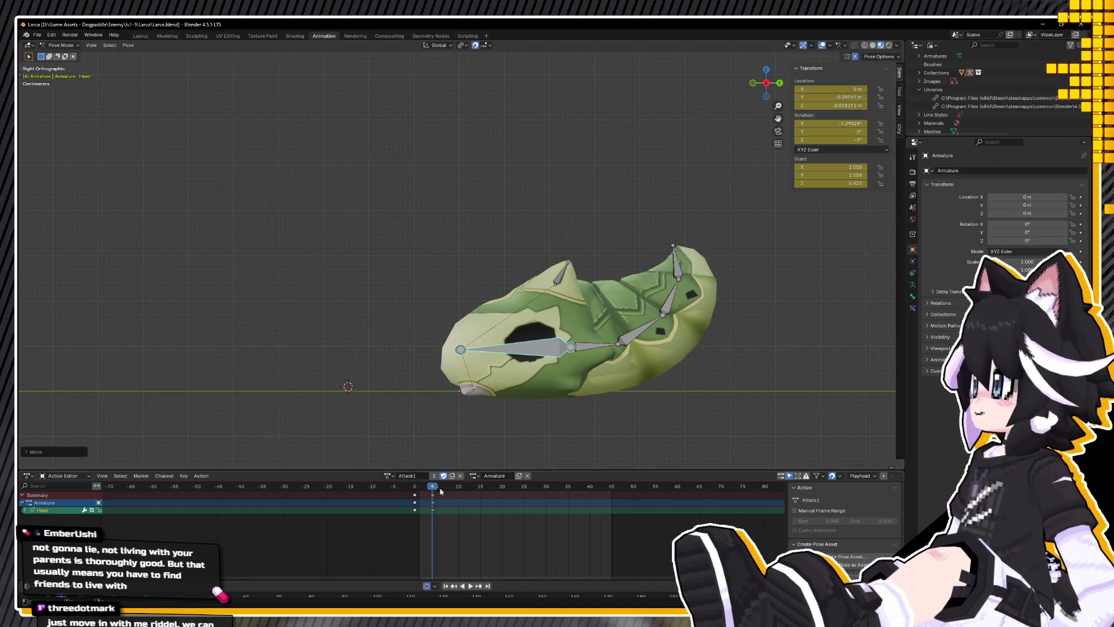
key(space)
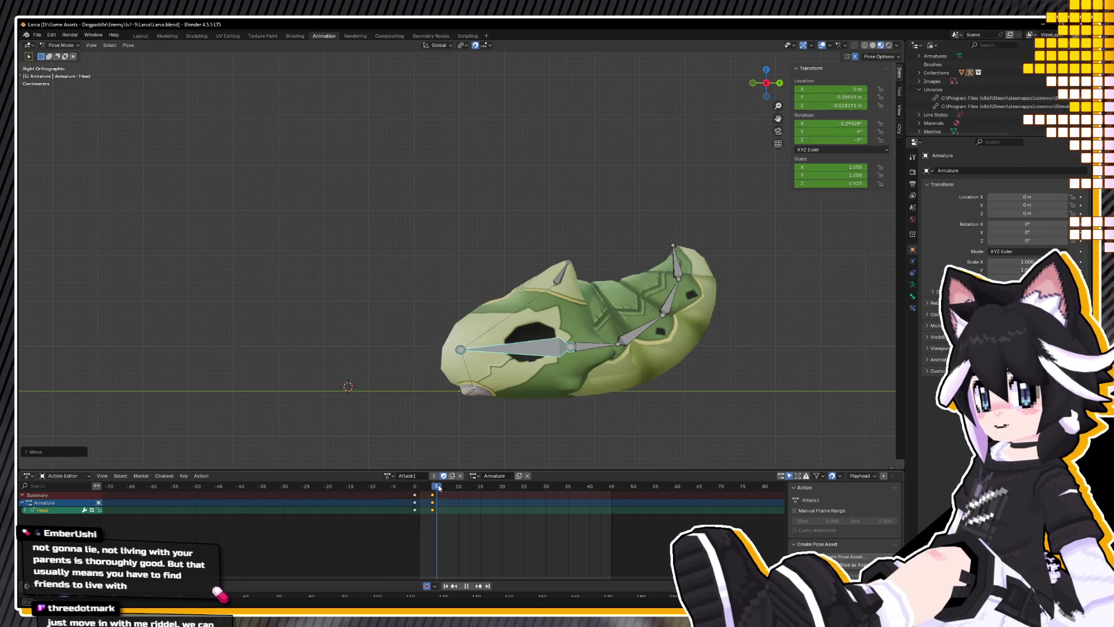
drag(439, 488, 453, 486)
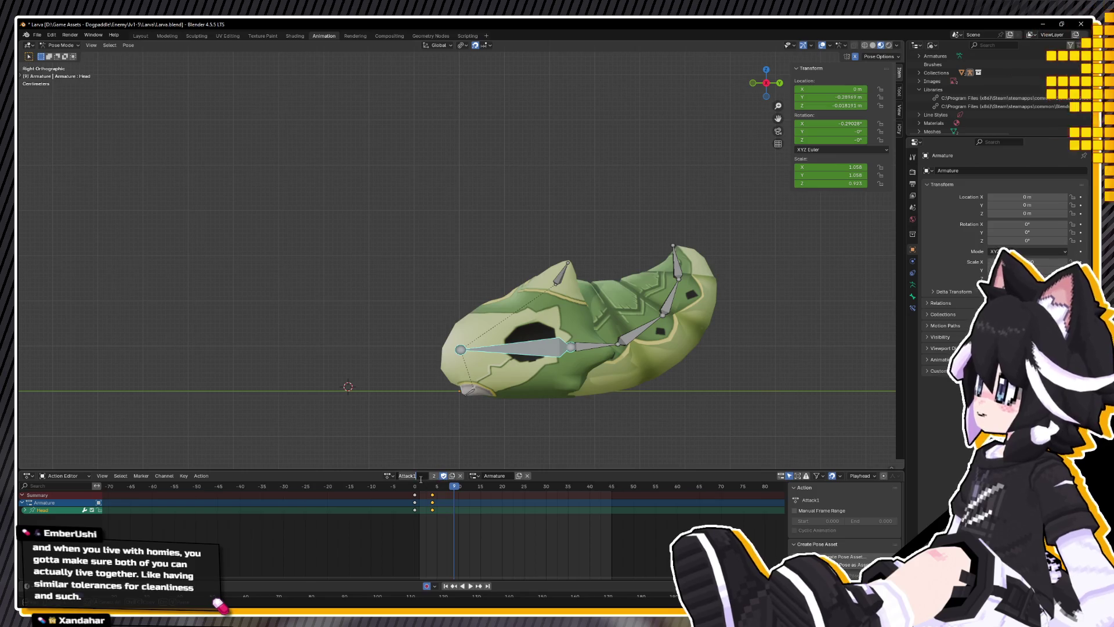
key(space)
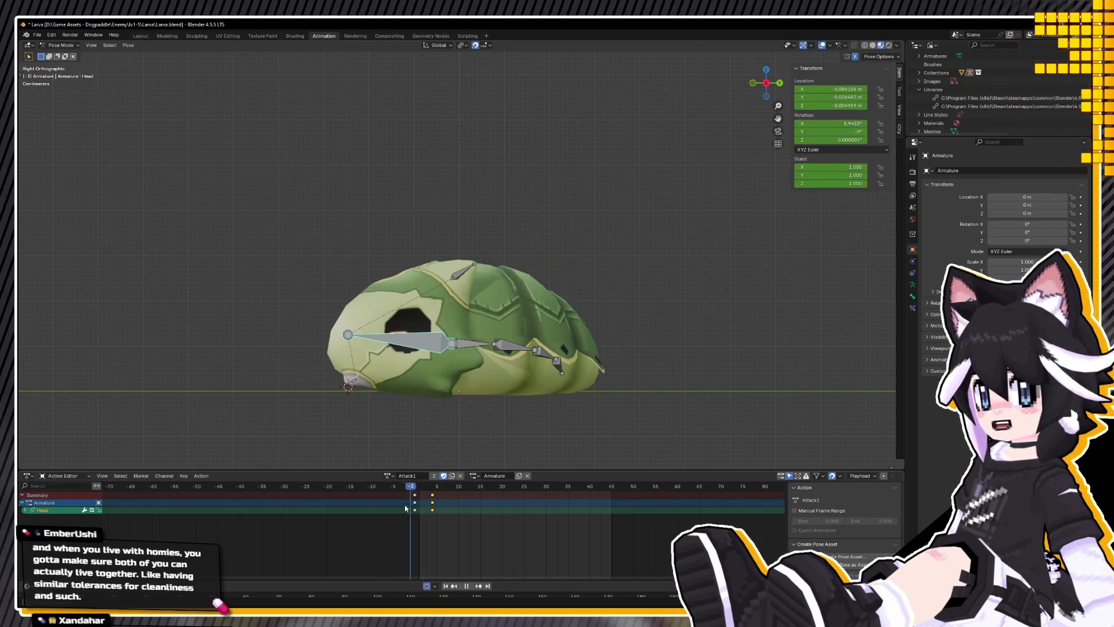
Step: Just after frame 4, shift the Head bone slightly further along Y in two small moves
key(Escape)
click(432, 491)
click(438, 499)
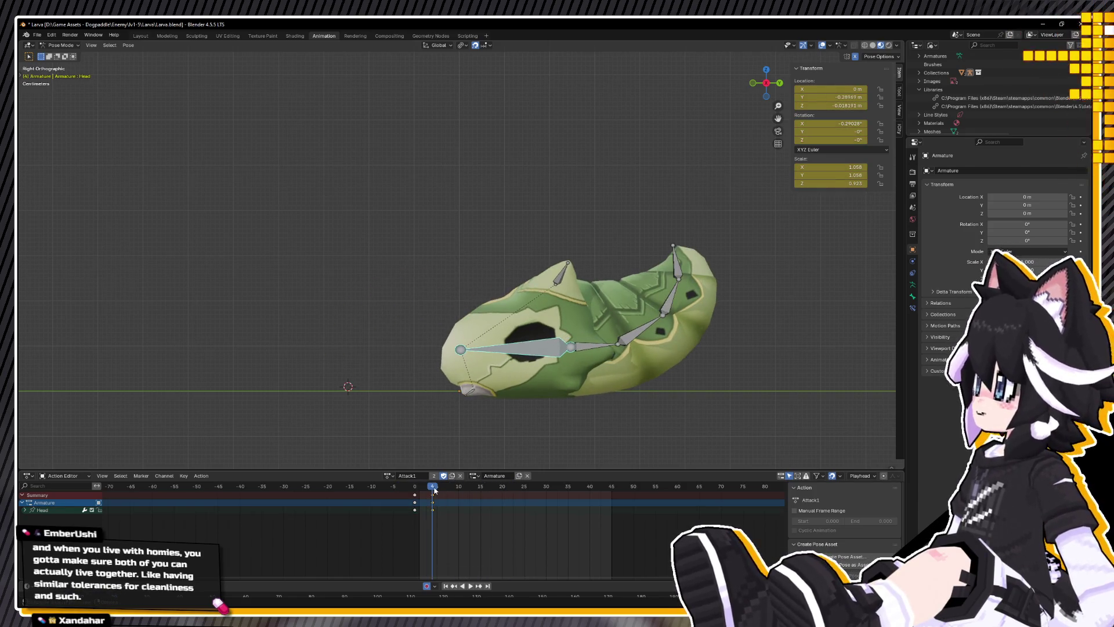
key(g)
key(y)
click(581, 379)
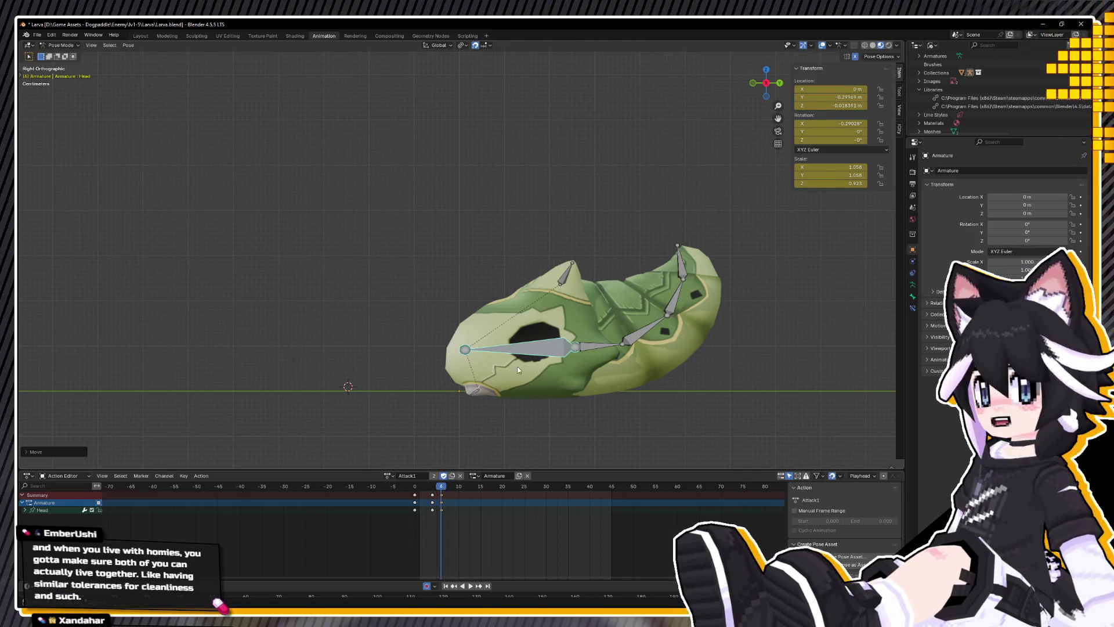
key(g)
key(y)
click(485, 356)
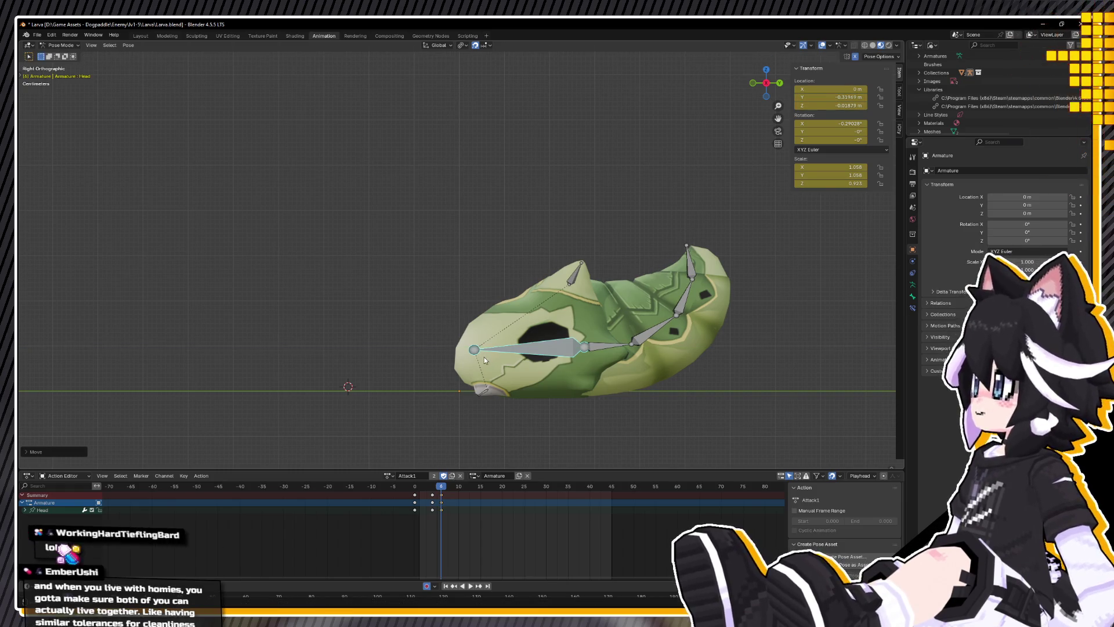
Step: Preview the animation, then clear the Head bone's location, rotation and scale at frame 10
key(space)
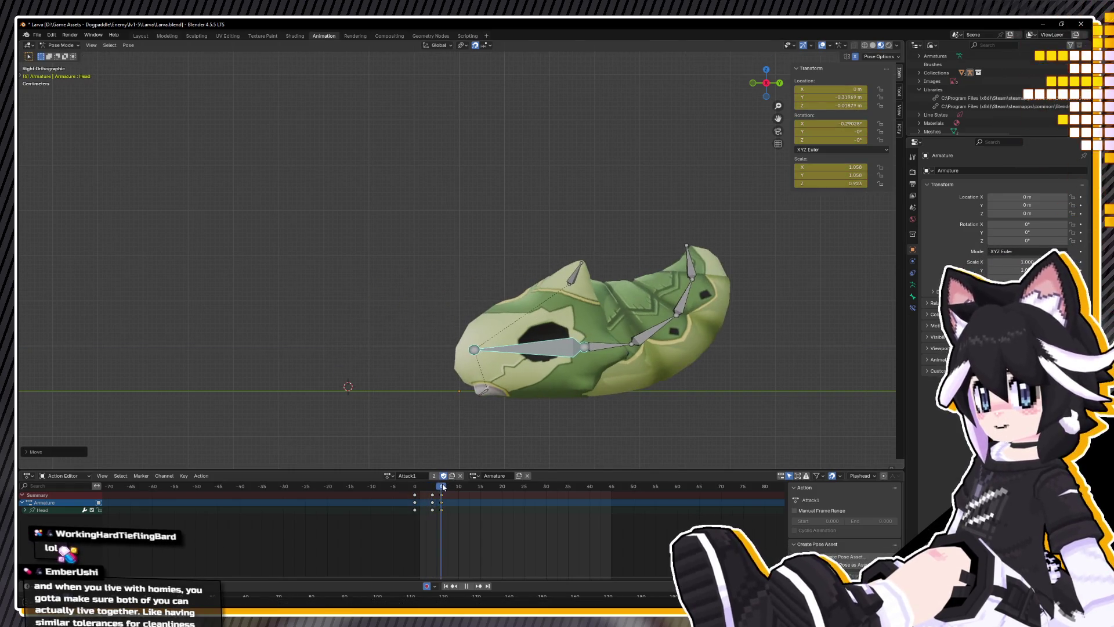
key(space)
click(407, 489)
key(space)
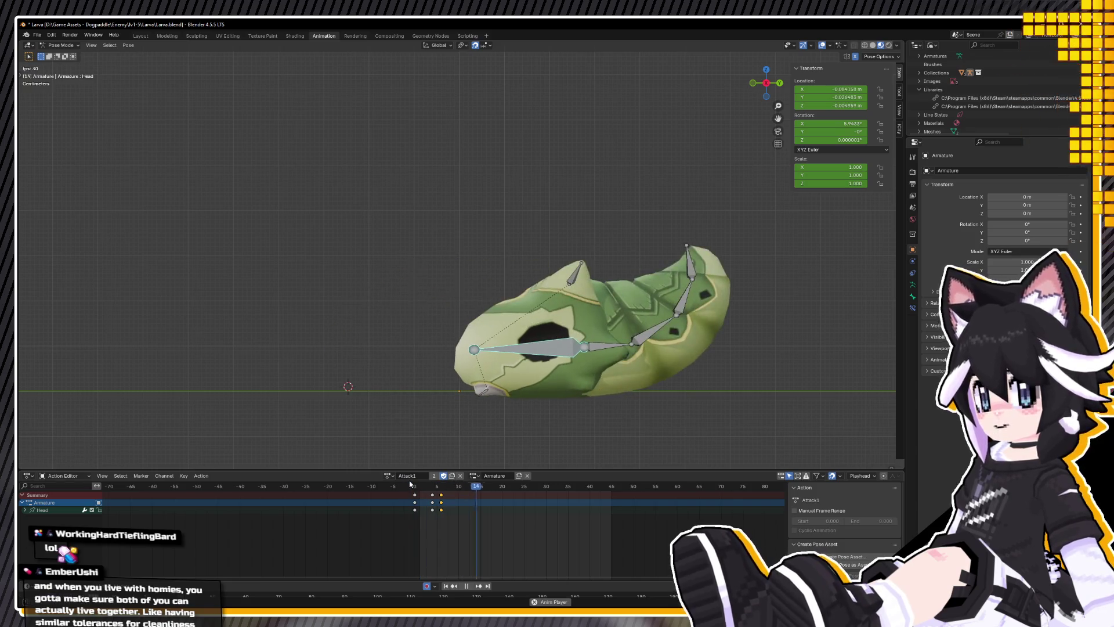
click(424, 489)
mouse_move(423, 489)
mouse_down()
mouse_move(409, 489)
mouse_move(459, 489)
mouse_up()
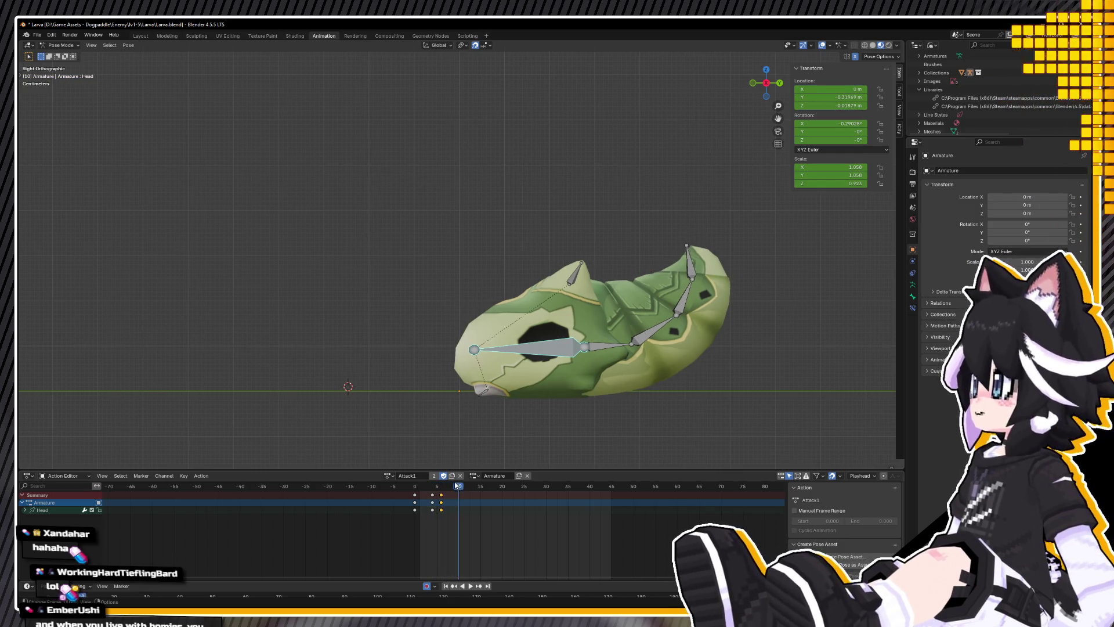
key(alt+g)
key(alt+r)
key(alt+s)
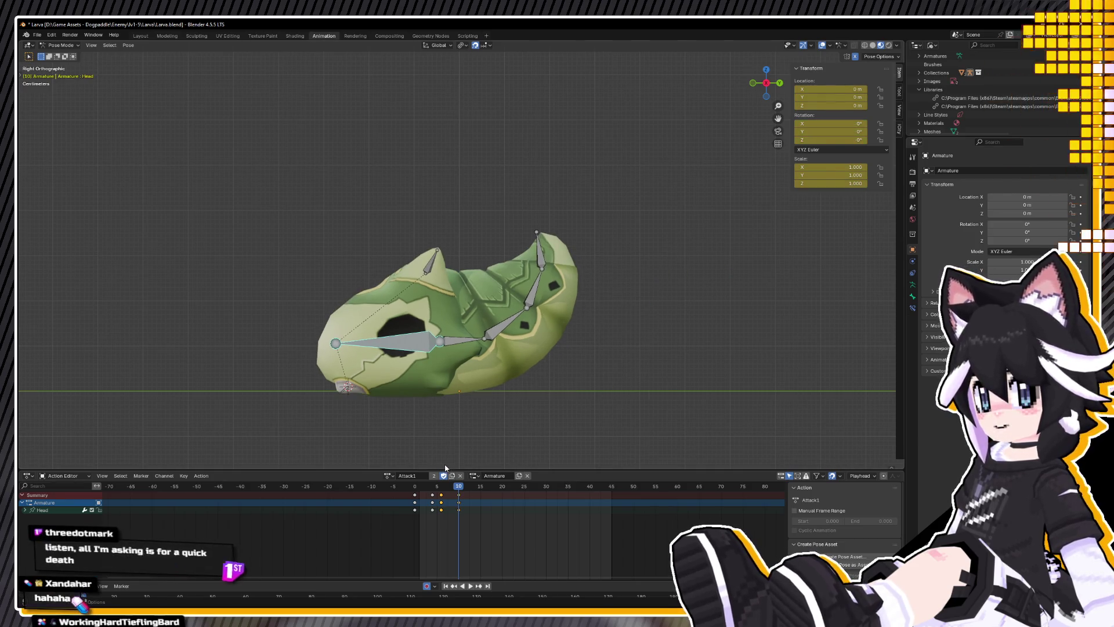
Step: Try relaxing the head toward its neighbouring keys, undo it, and preview the animation
key(alt+e)
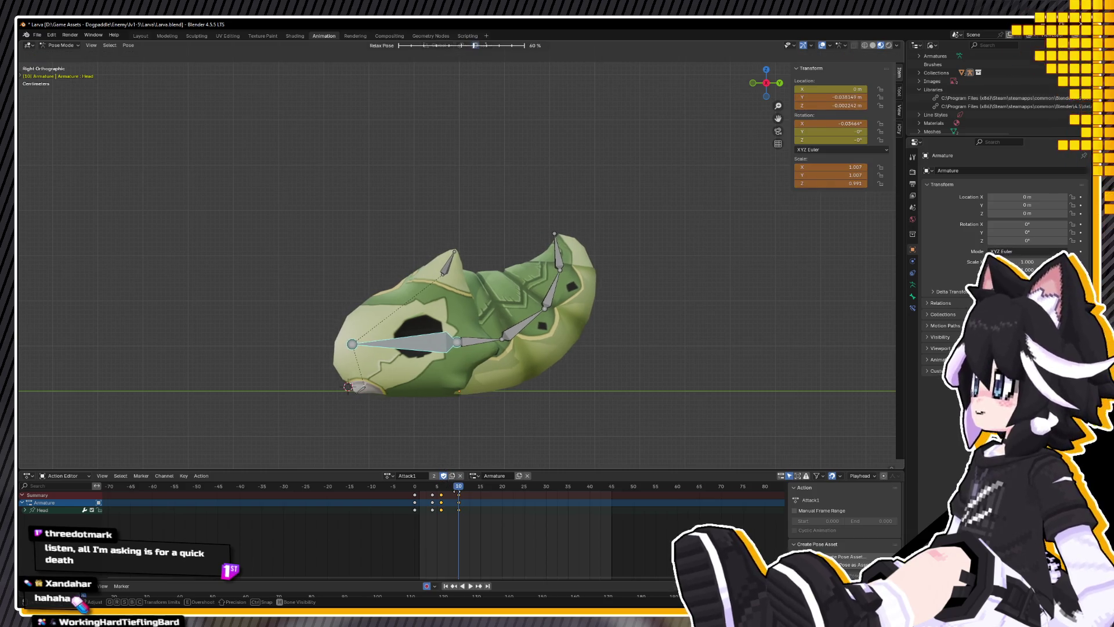
click(443, 488)
key(ctrl+z)
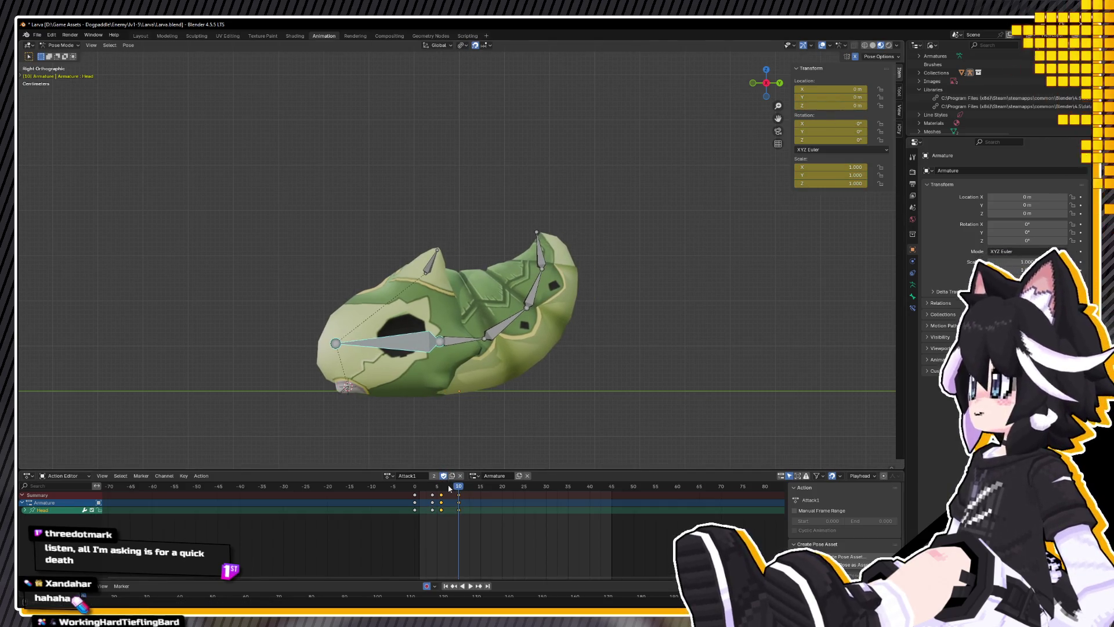
key(space)
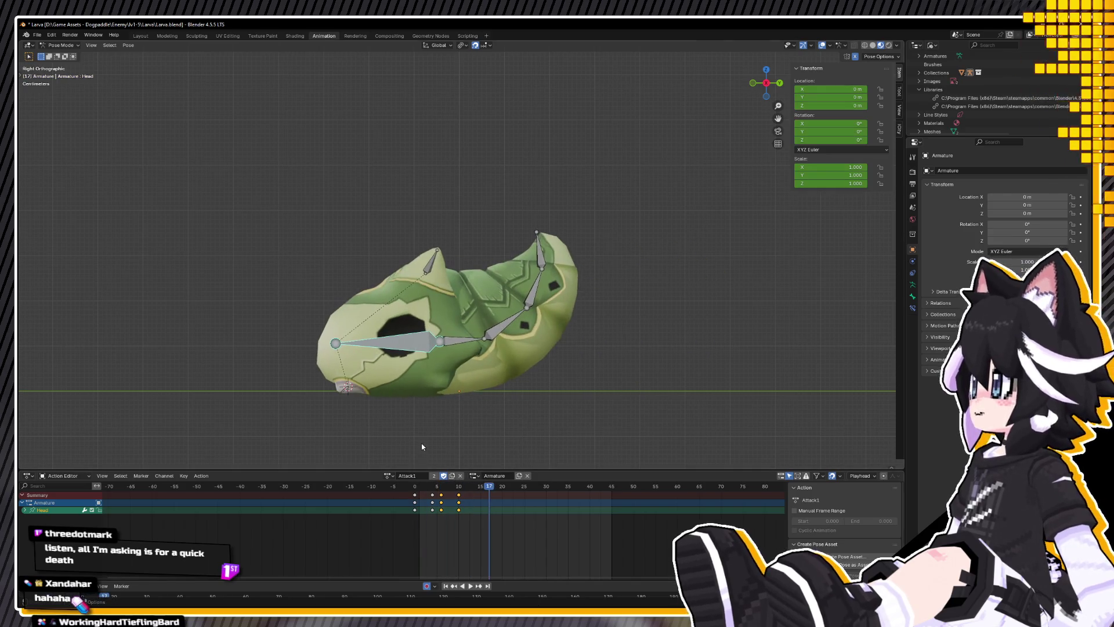
key(space)
Step: Select all bones, clear their rotation and key them, then scrub to frame 10
key(a)
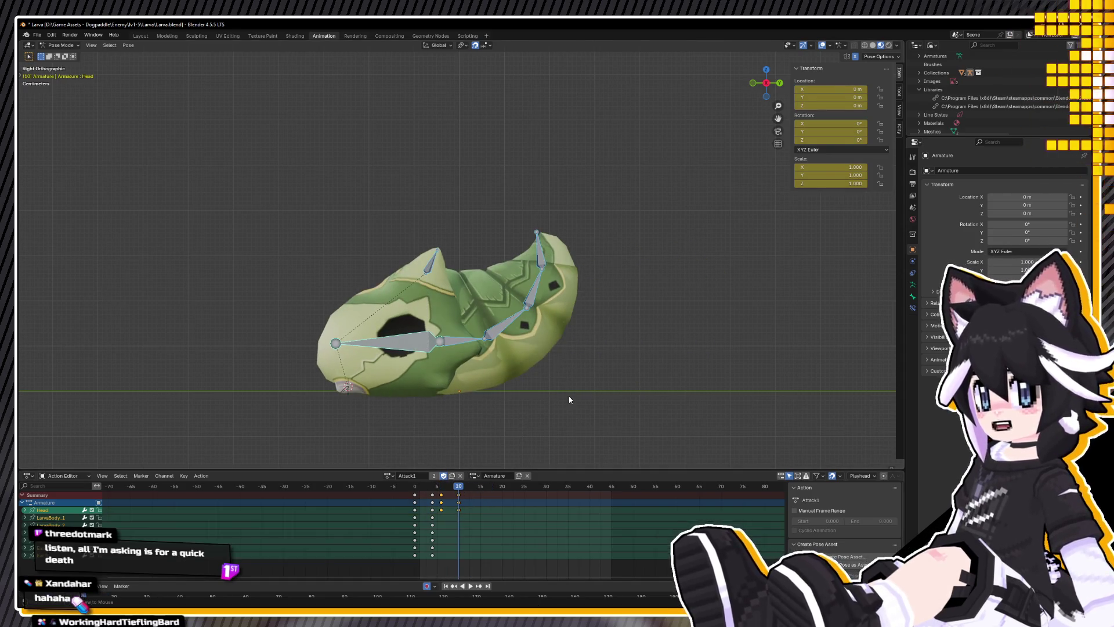
key(alt+r)
key(i)
click(415, 488)
key(space)
drag(432, 489, 461, 488)
key(space)
Step: Select only the Head bone and slide it forward along Y
click(433, 347)
key(g)
key(y)
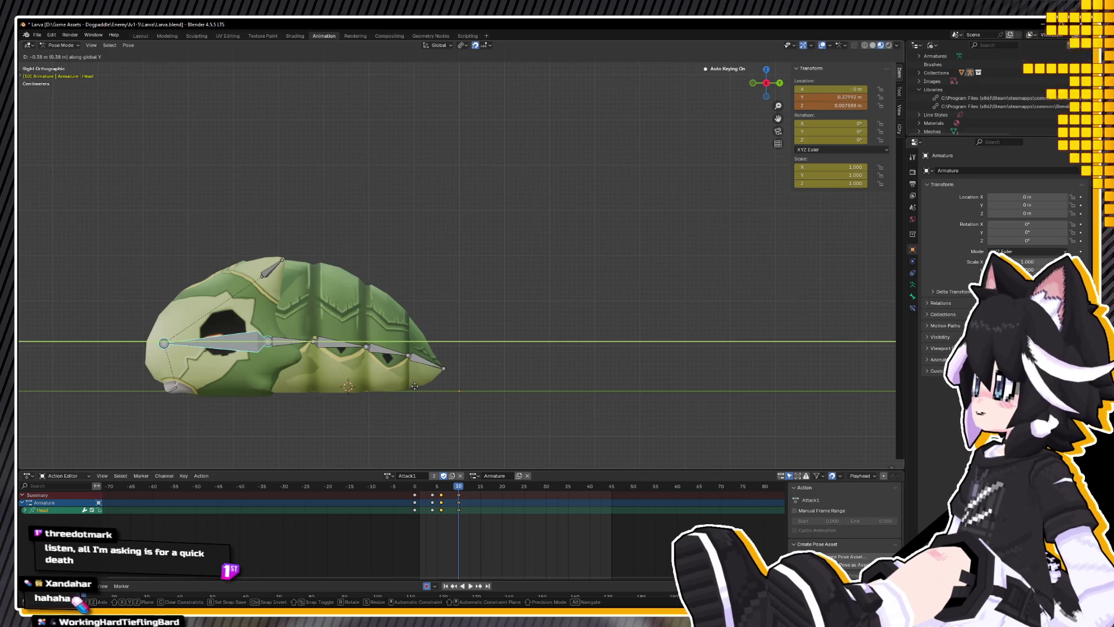
click(413, 358)
mouse_move(413, 358)
middle_down()
mouse_move(423, 441)
mouse_move(331, 456)
middle_up()
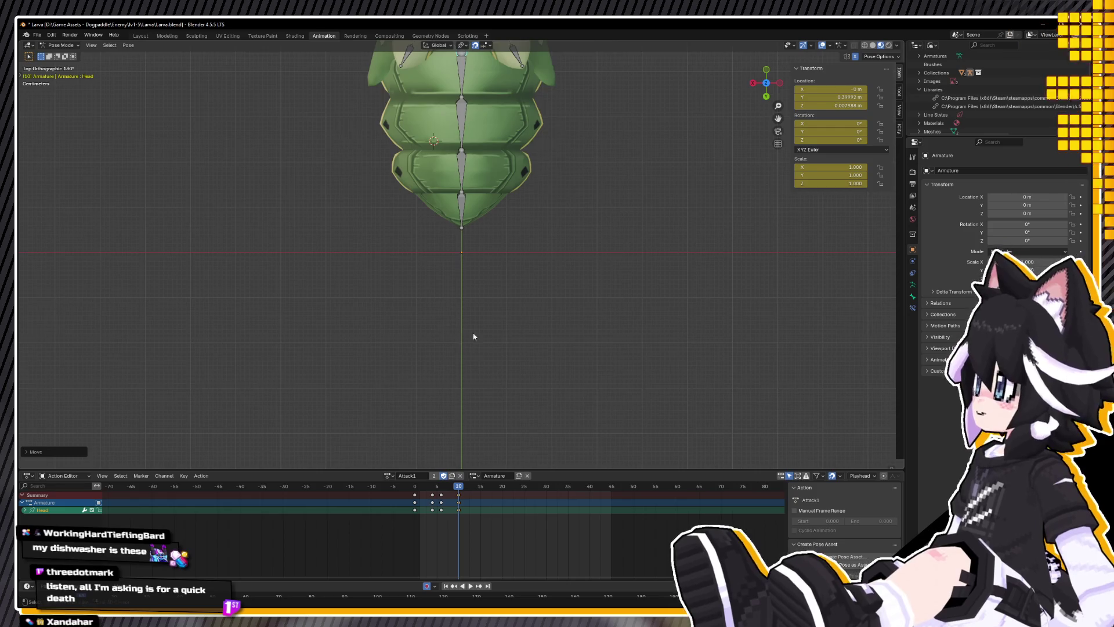
shift+middle_drag(468, 341, 507, 440)
shift+middle_drag(494, 259, 544, 347)
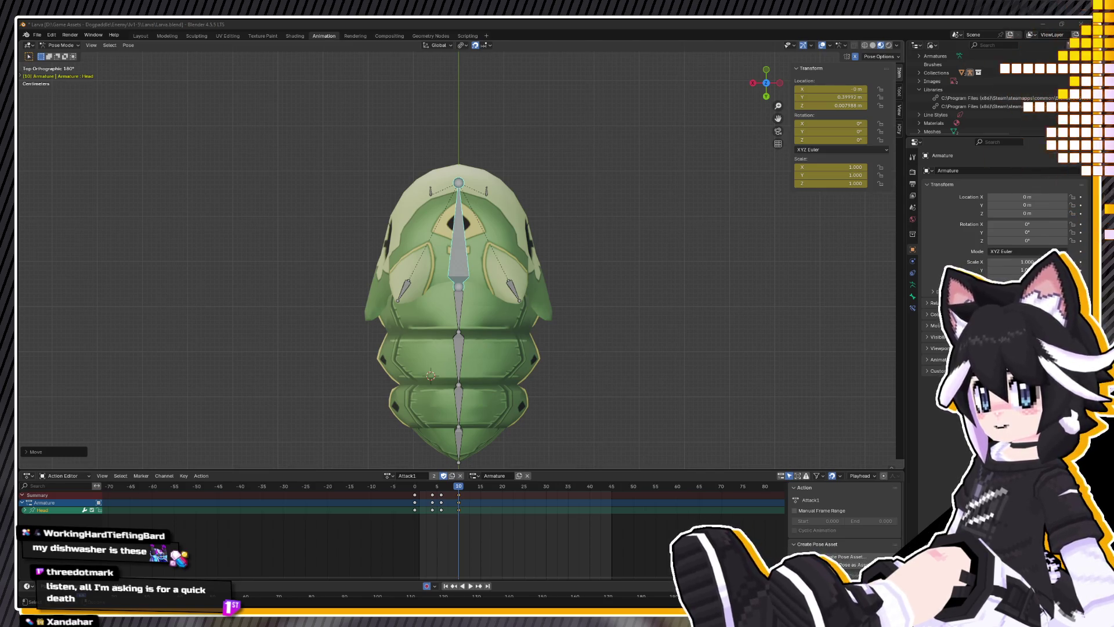
Step: Stretch the Head bone lengthwise along Y to 1.201
key(r)
key(Escape)
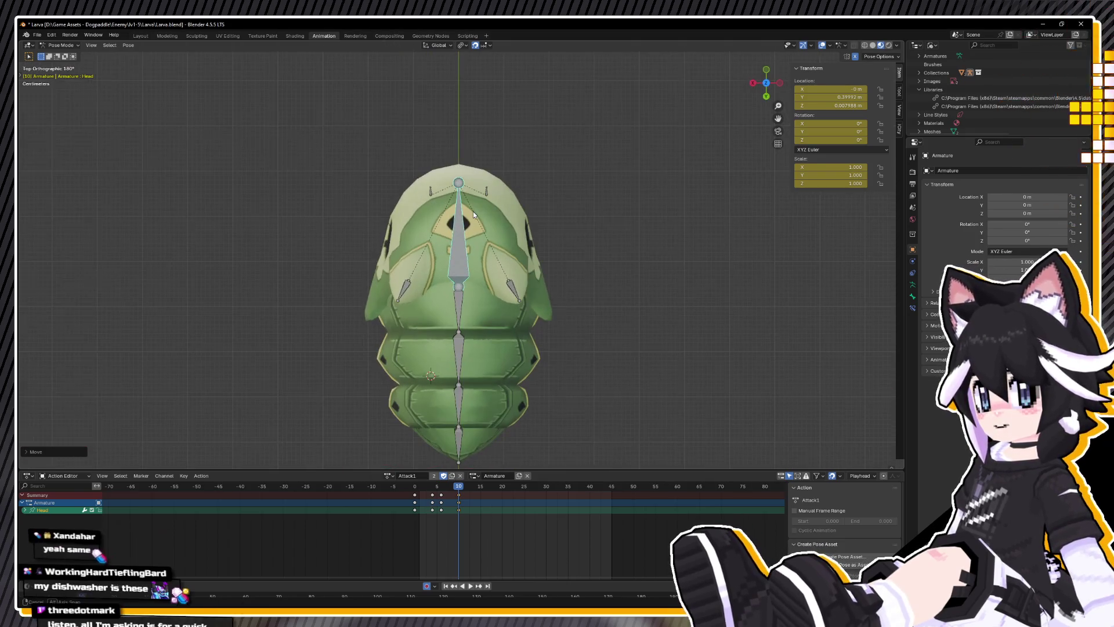
key(r)
key(y)
click(517, 204)
mouse_move(520, 202)
middle_down()
mouse_move(567, 161)
mouse_move(597, 168)
mouse_move(624, 146)
mouse_move(521, 233)
mouse_move(572, 179)
mouse_move(567, 294)
middle_up()
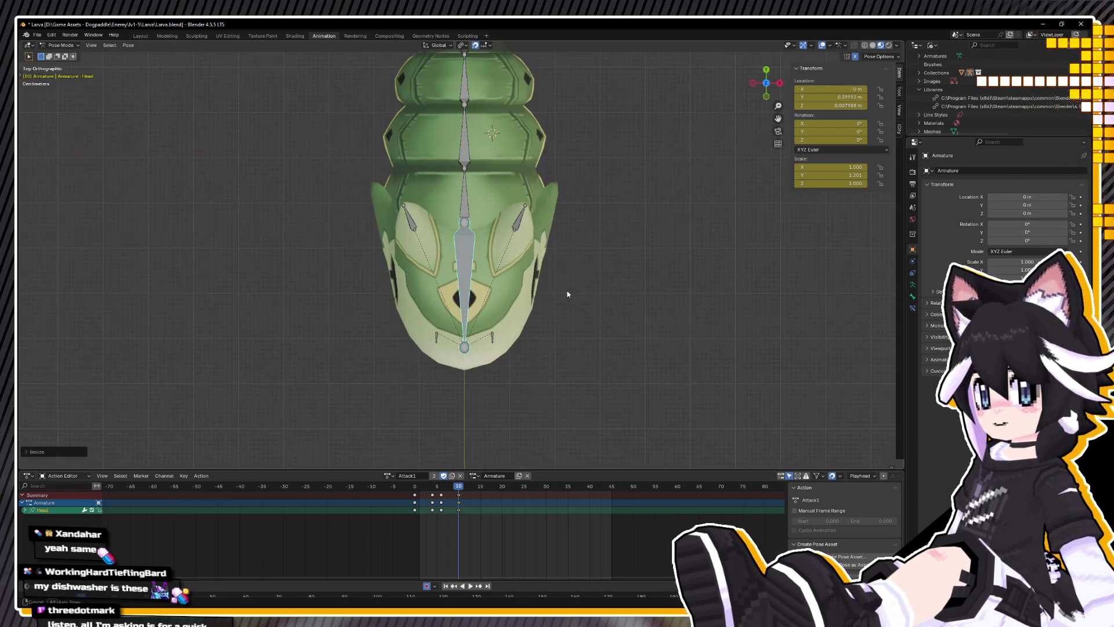
scroll(529, 249, down, 4)
Step: Push the Head bone further forward along Y, then play back the lunge
key(g)
key(y)
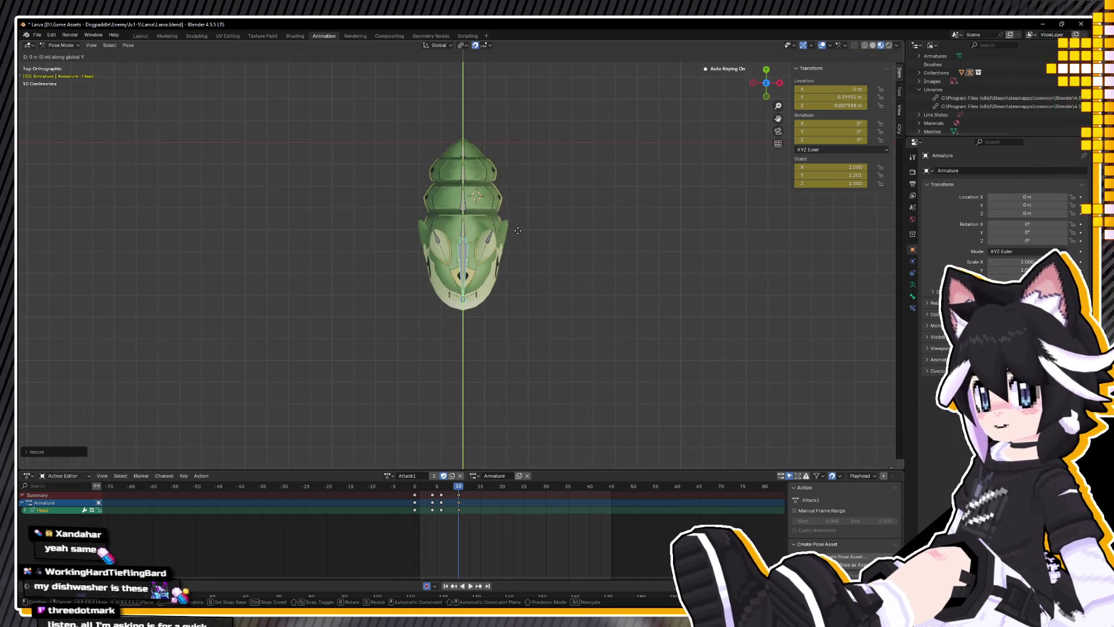
click(519, 244)
middle_drag(510, 242, 430, 235)
key(g)
key(y)
click(410, 243)
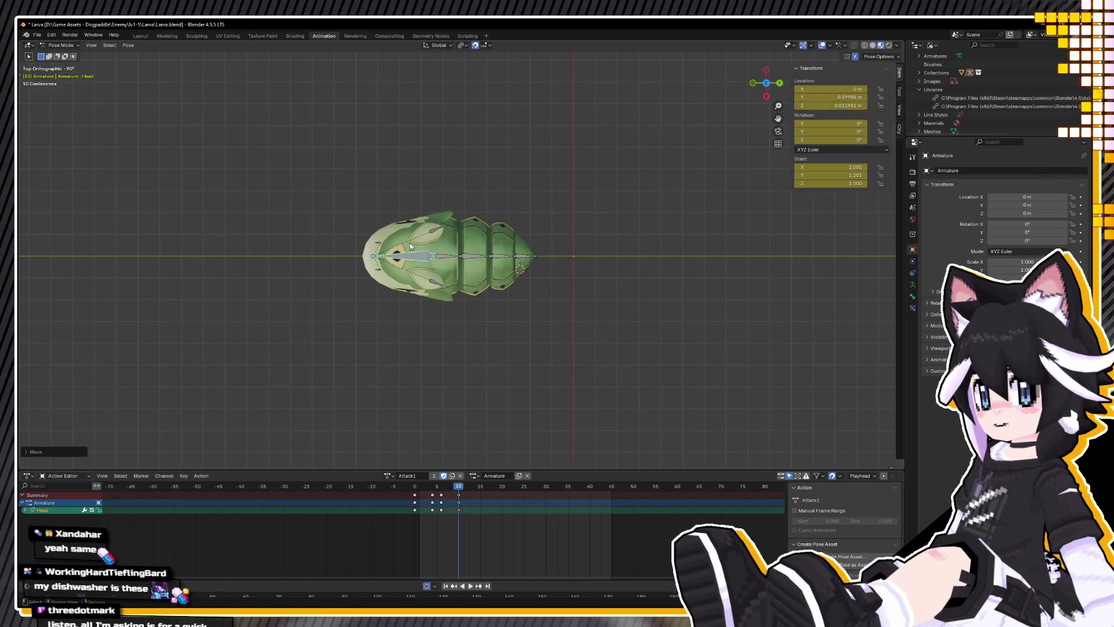
mouse_move(474, 209)
middle_down()
mouse_move(472, 129)
mouse_move(435, 145)
middle_up()
key(space)
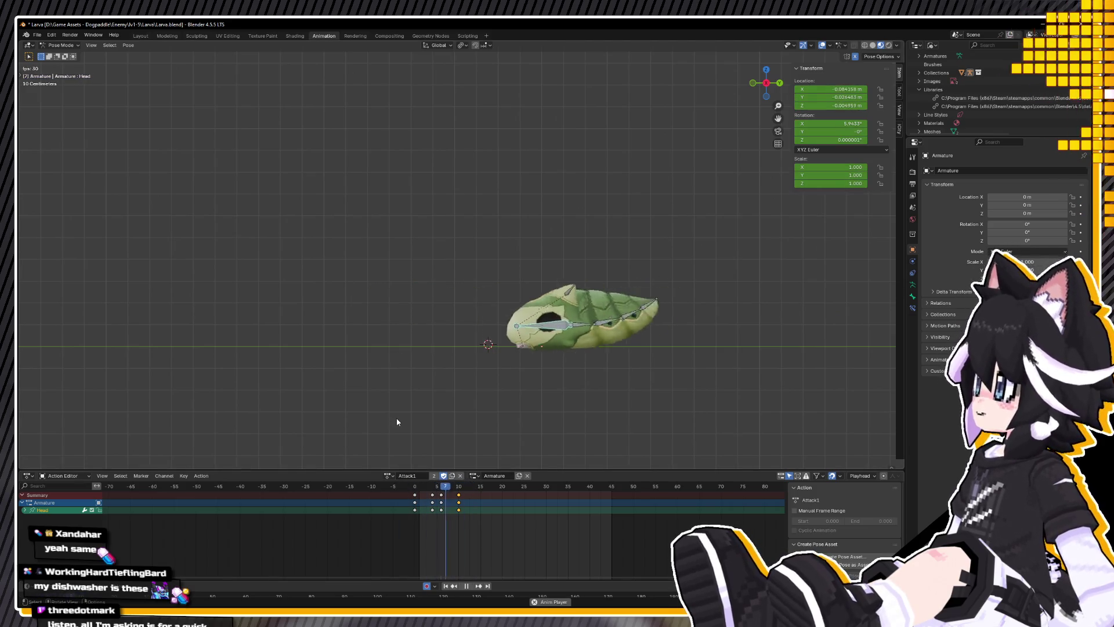
Step: Box-select the larva's body bones and rotate them into a curl, then preview it
key(space)
key(space)
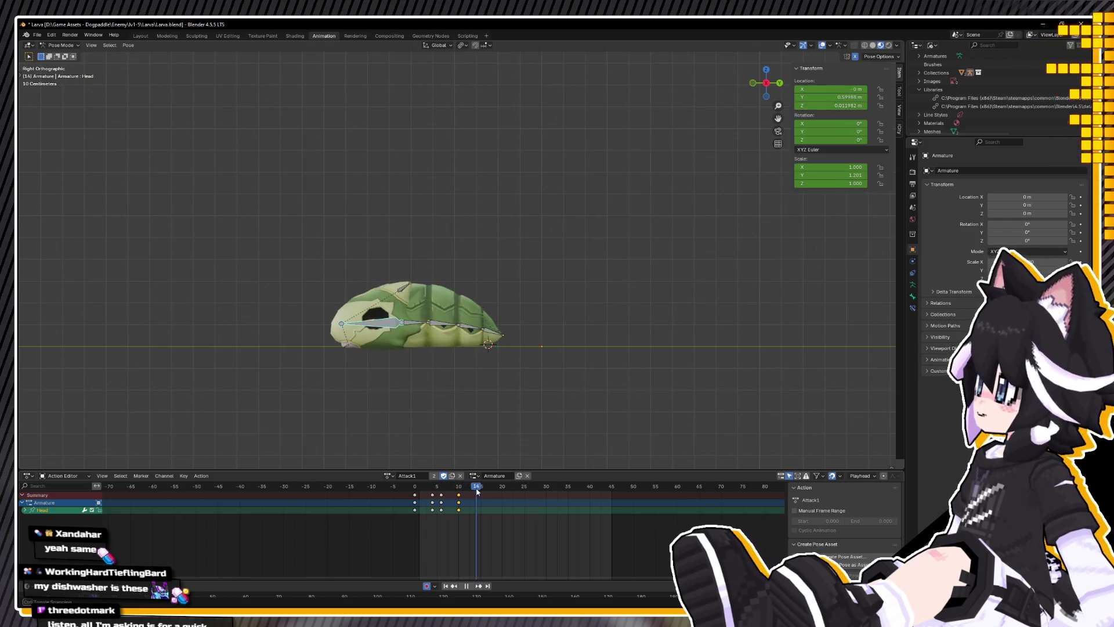
mouse_move(391, 312)
mouse_down()
mouse_move(501, 344)
mouse_move(529, 321)
mouse_up()
key(r)
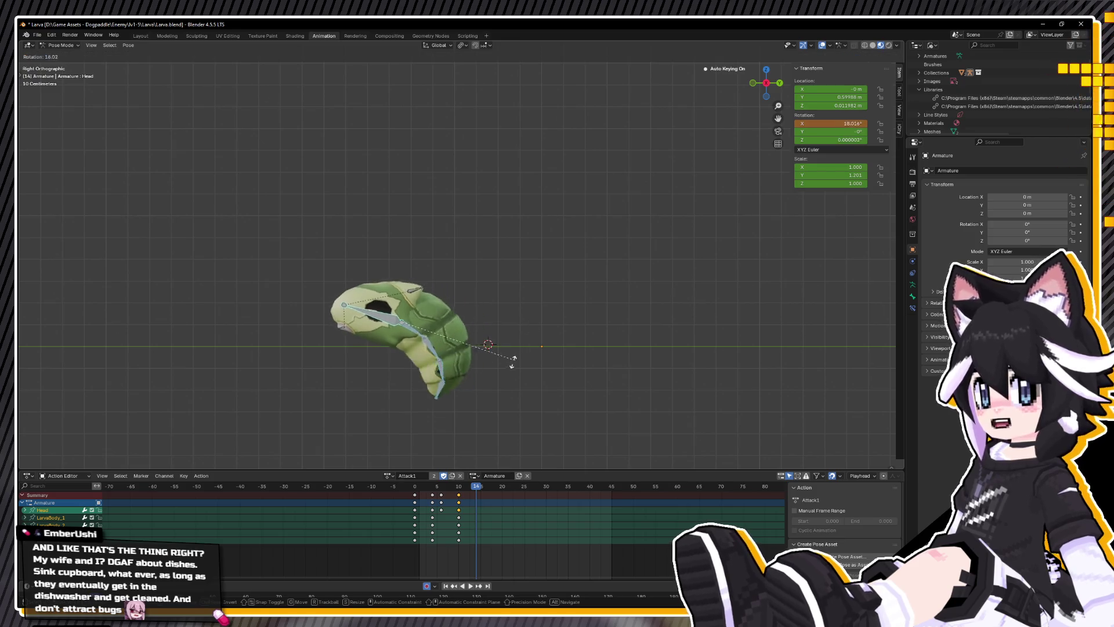
click(493, 377)
click(388, 314)
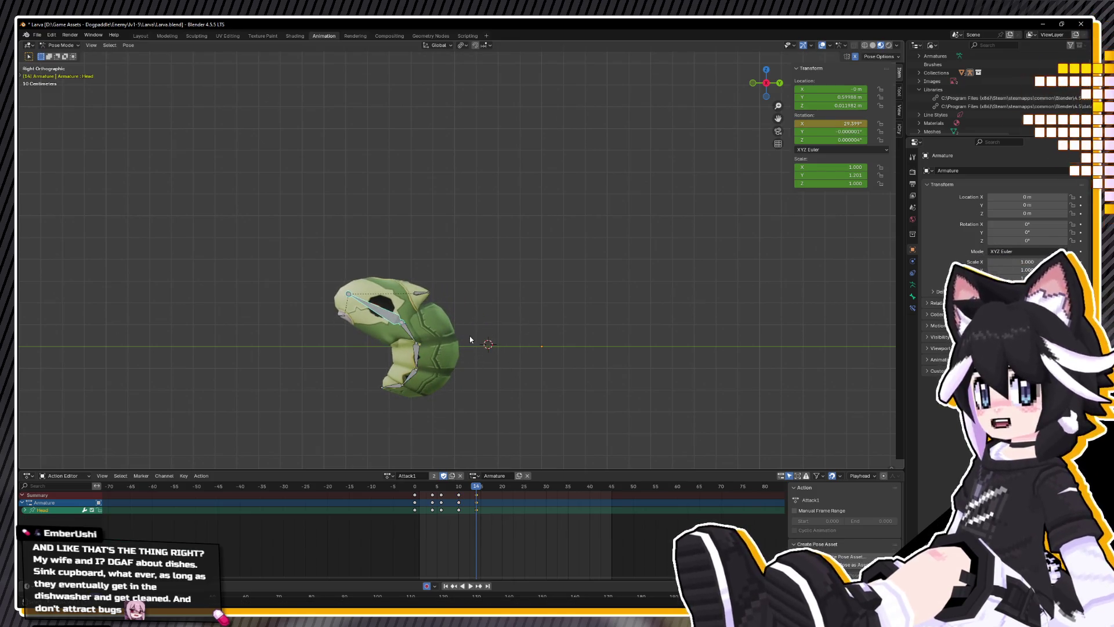
key(ctrl+z)
key(ctrl+z)
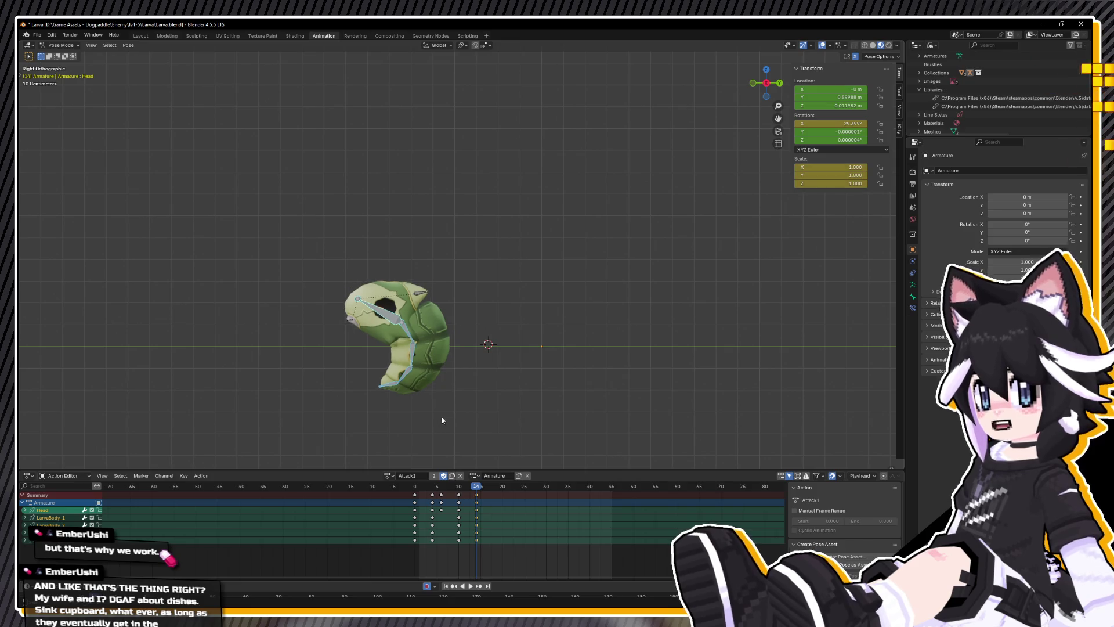
key(space)
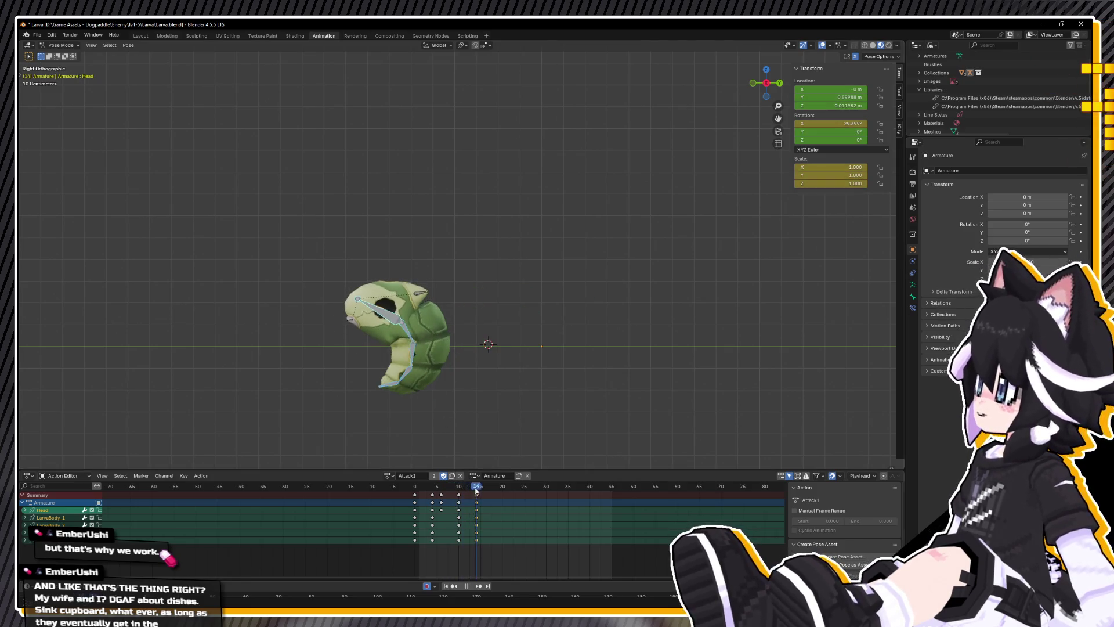
key(Escape)
Step: Rotate all bones to tighten the curl and reposition the LarvaBody_1 bone
click(401, 312)
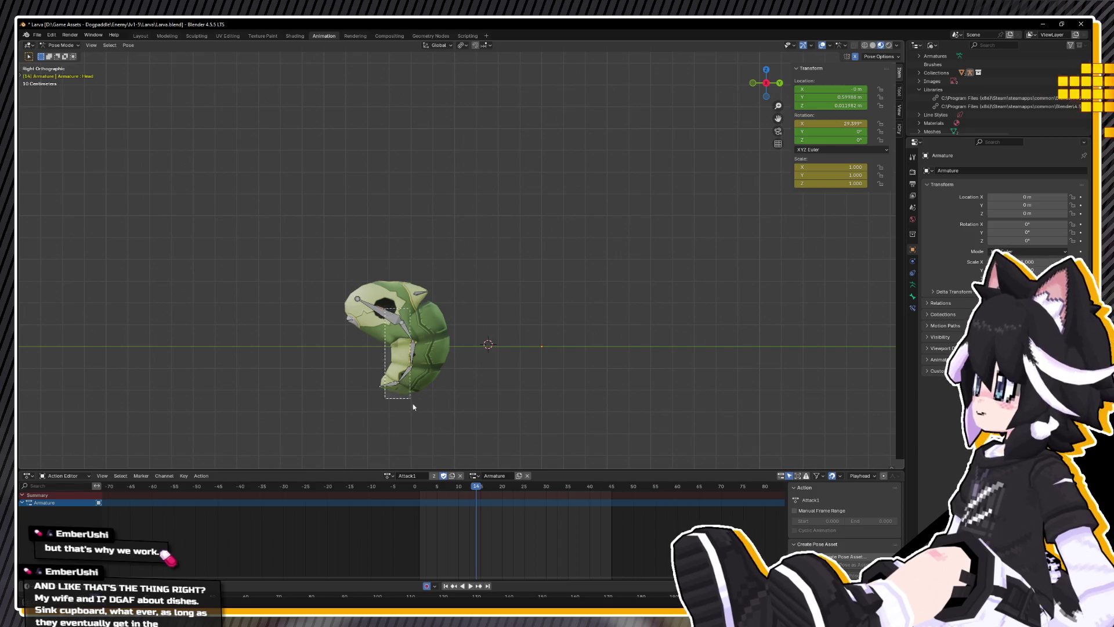
key(a)
key(r)
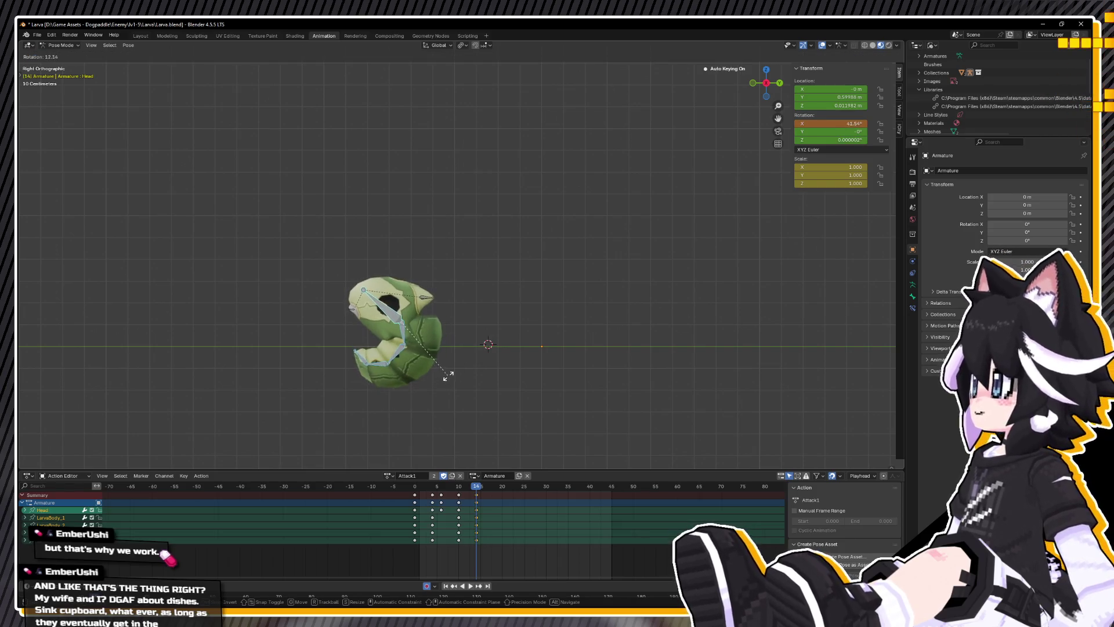
click(472, 364)
click(406, 325)
key(r)
click(416, 331)
click(415, 334)
key(g)
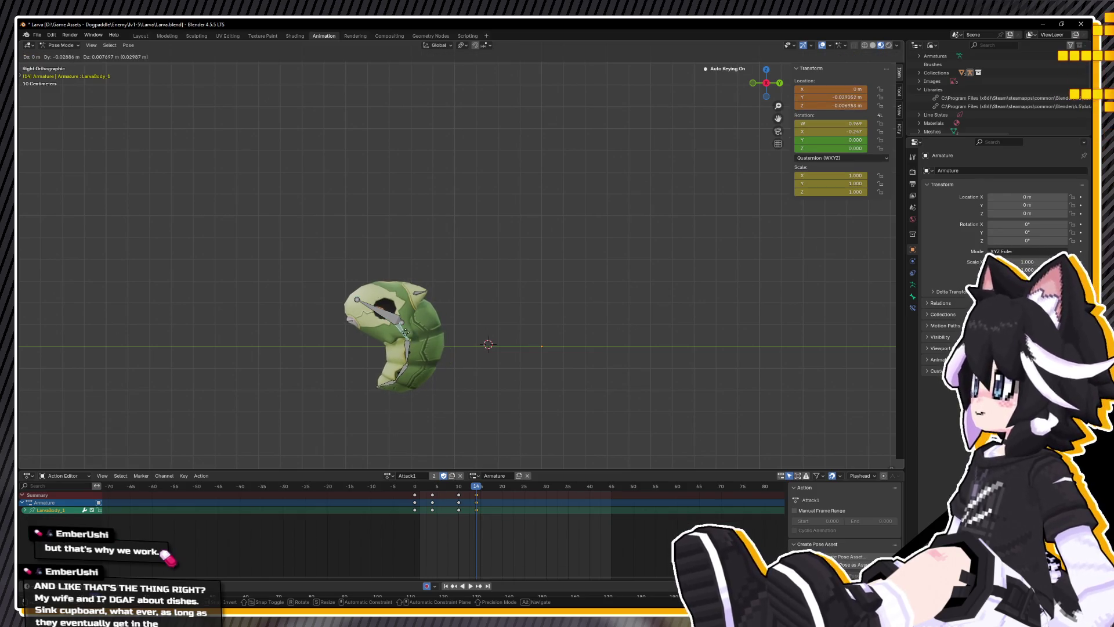
click(452, 347)
Step: Lift the Head bone so the curled larva rises above the ground, then preview
click(391, 324)
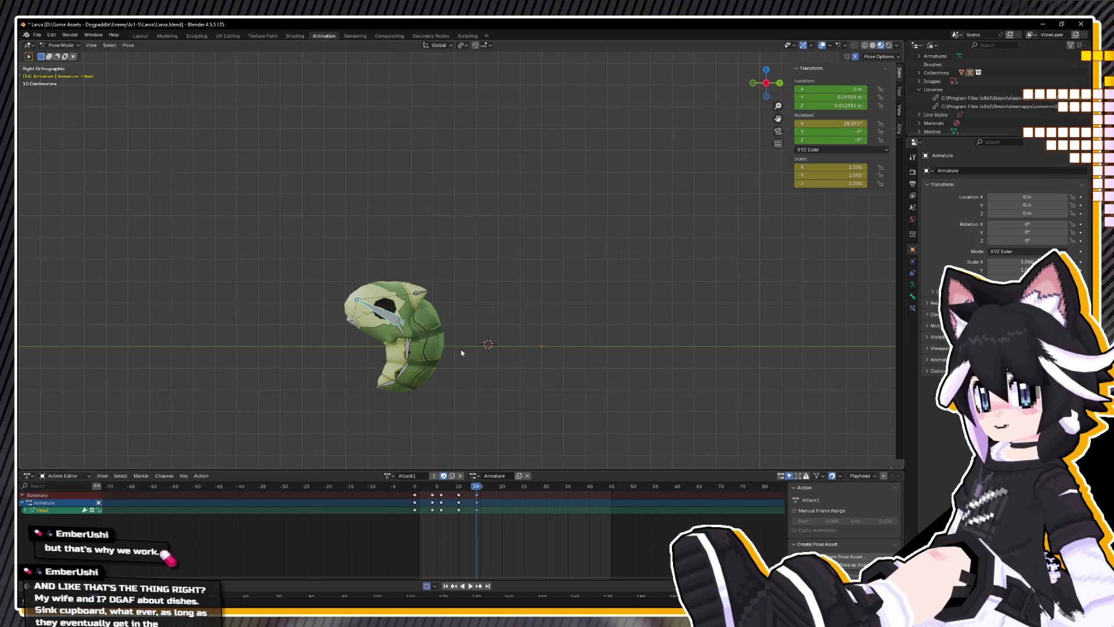
right_click(461, 349)
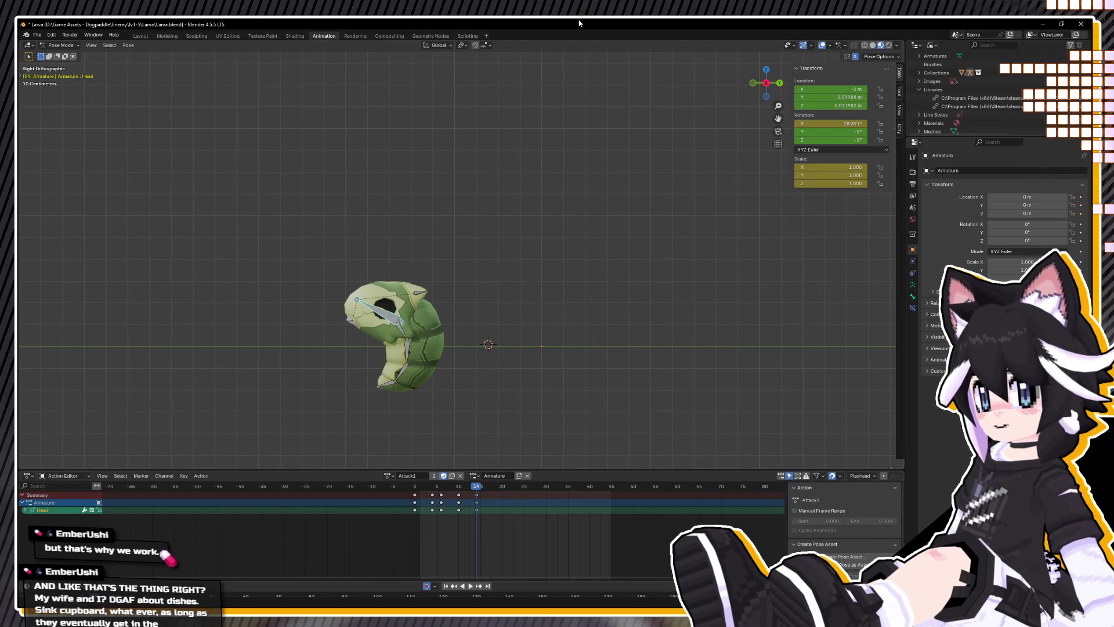
key(g)
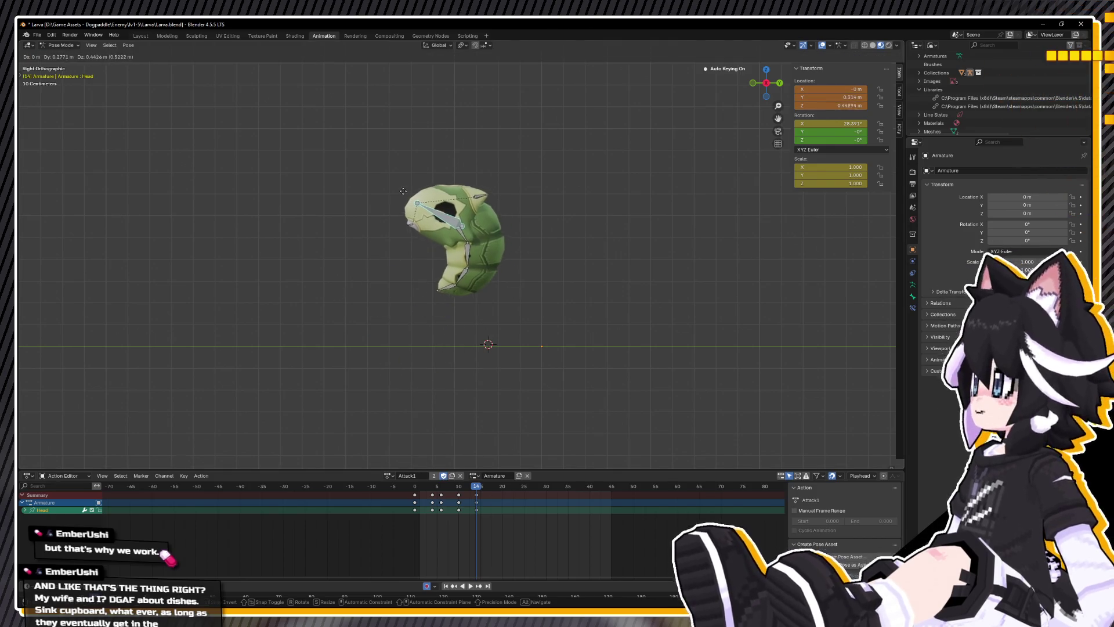
click(402, 184)
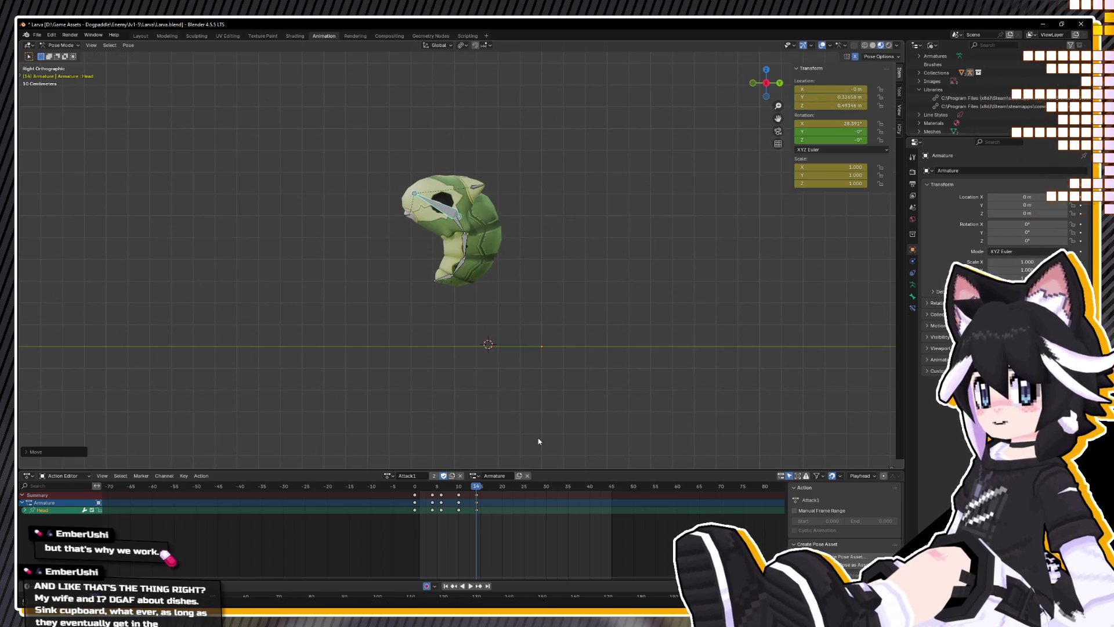
click(458, 499)
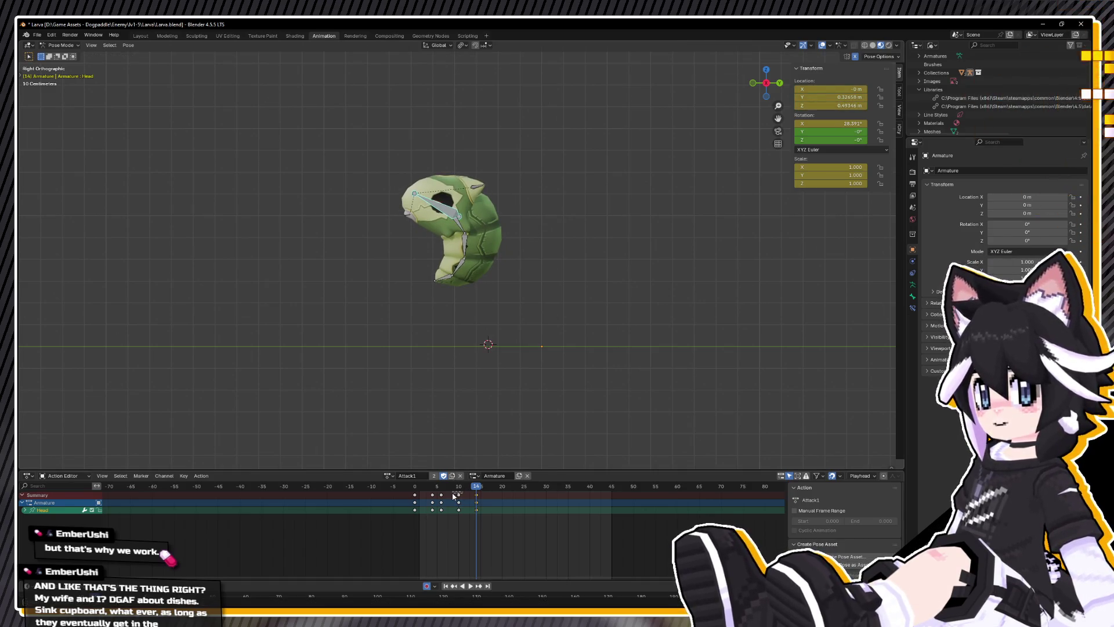
key(space)
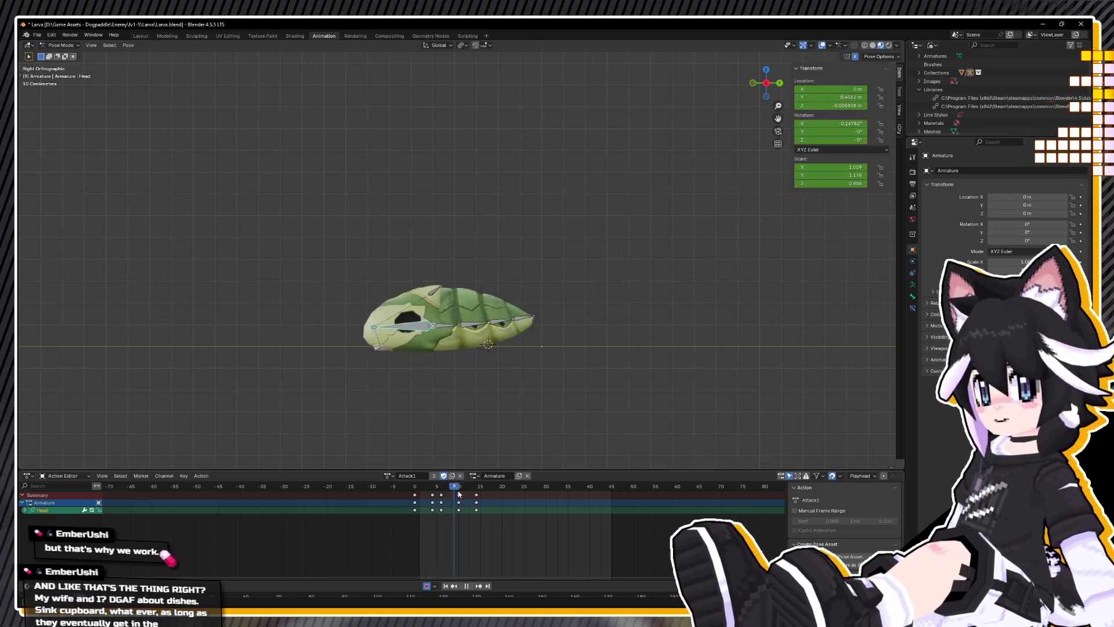
Step: Rotate the head to flip it over at frame 18 and twist it further at frame 24
drag(473, 492, 495, 492)
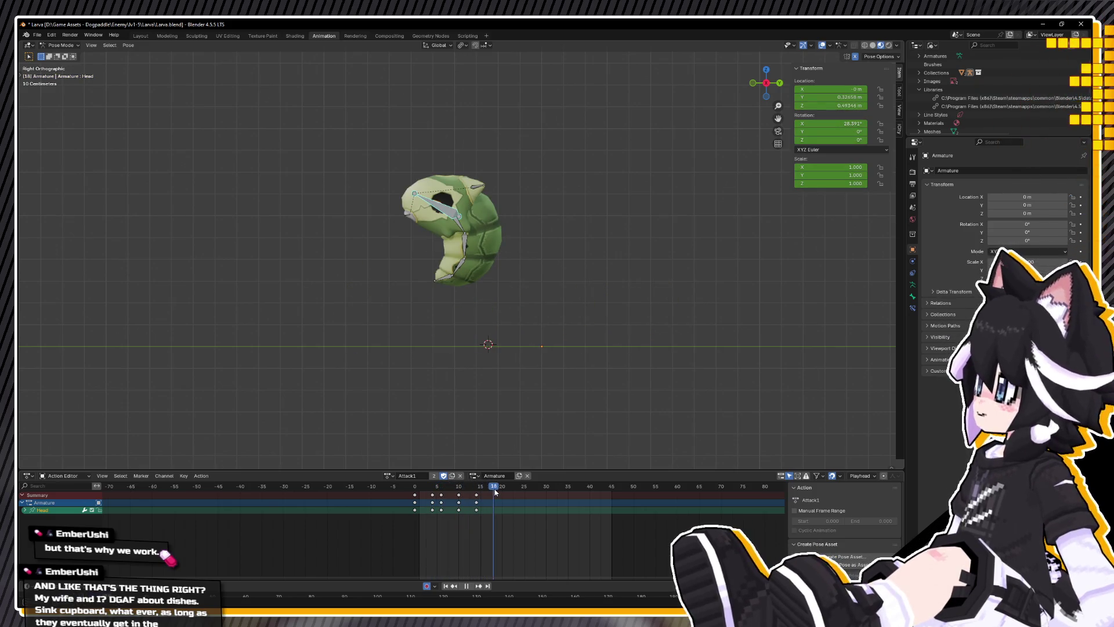
key(r)
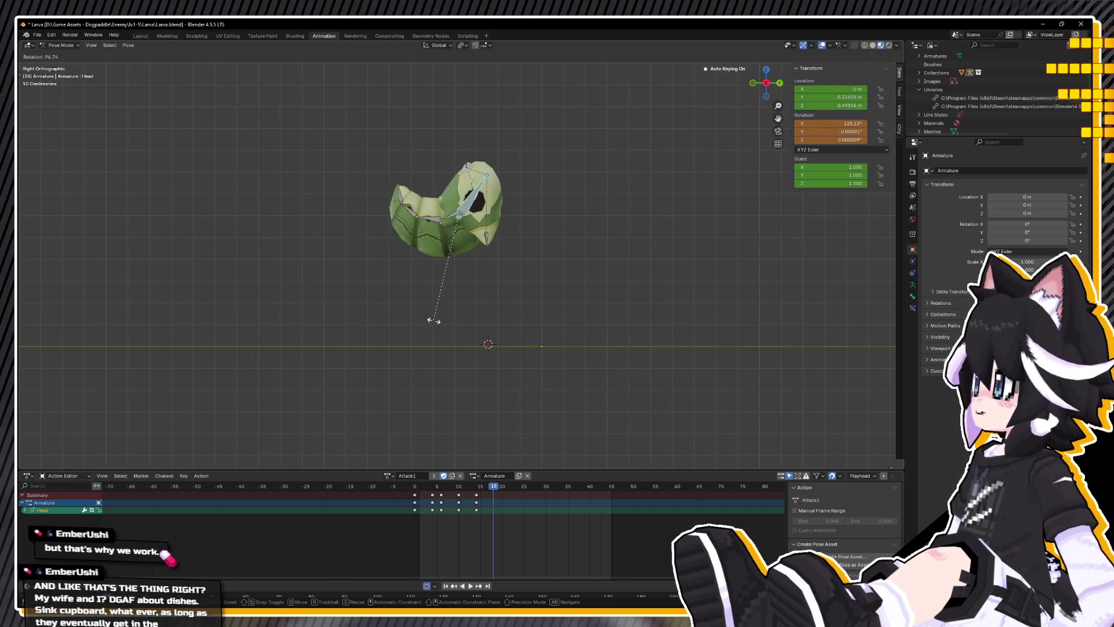
click(441, 423)
drag(493, 490, 520, 489)
key(r)
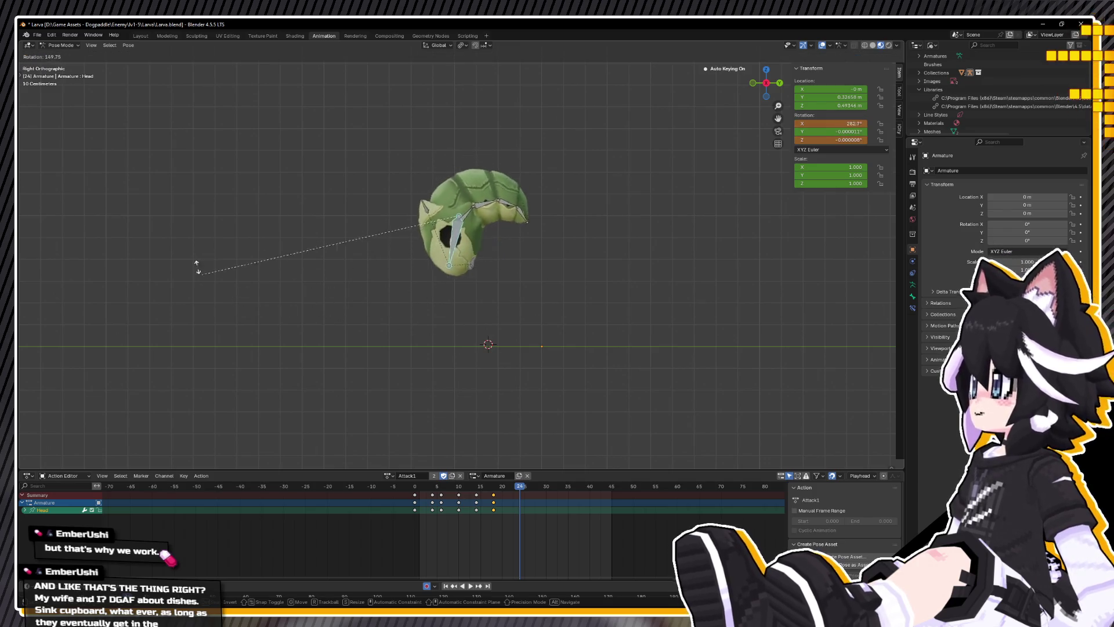
click(251, 186)
Step: Clear rotation and location on all bones, then rotate them to a new pose
key(a)
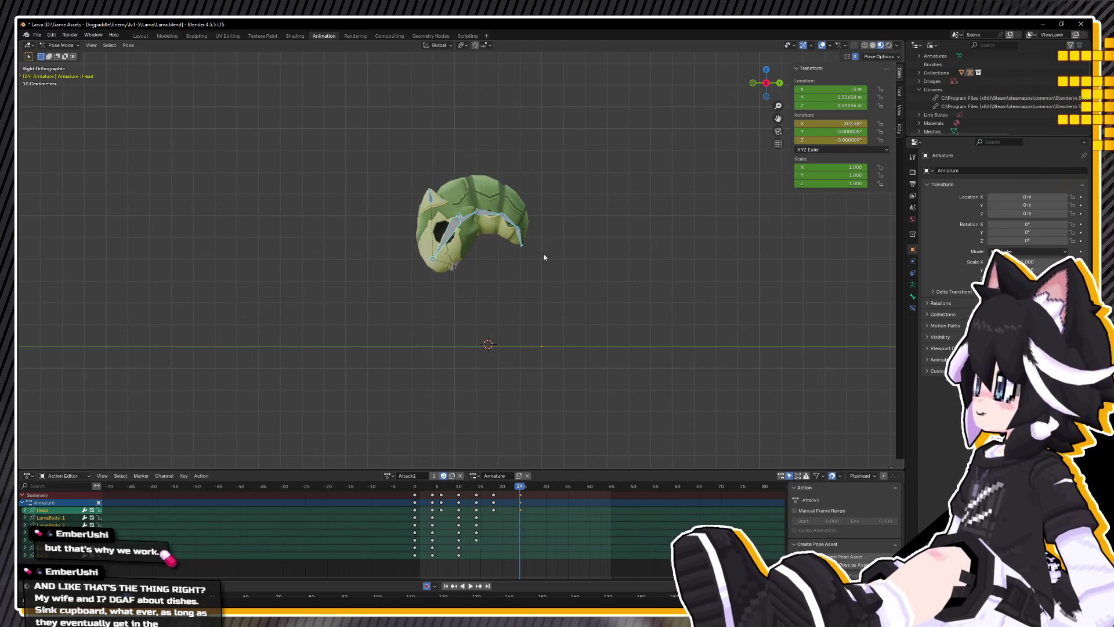
key(alt+r)
key(alt+g)
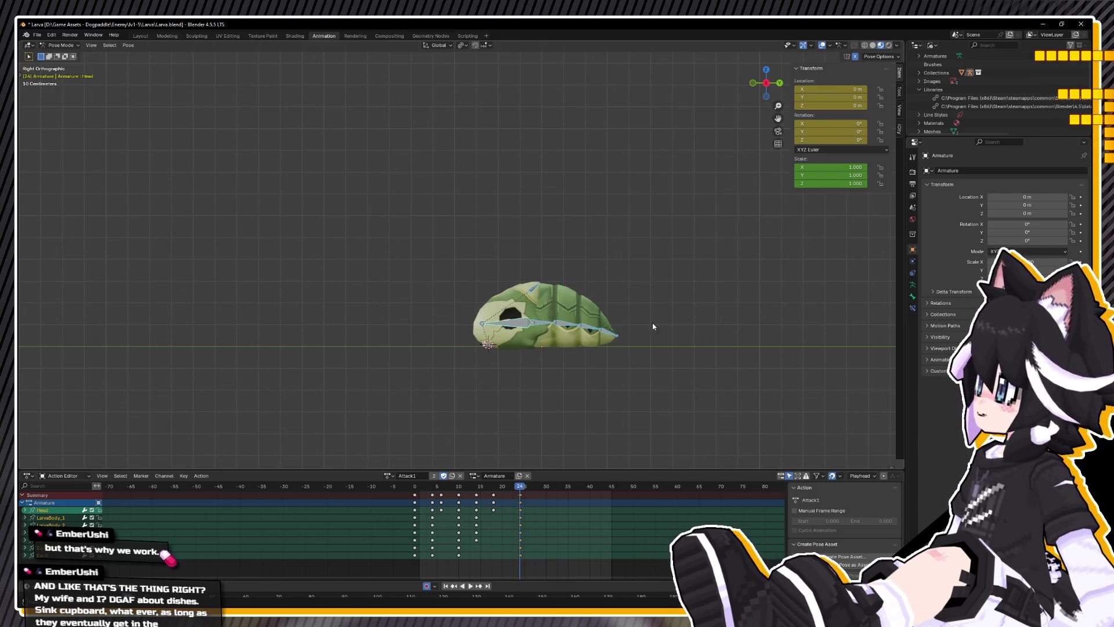
key(r)
click(638, 263)
click(511, 327)
key(g)
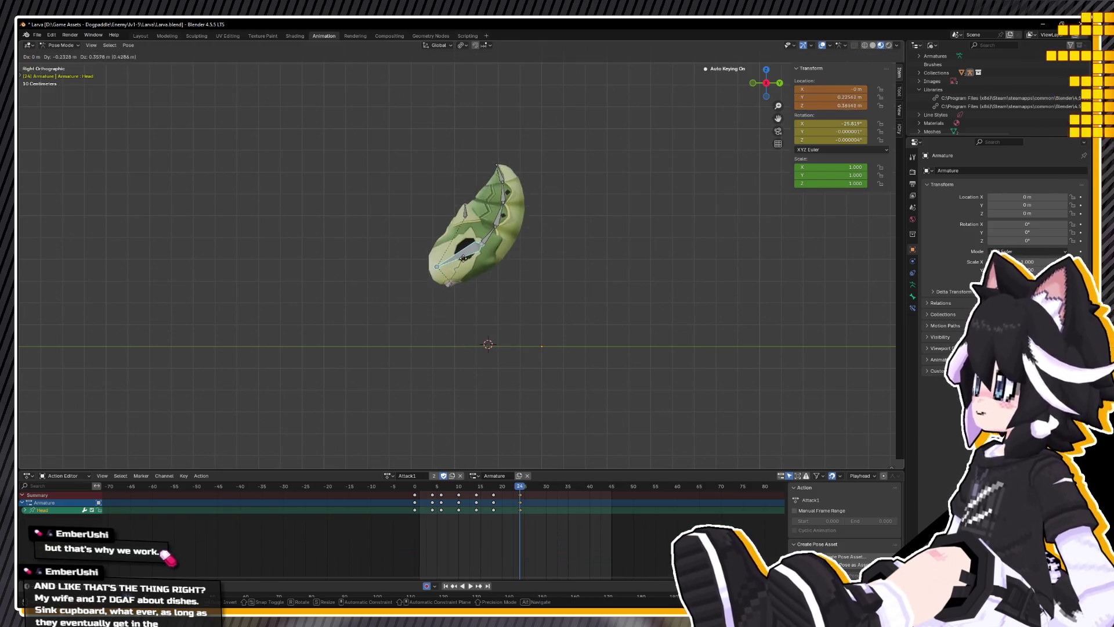
Step: At the curled pose, rotate the head upright and preview the motion to frame 30
click(452, 492)
key(space)
mouse_move(452, 492)
mouse_down()
mouse_move(432, 488)
mouse_move(519, 488)
mouse_up()
key(space)
key(r)
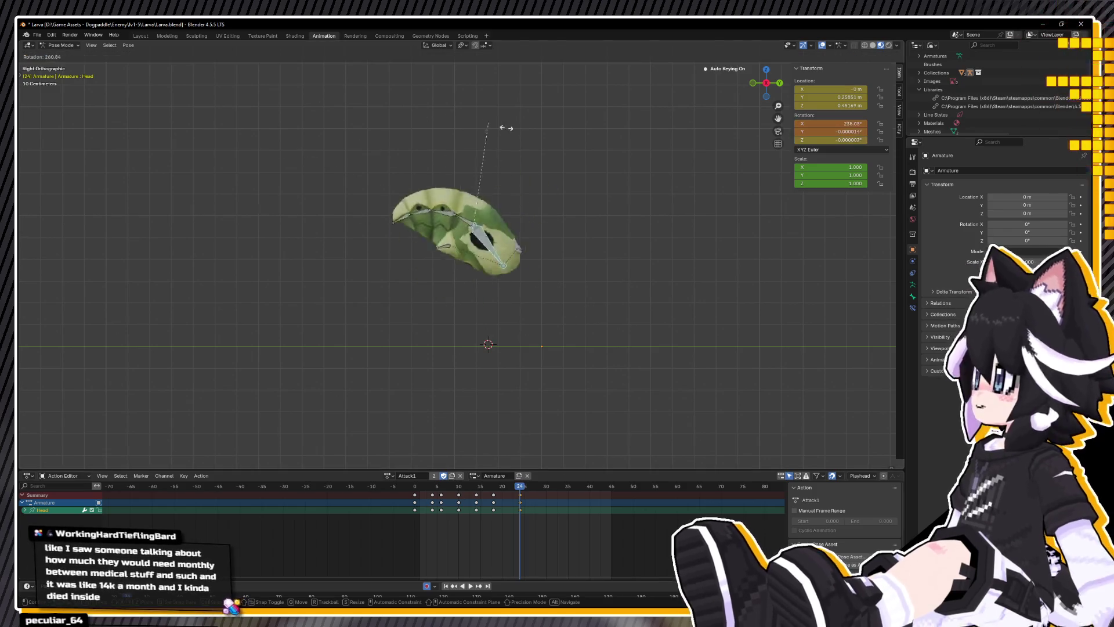
click(562, 182)
key(space)
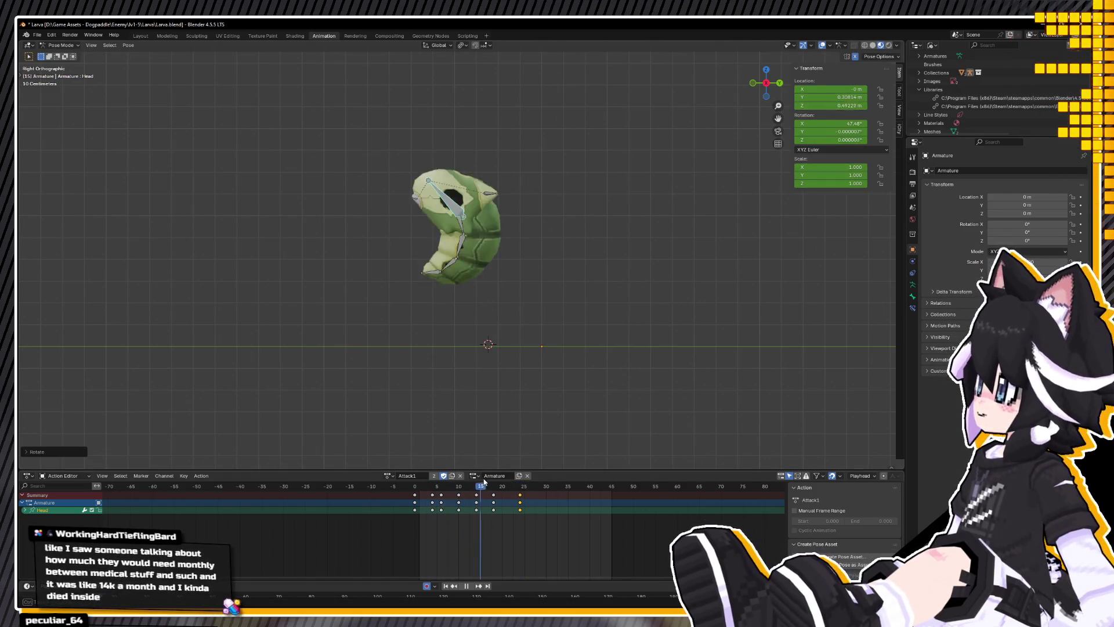
click(538, 485)
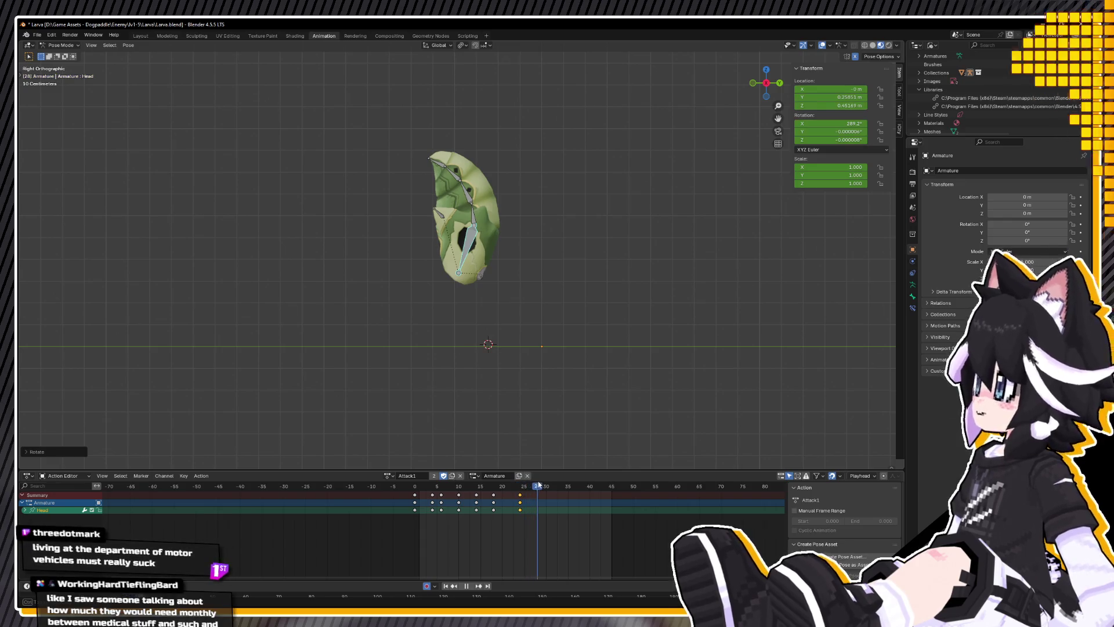
key(space)
Step: Reset the head at frame 30, then key all bones lying flat at frame 34
key(alt+g)
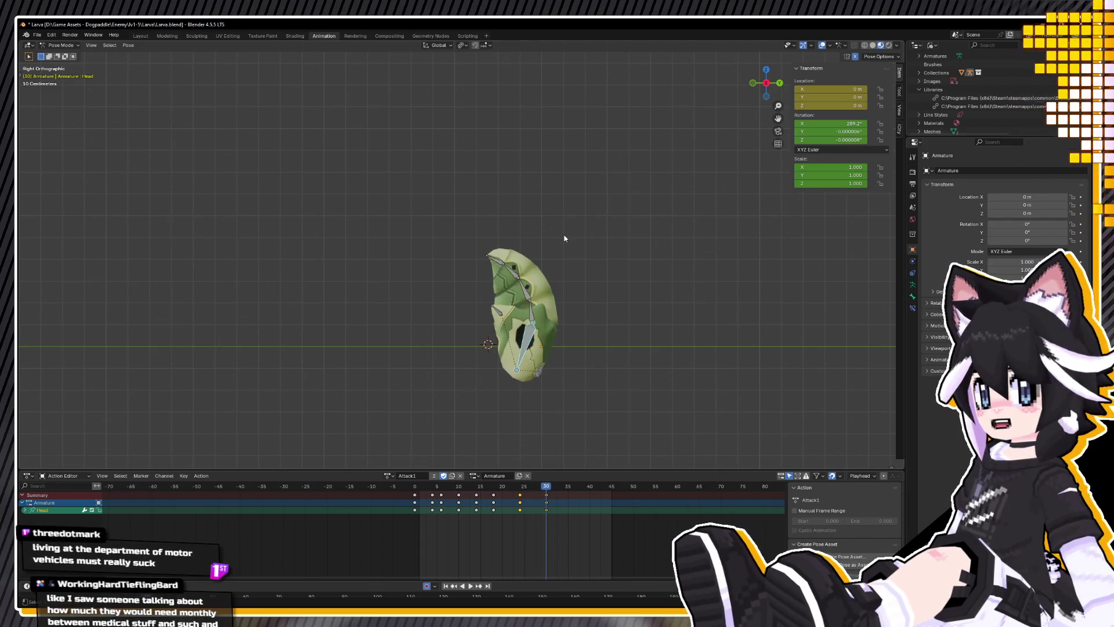
key(alt+r)
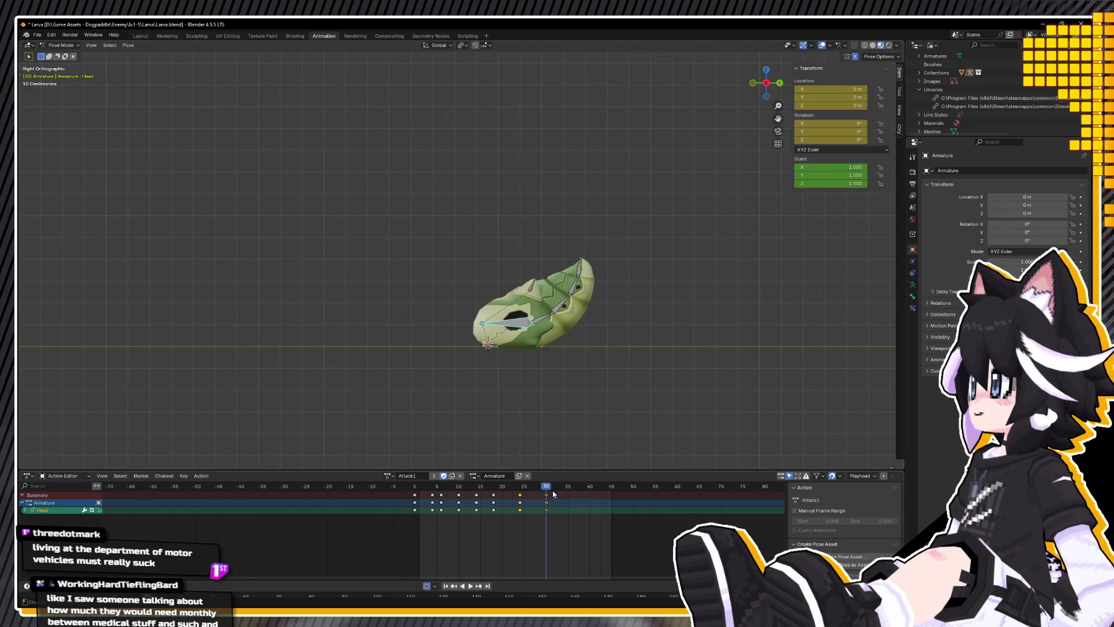
key(Right)
key(Right)
key(Right)
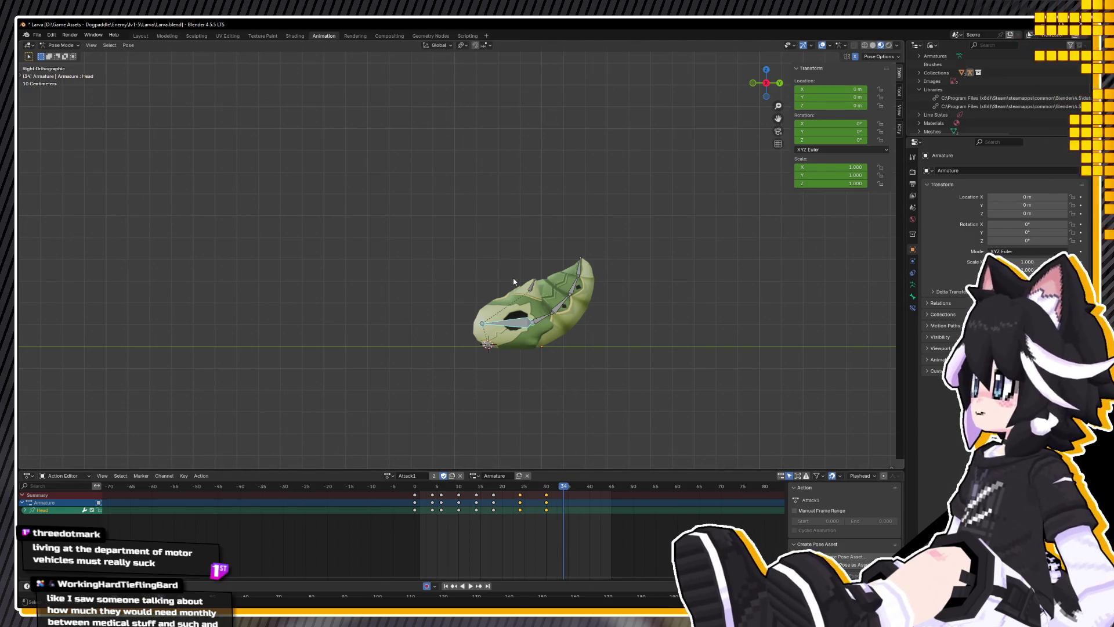
key(a)
key(alt+r)
key(i)
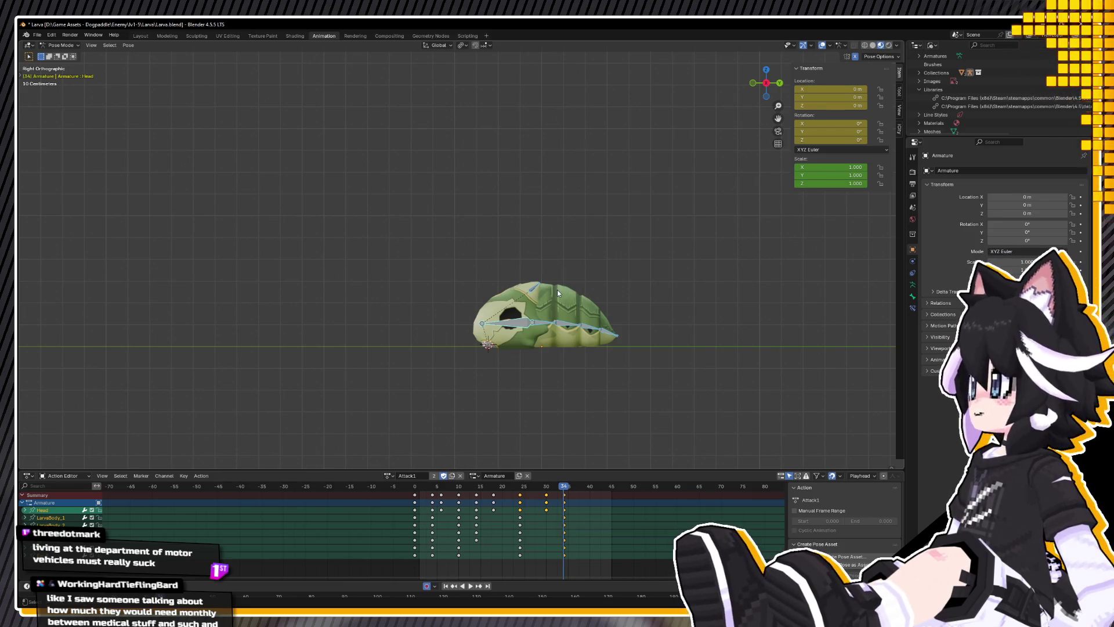
Step: Review the playback, select only the Head bone, and switch to the side view
middle_drag(492, 298, 514, 330)
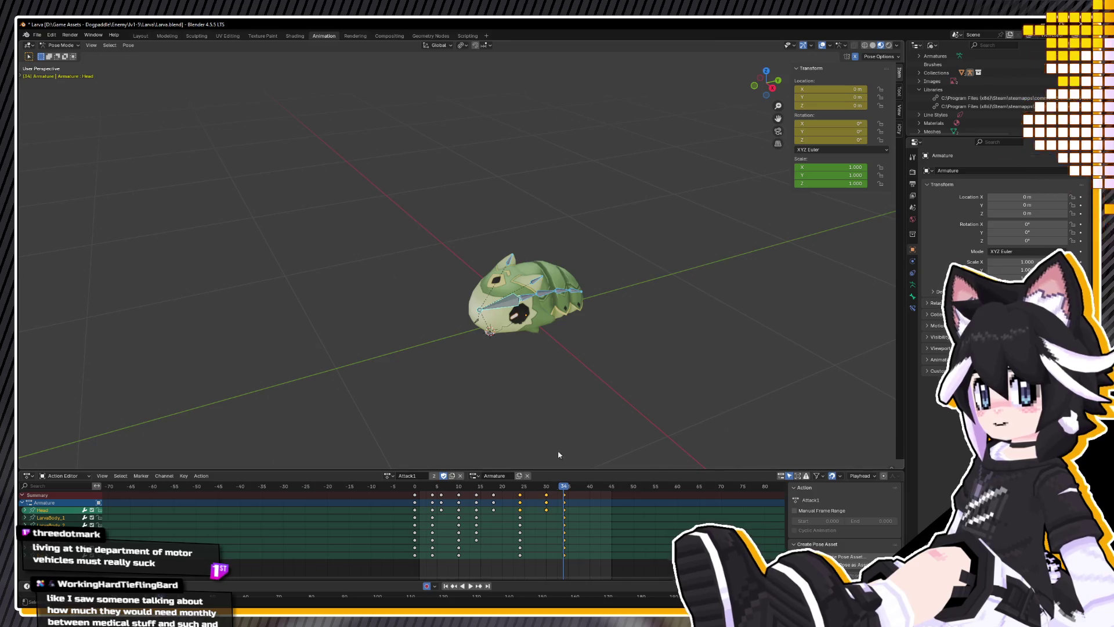
key(space)
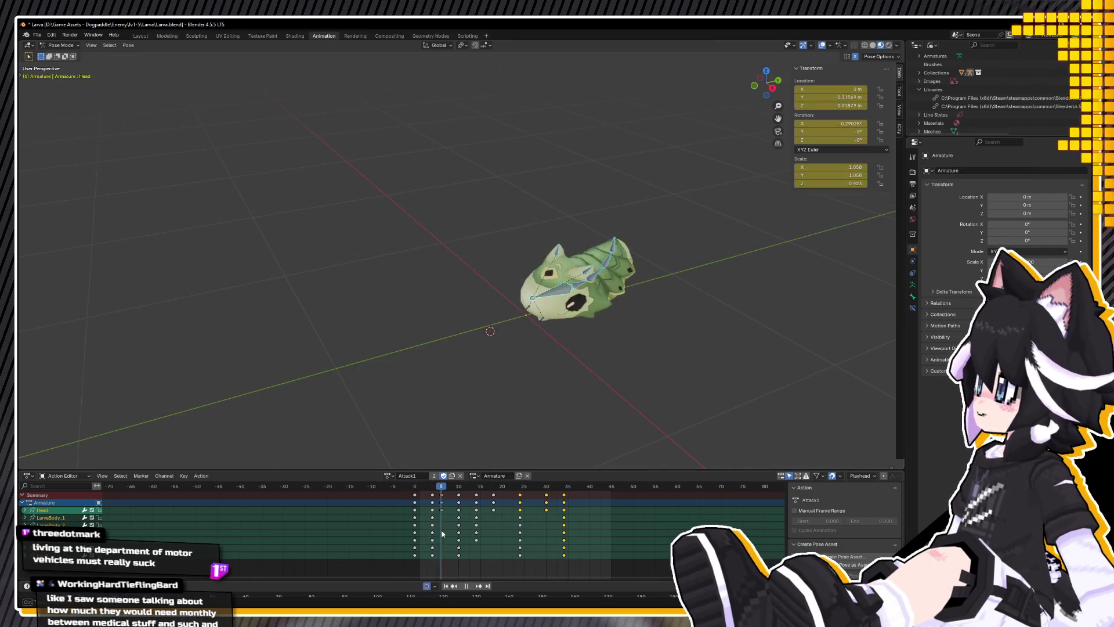
key(space)
click(378, 340)
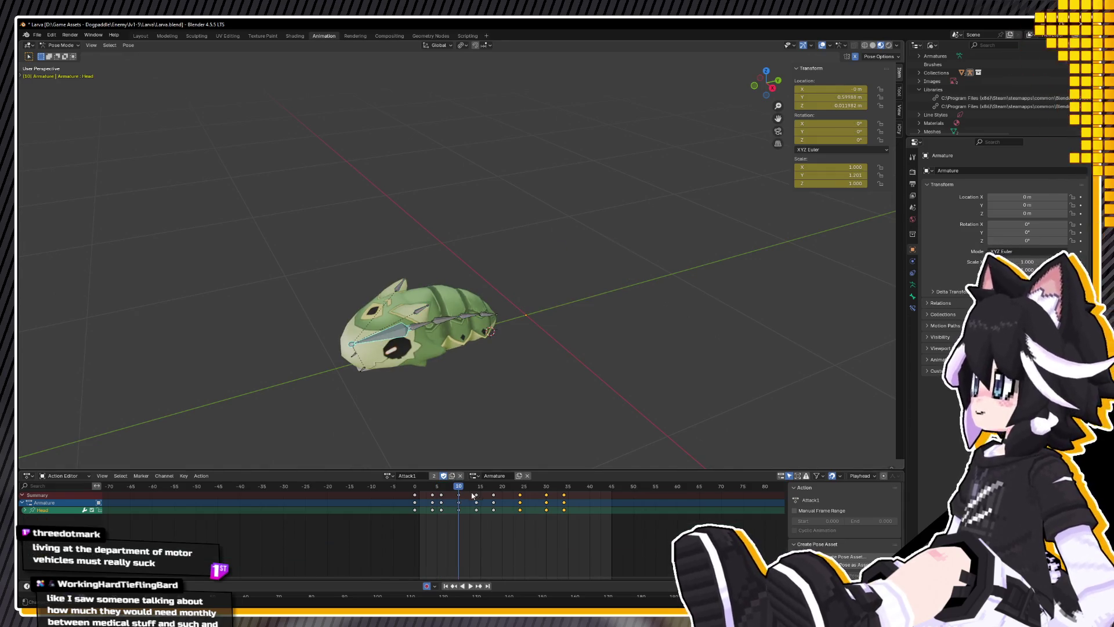
key(space)
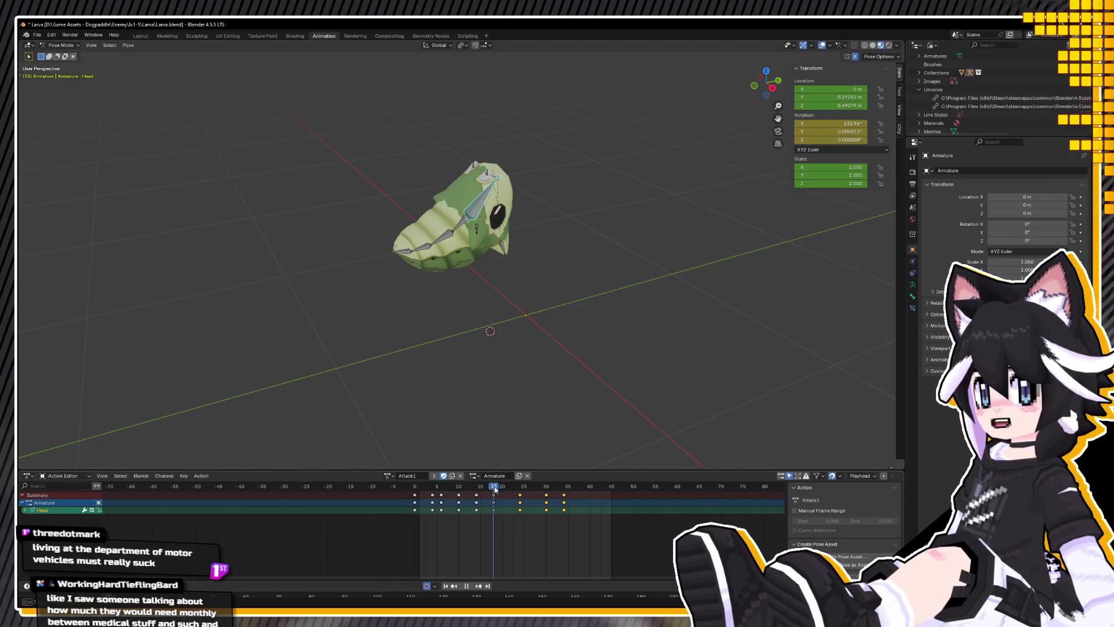
key(space)
key(KP_3)
key(space)
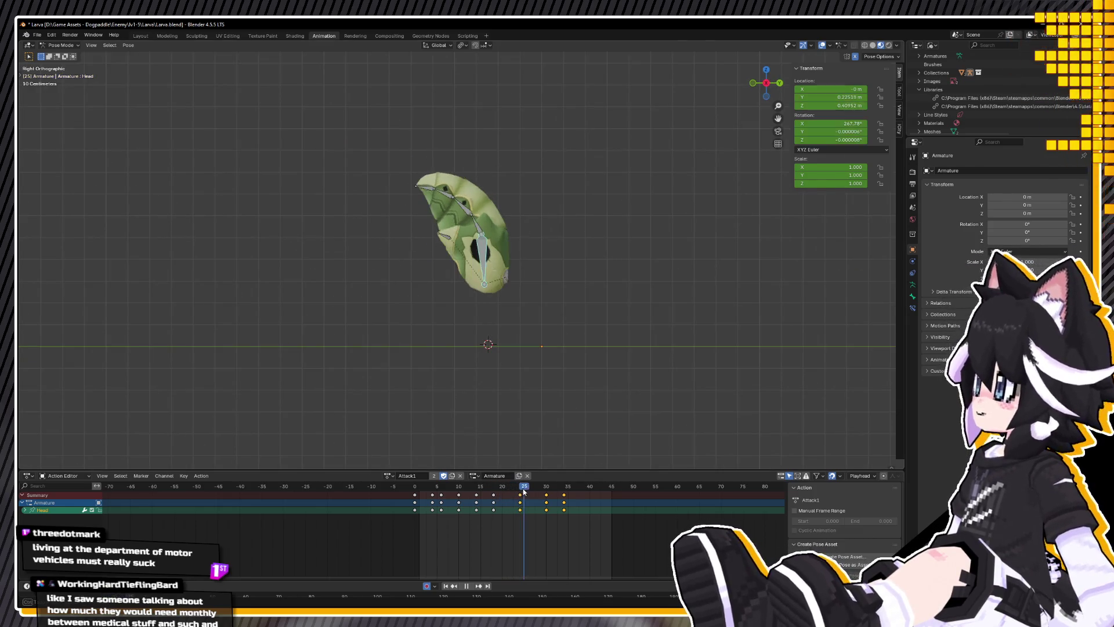
drag(527, 491, 547, 486)
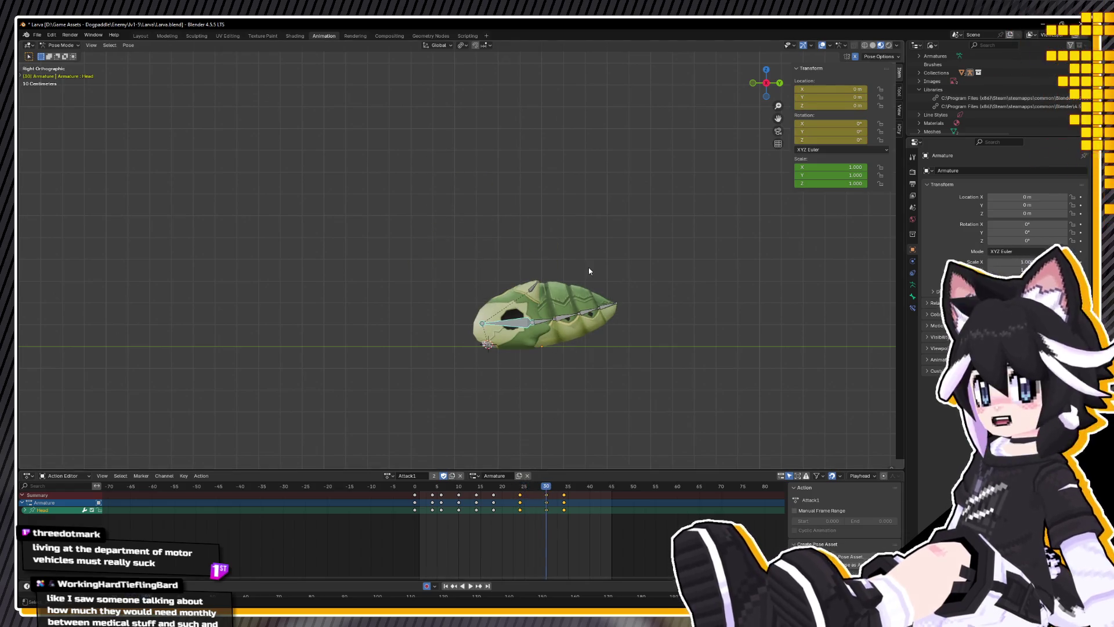
Step: Set the Head bone's X rotation to 360° at frames 30 and 34, and save Larva.blend
click(820, 123)
text(360)
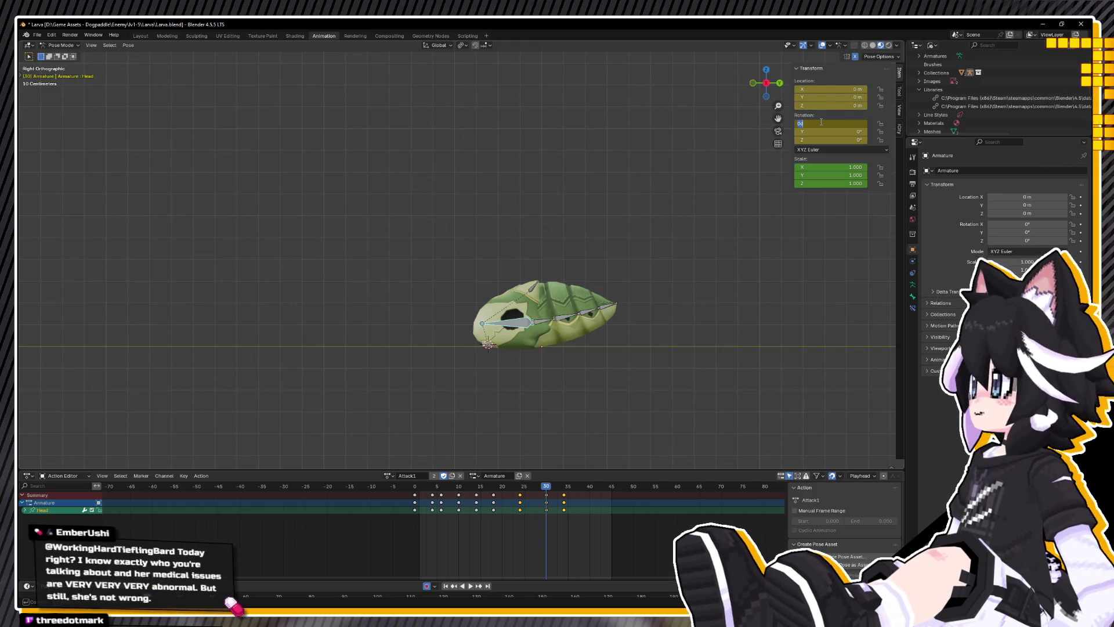
key(Return)
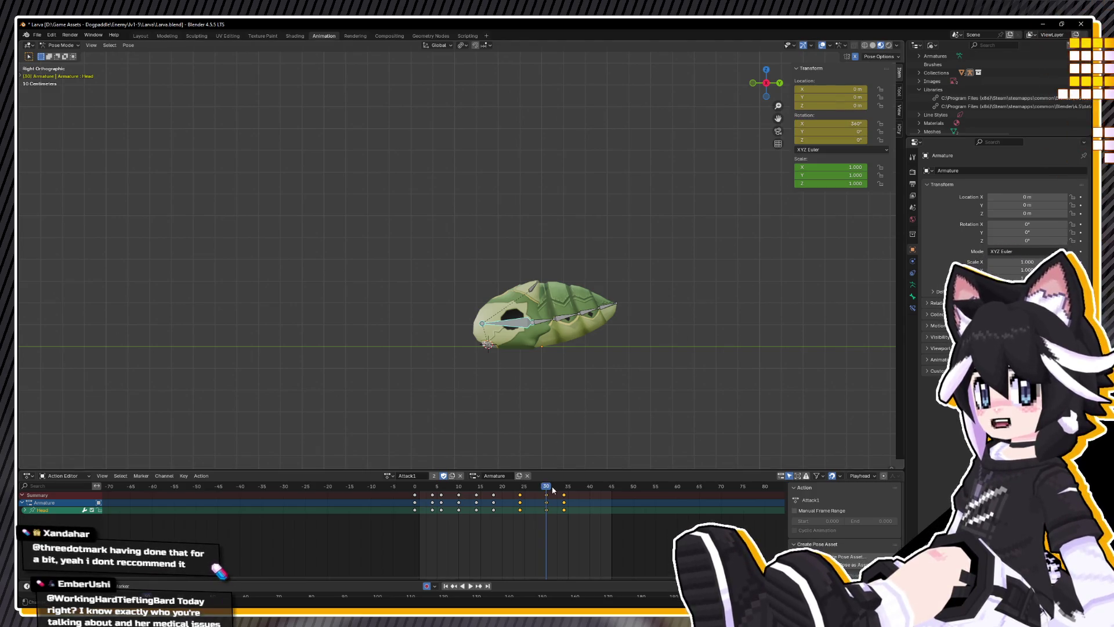
drag(553, 491, 564, 490)
key(space)
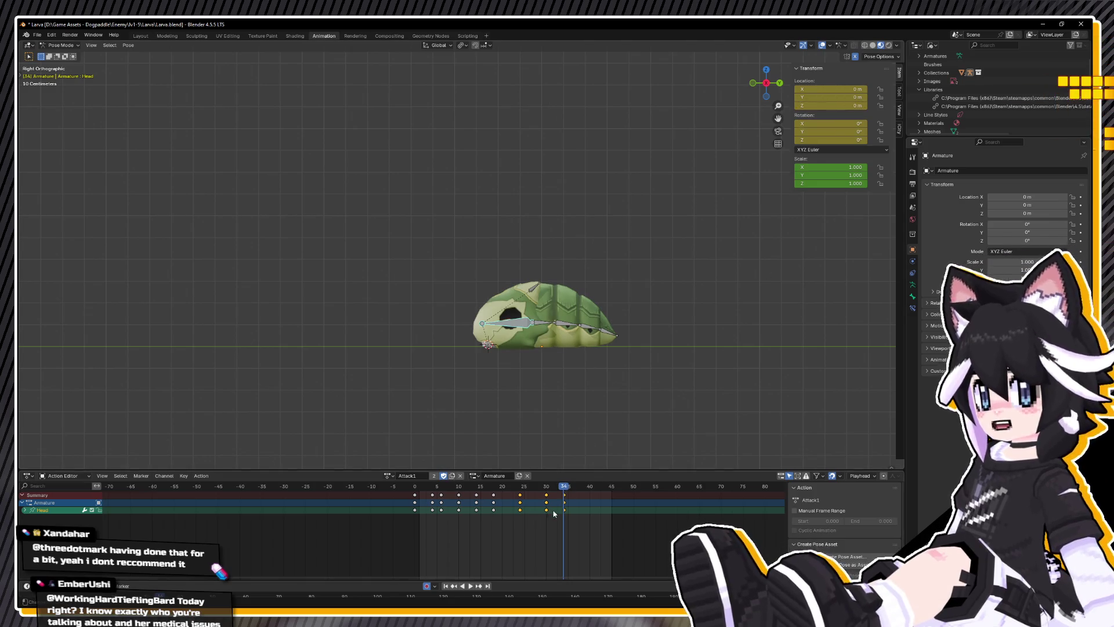
key(Escape)
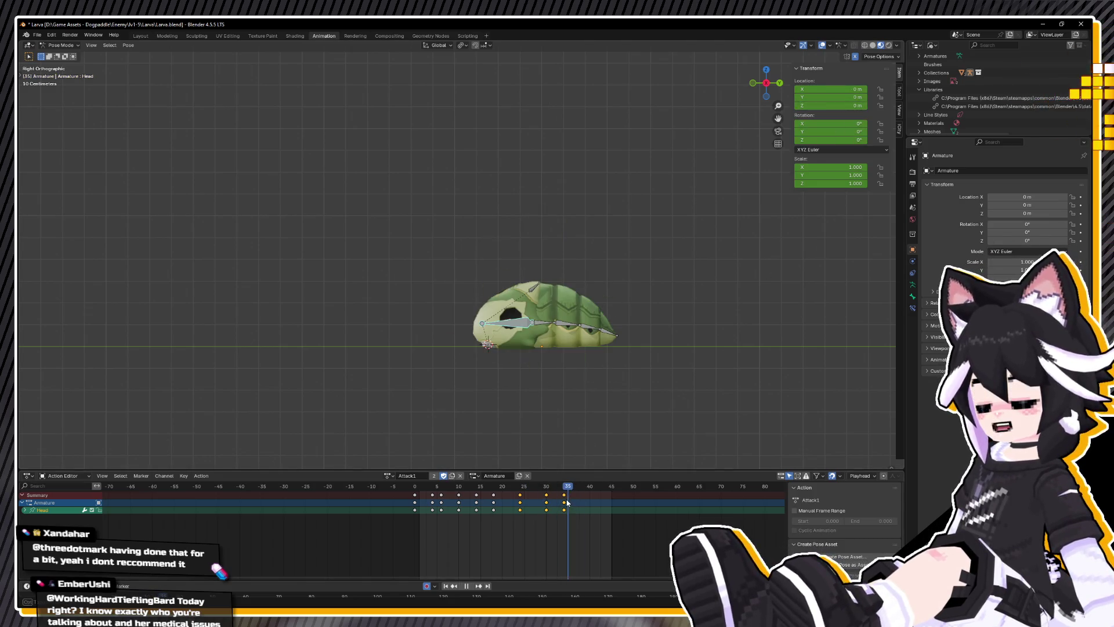
click(838, 122)
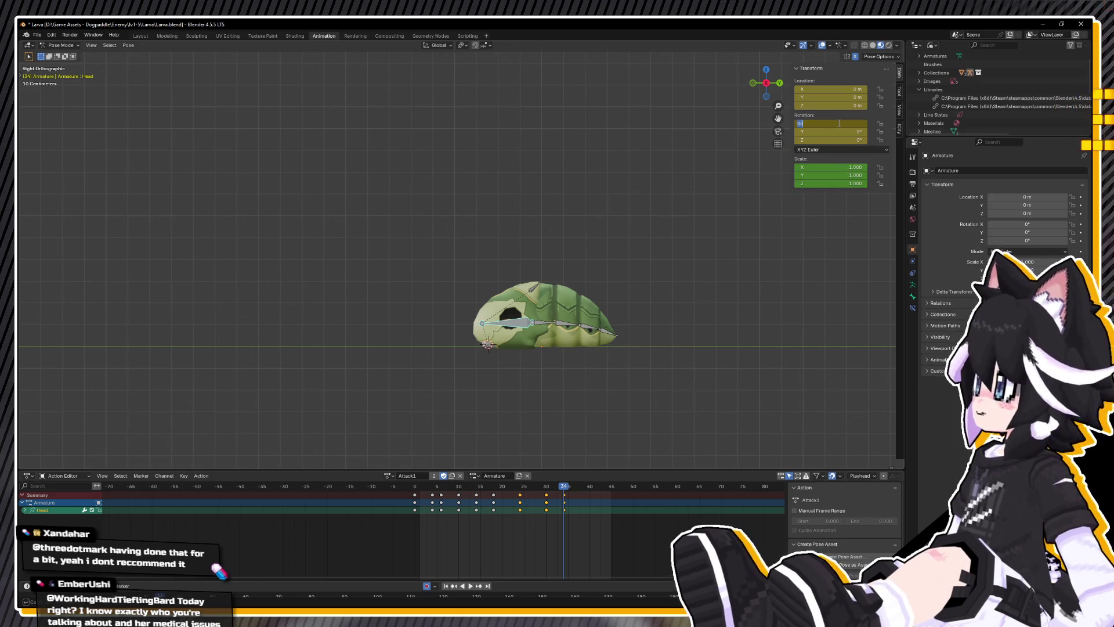
text(60)
key(Return)
middle_drag(629, 233, 521, 229)
key(ctrl+s)
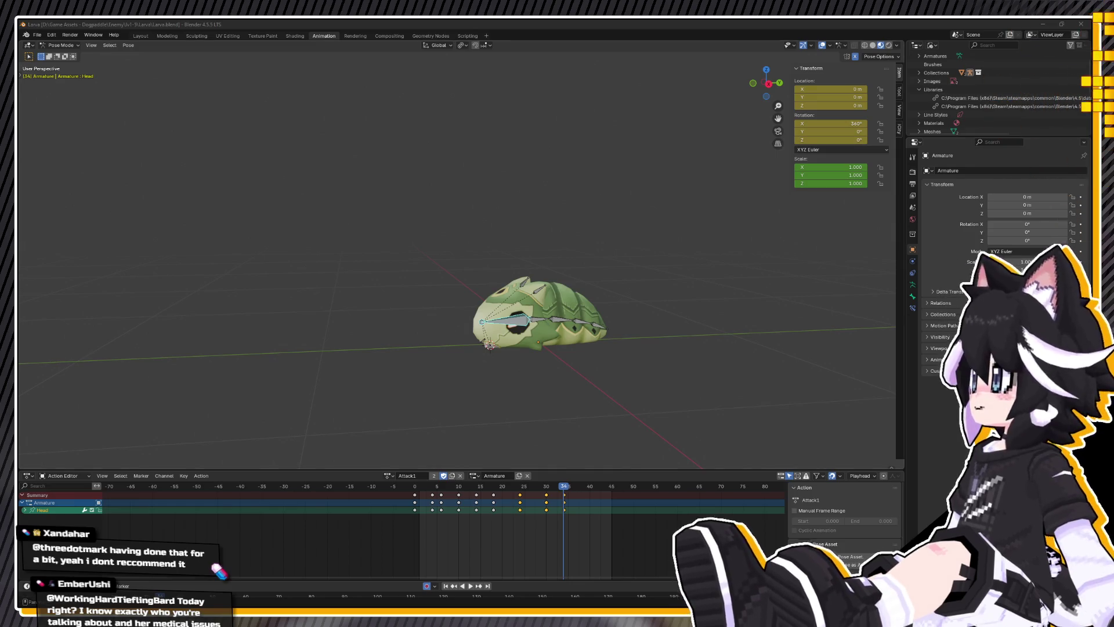
Step: Play Attack1 from the side view and park the playhead near frame 12
key(space)
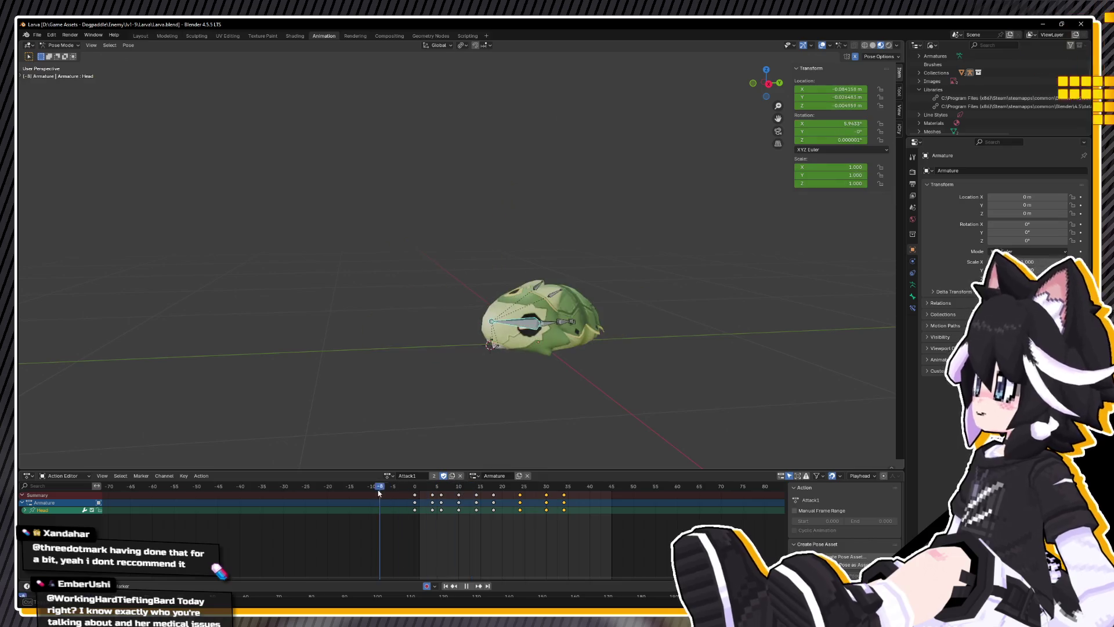
key(KP_3)
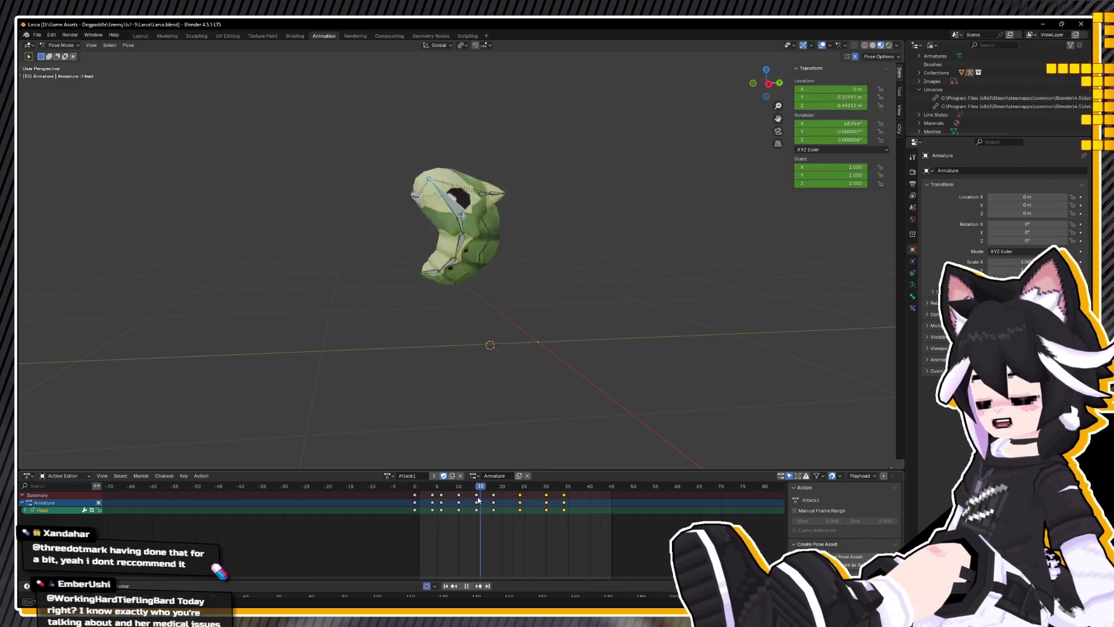
key(space)
key(space)
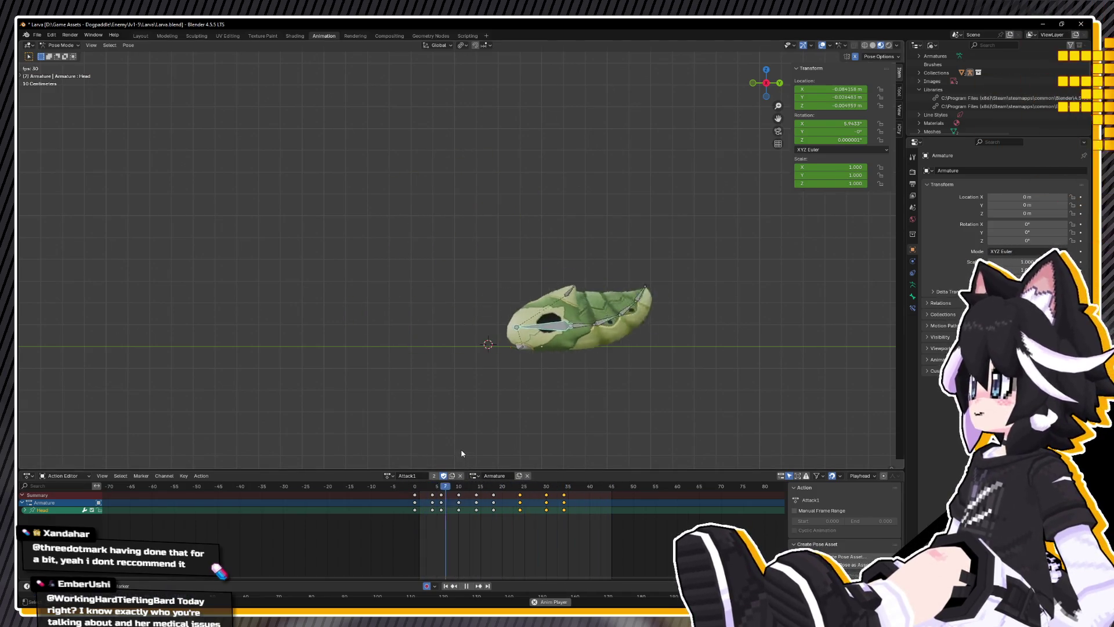
mouse_move(540, 490)
mouse_down()
mouse_move(450, 506)
mouse_move(477, 507)
mouse_up()
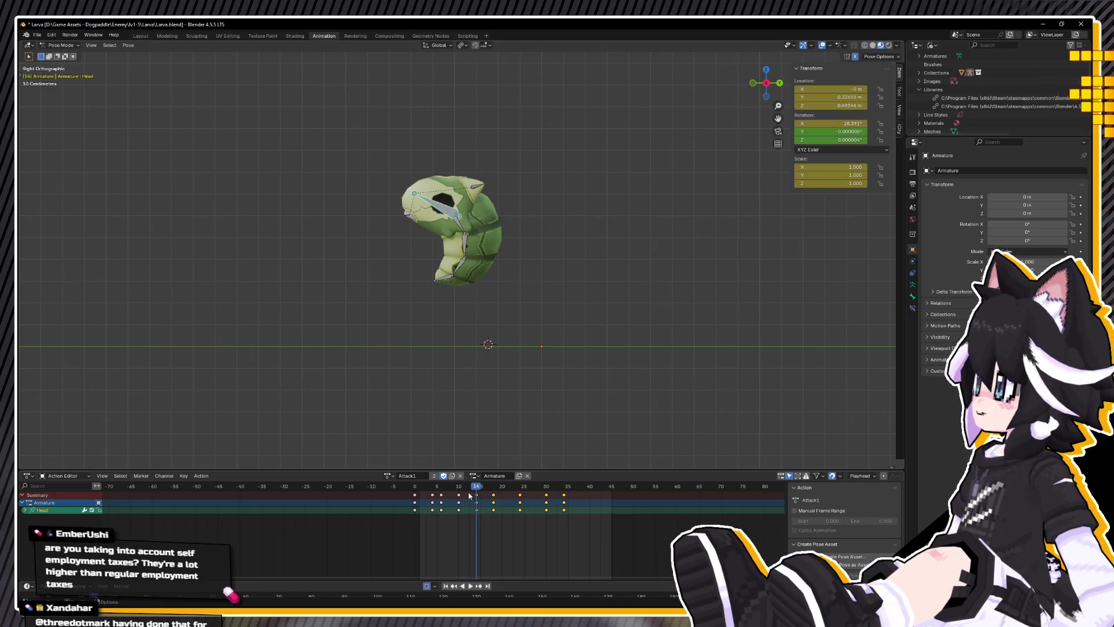
Step: Scale the later keys toward the playhead, shift them two frames earlier, and scrub frames 15–25
key(s)
click(586, 509)
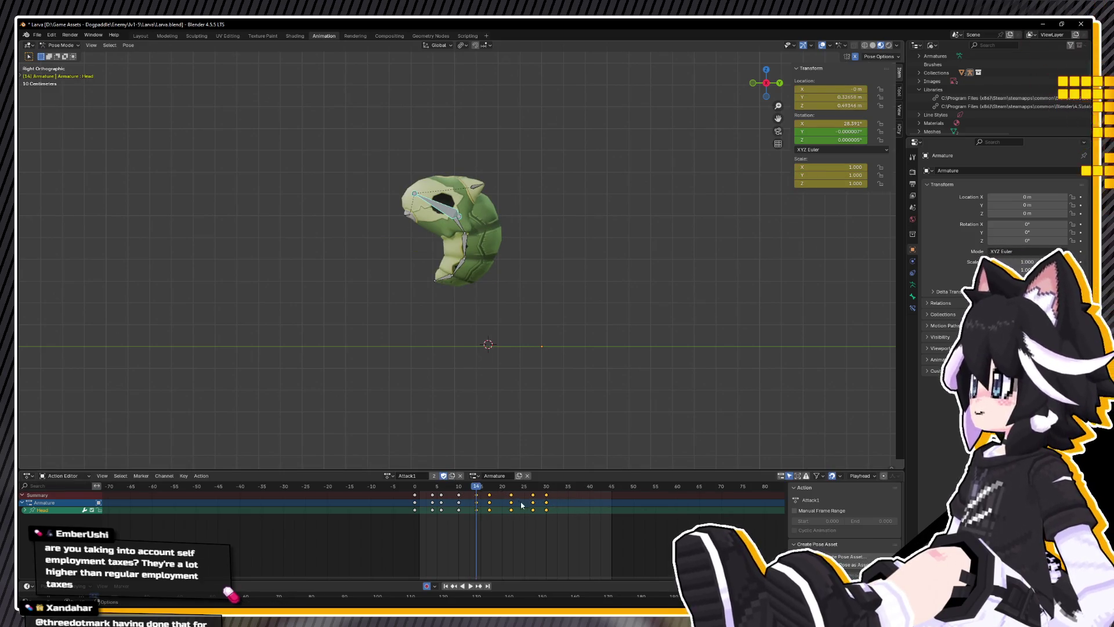
key(g)
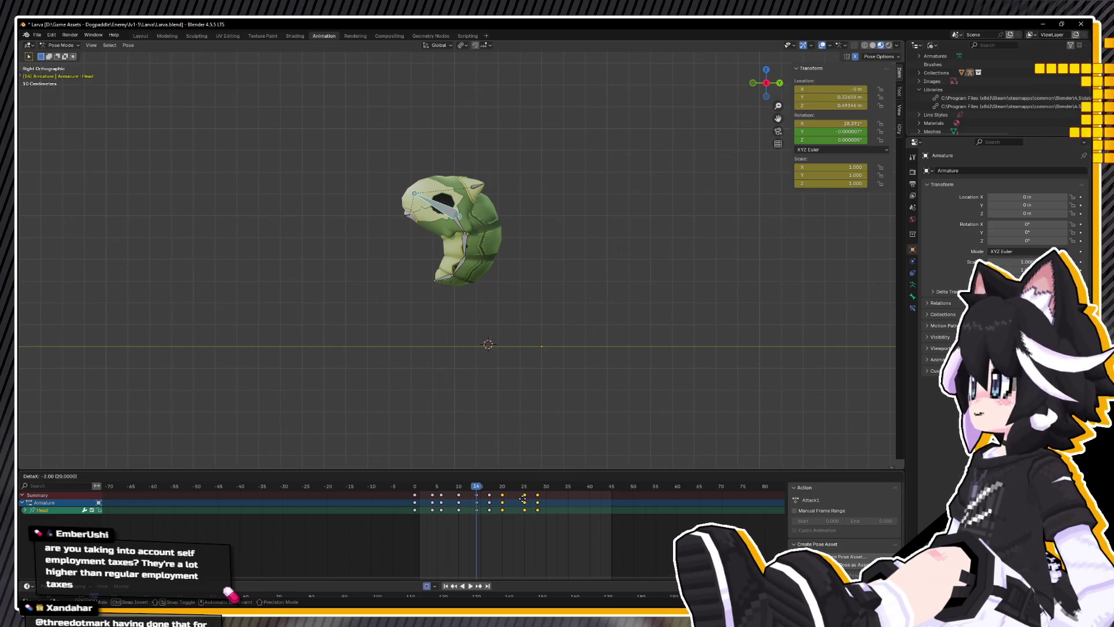
click(523, 498)
key(g)
click(515, 499)
key(space)
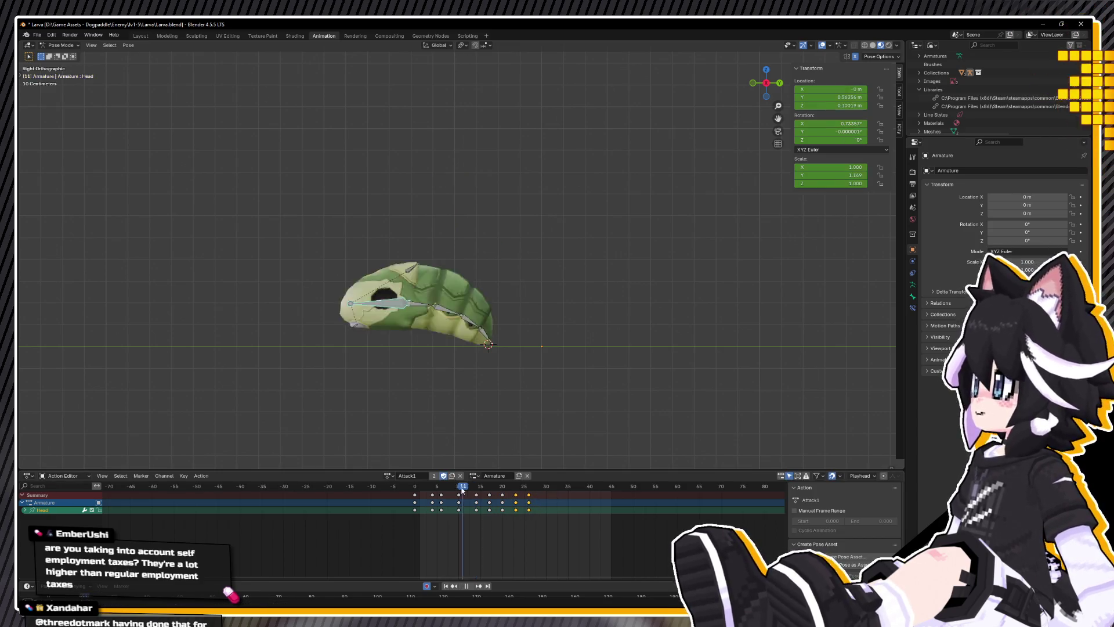
drag(483, 488, 585, 525)
Step: Undo the shift and compress the keys after frame 14 toward frame 14
key(ctrl+z)
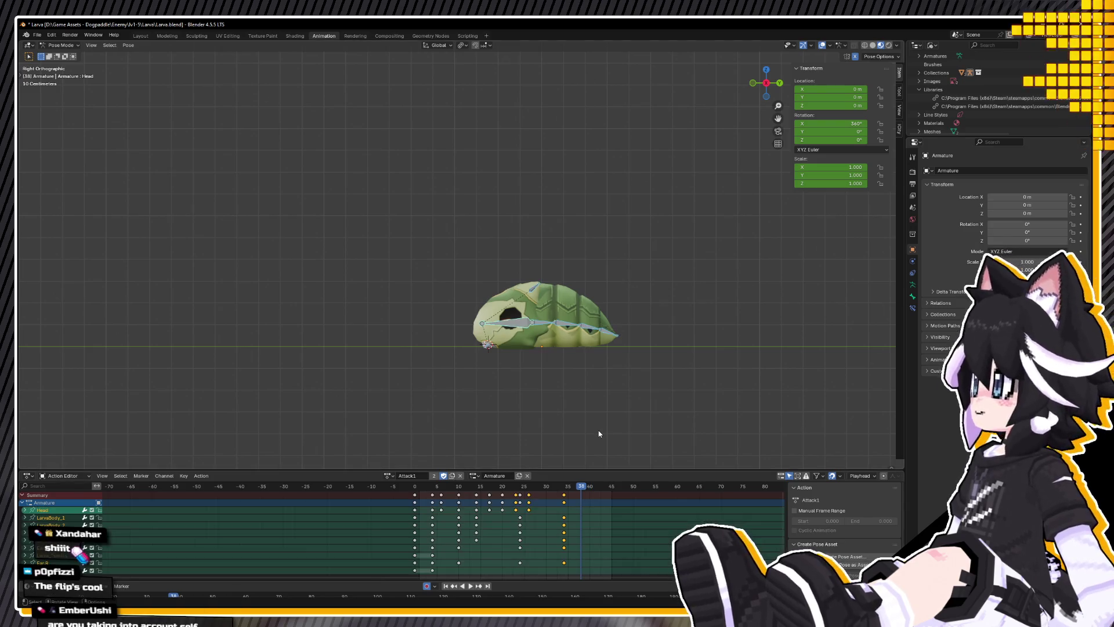
key(Escape)
key(ctrl+z)
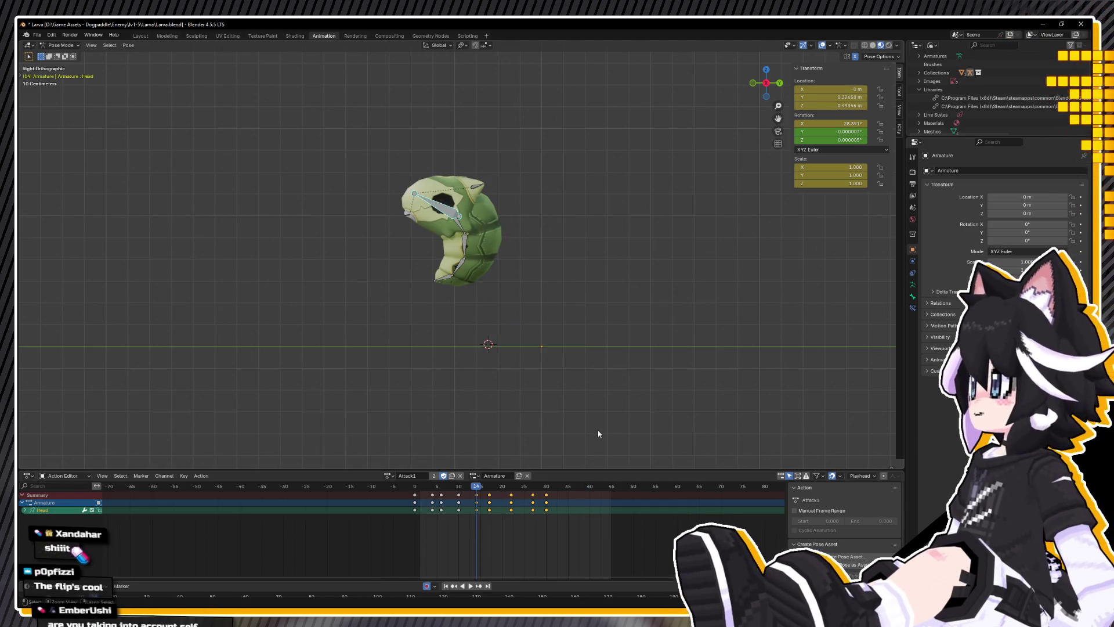
key(a)
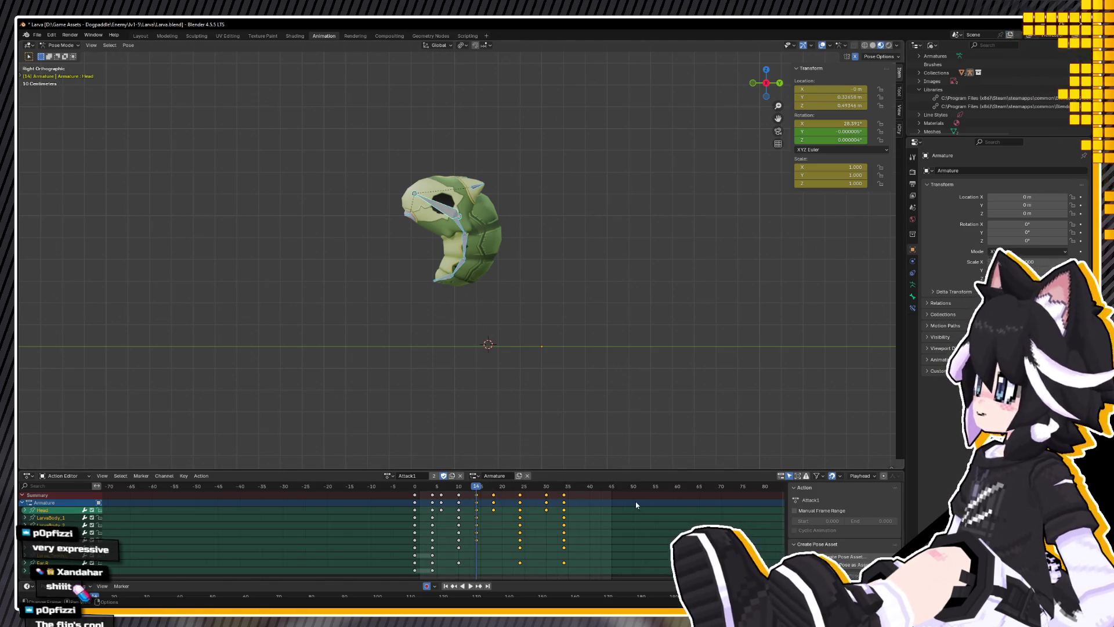
key(s)
click(574, 508)
Step: Squeeze the later keys toward frame 14 again, replay the faster attack, and save Larva.blend
key(space)
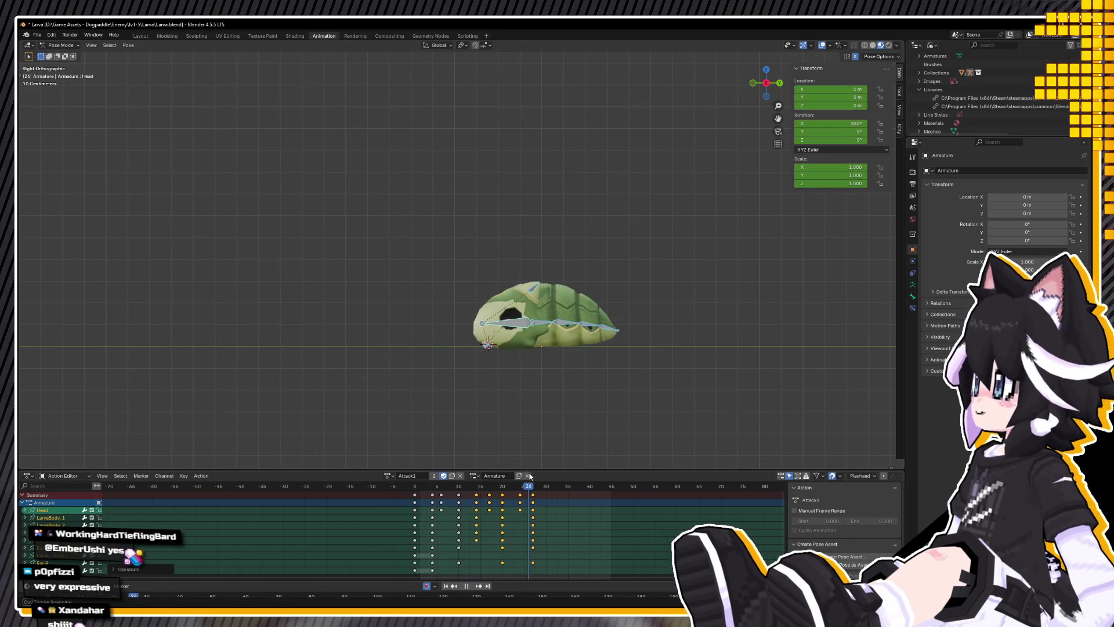
click(406, 495)
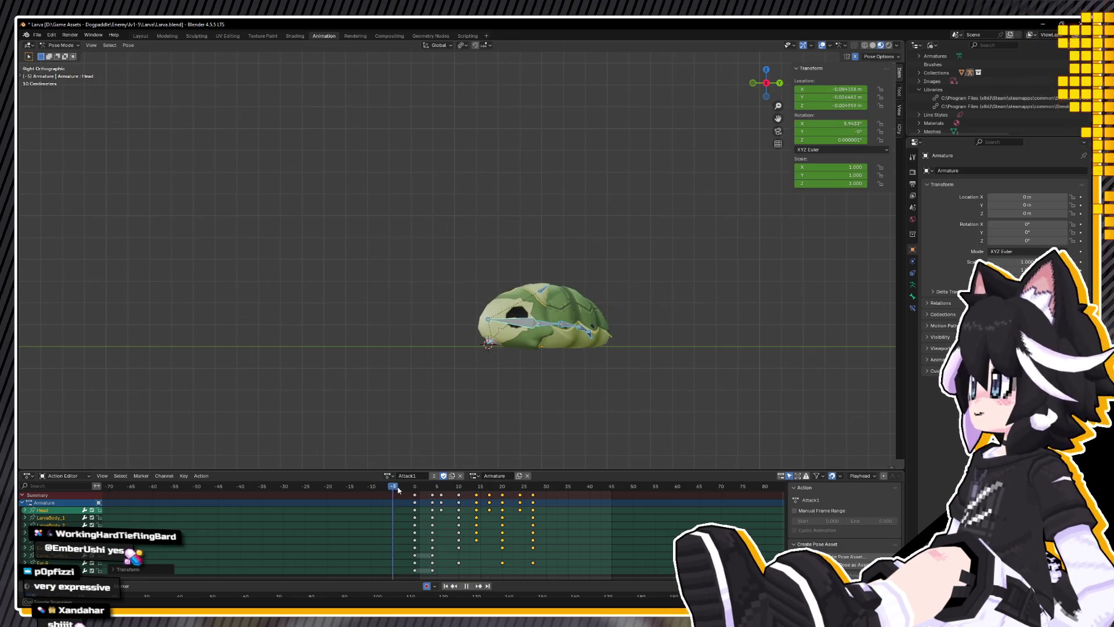
key(space)
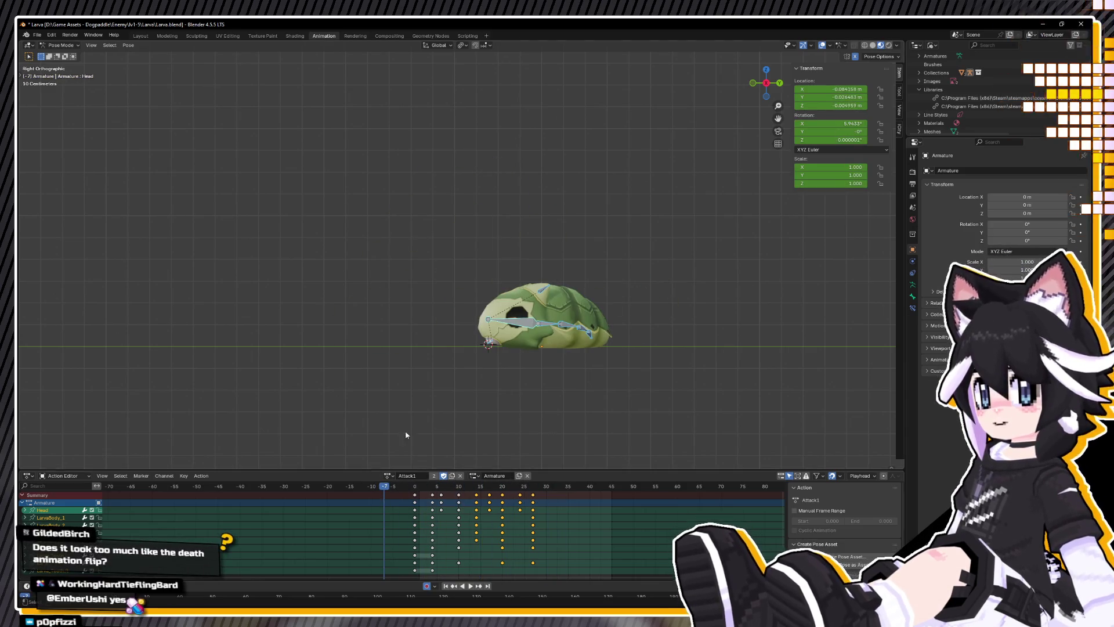
key(space)
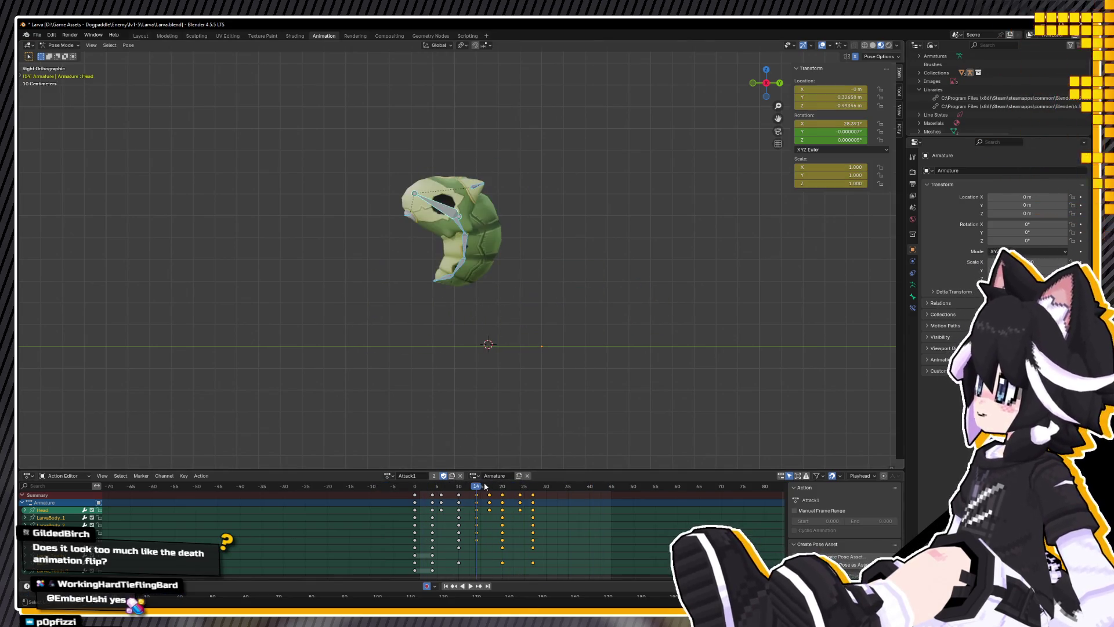
key(s)
click(572, 494)
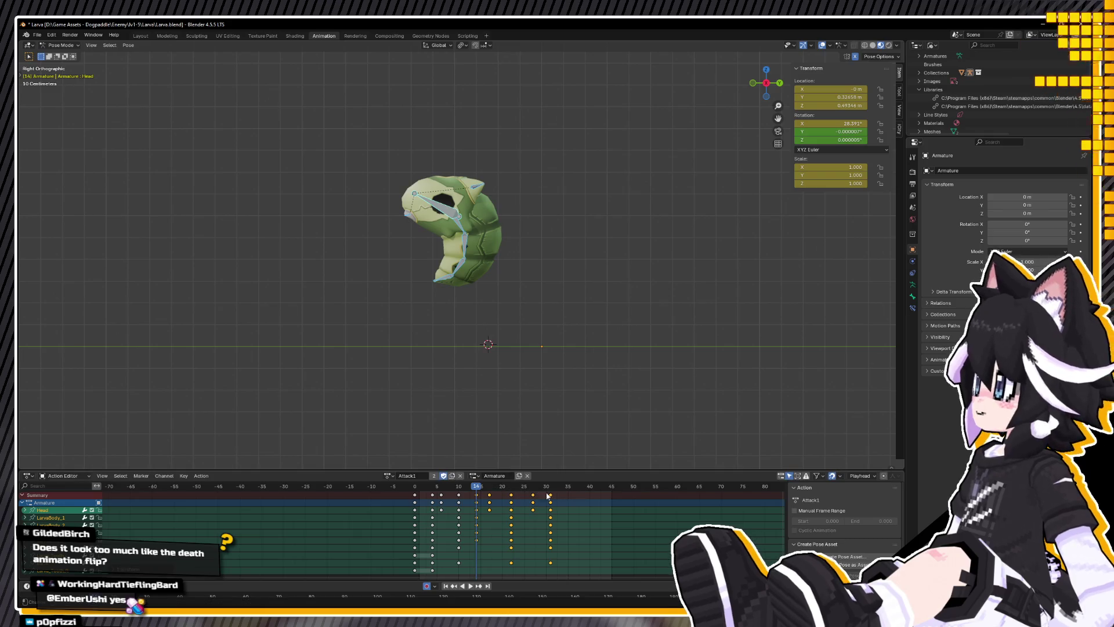
key(space)
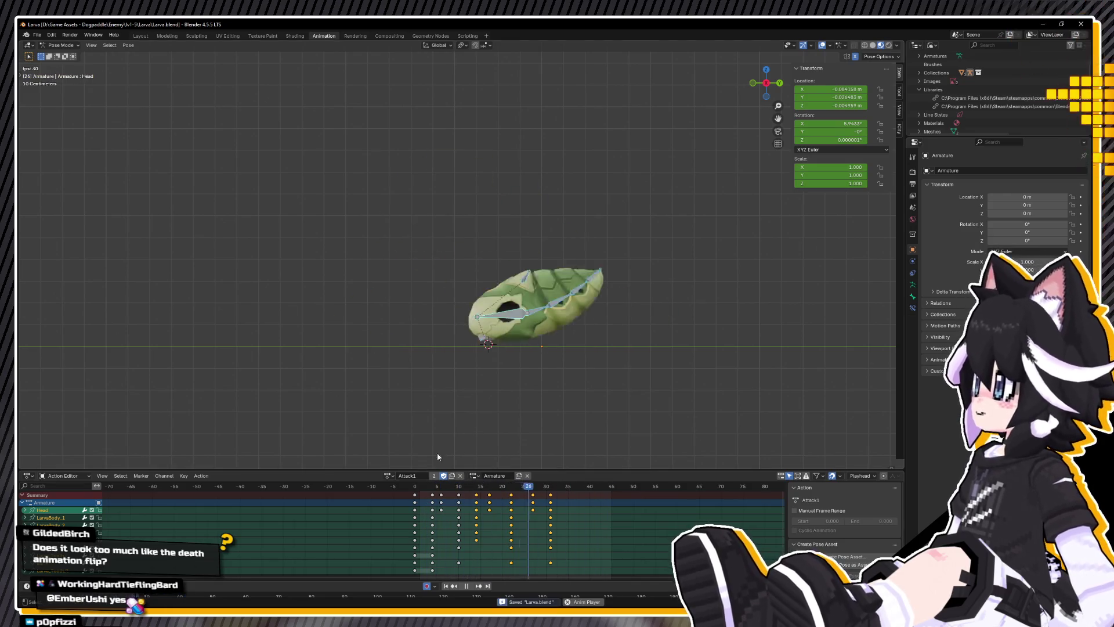
key(ctrl+s)
click(388, 475)
Step: Switch the larva to the Dead action and play it from frame 1
click(396, 505)
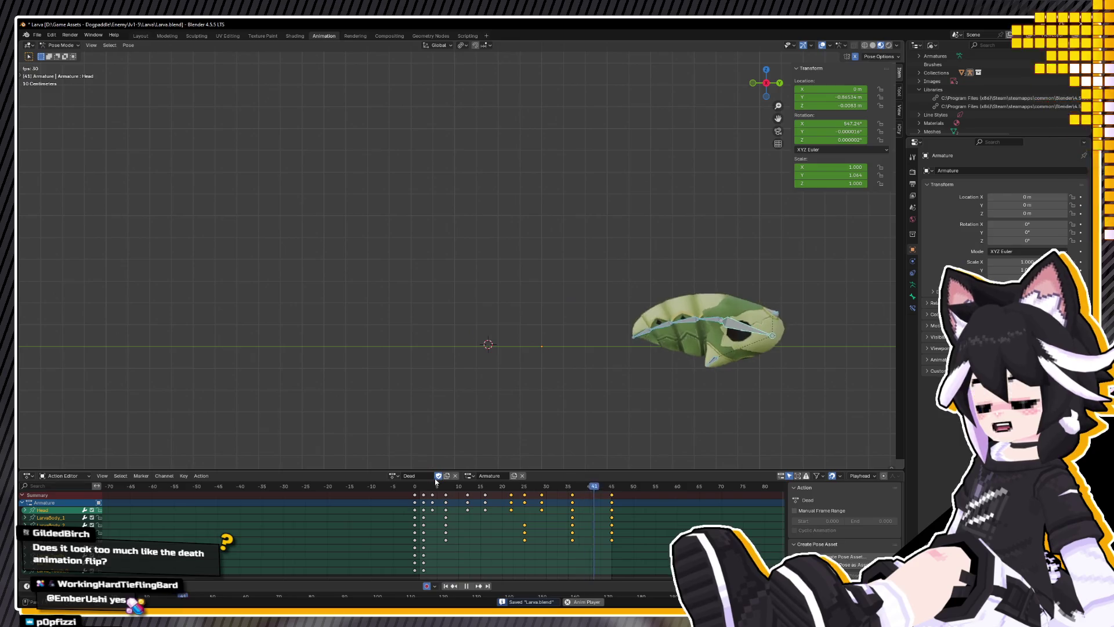
click(419, 489)
mouse_move(419, 489)
mouse_down()
mouse_move(521, 494)
mouse_move(409, 494)
mouse_up()
key(space)
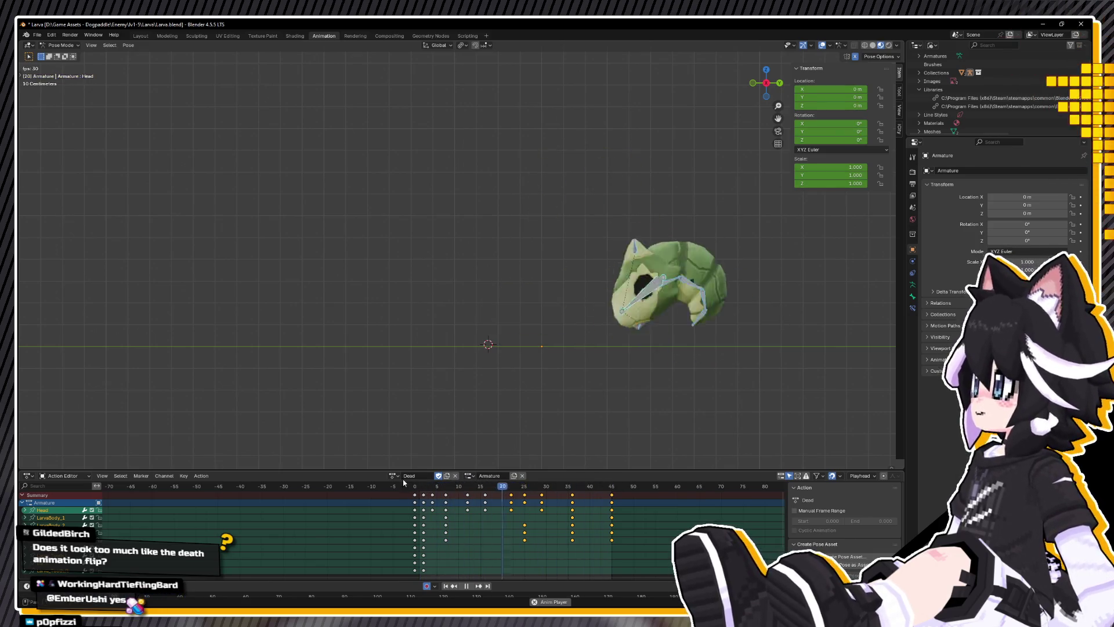
Step: Switch back to Attack1, play it from the right side view up to frame 31, and save
click(393, 475)
click(406, 492)
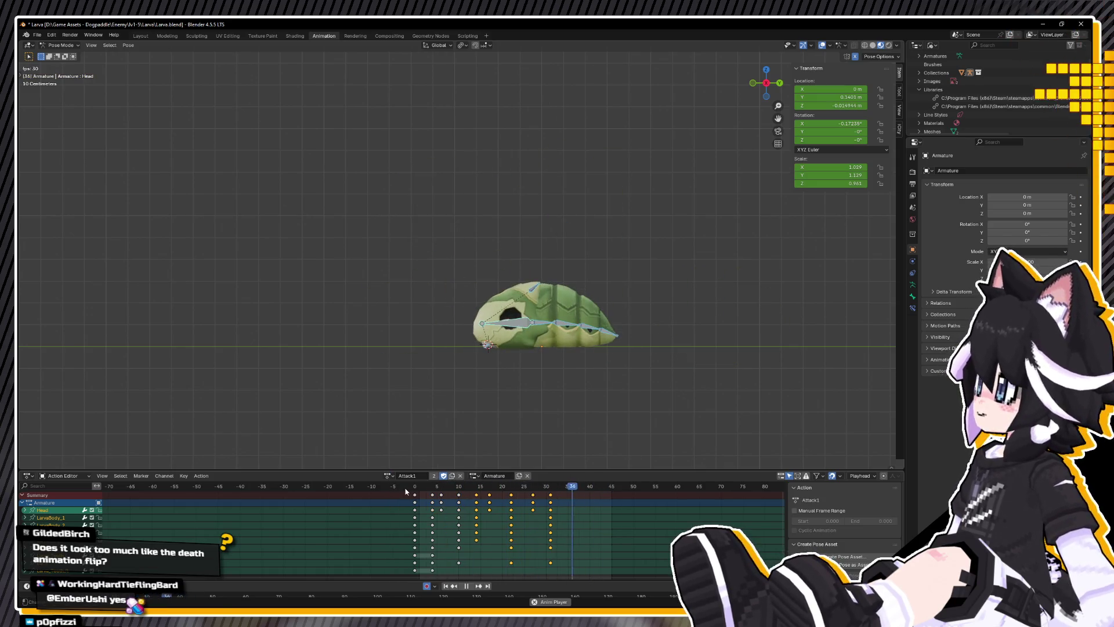
middle_drag(465, 411, 508, 446)
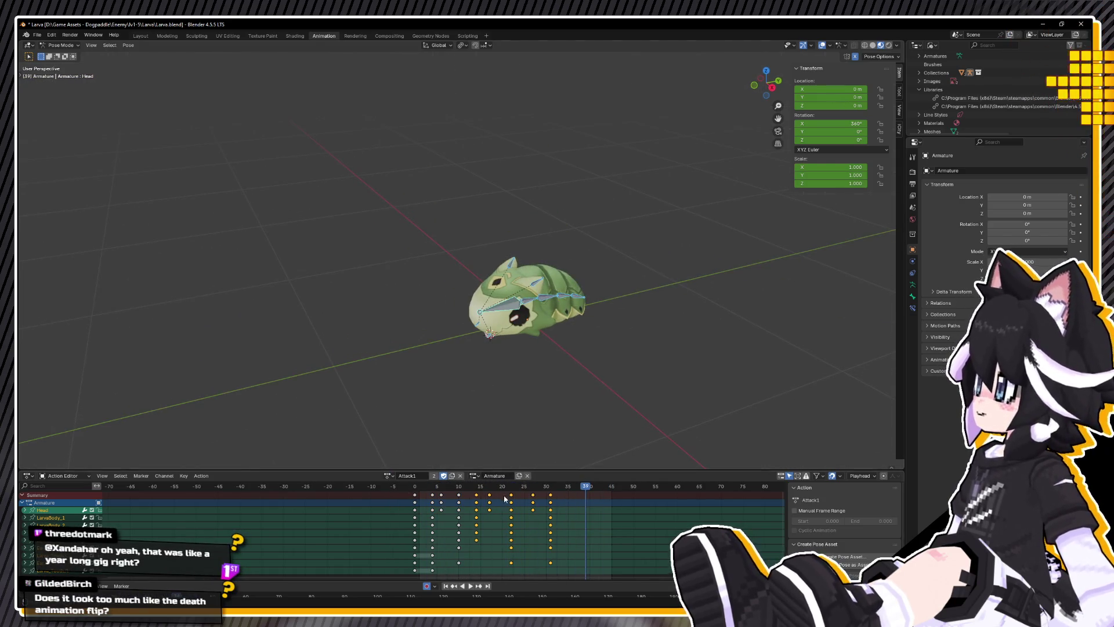
key(ctrl+s)
key(KP_3)
shift+middle_drag(561, 310, 509, 305)
key(space)
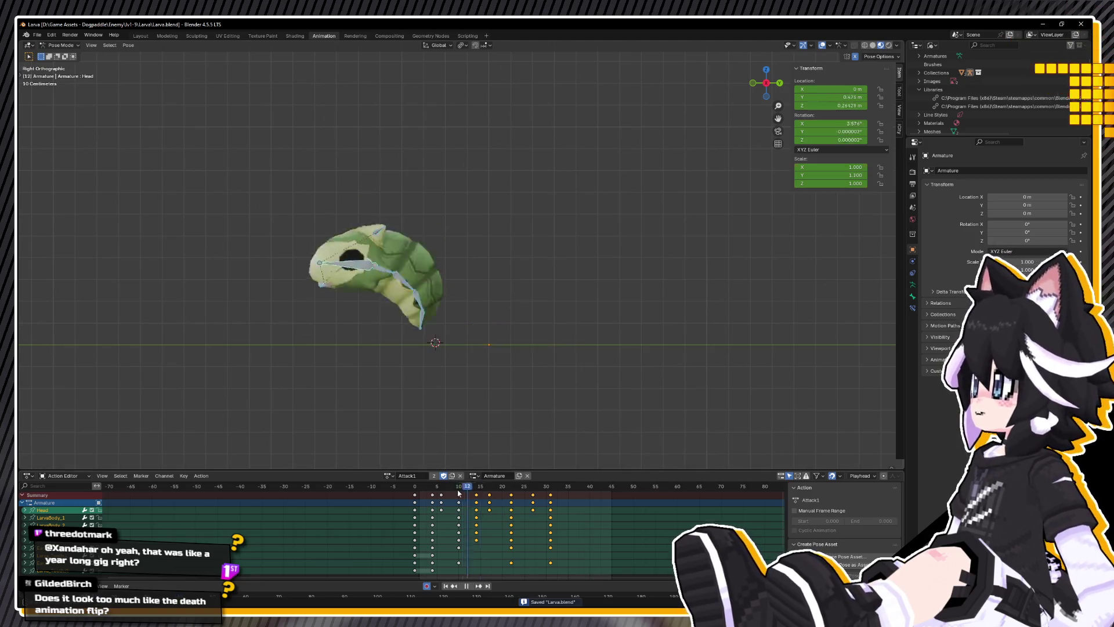
drag(509, 483, 551, 482)
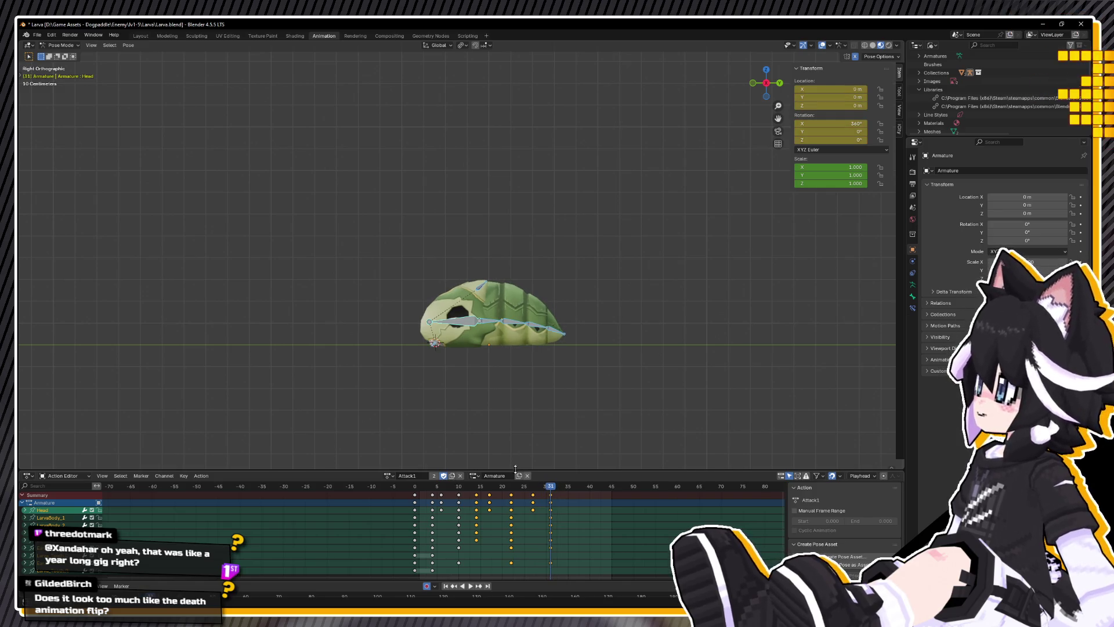
middle_drag(415, 390, 596, 394)
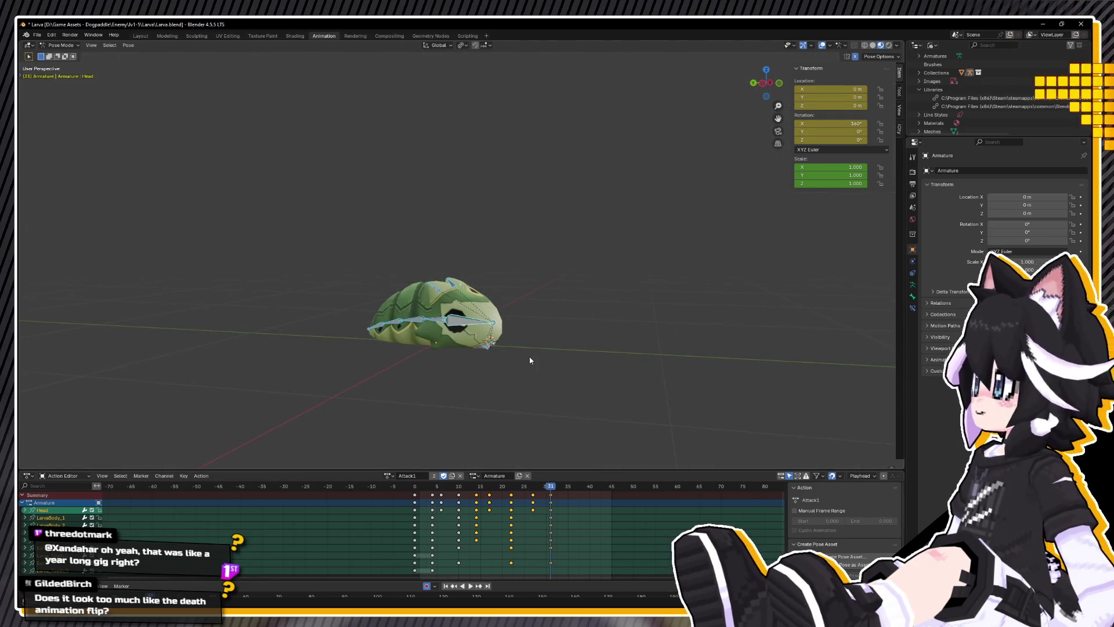
key(ctrl+s)
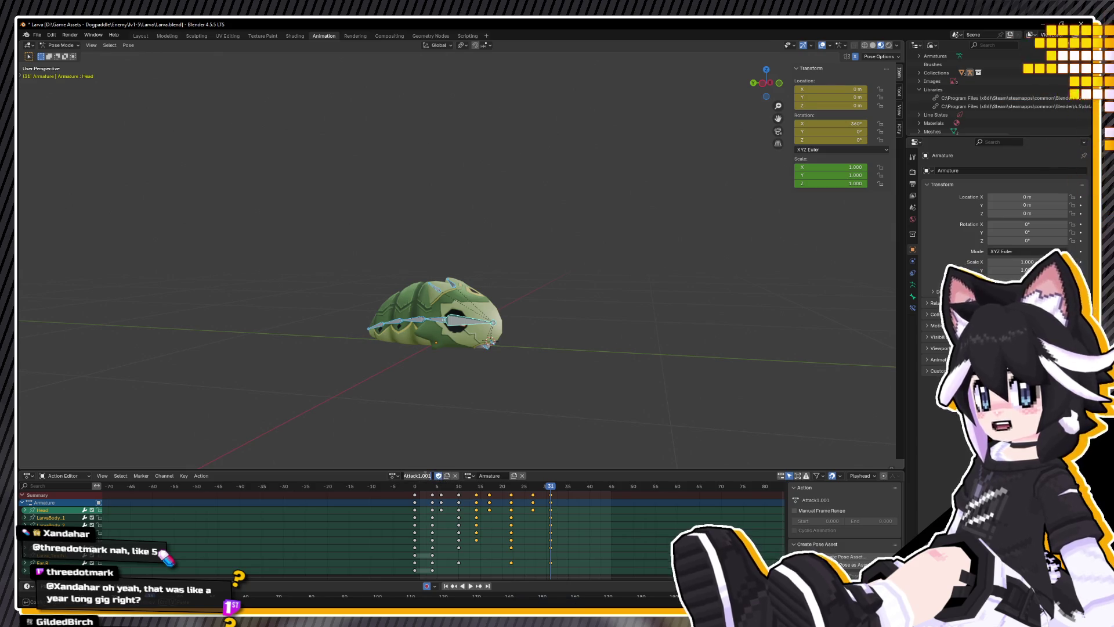
Step: Rename the copied action to Attack2 and play it from frame 0
text(ck2)
key(Return)
click(415, 486)
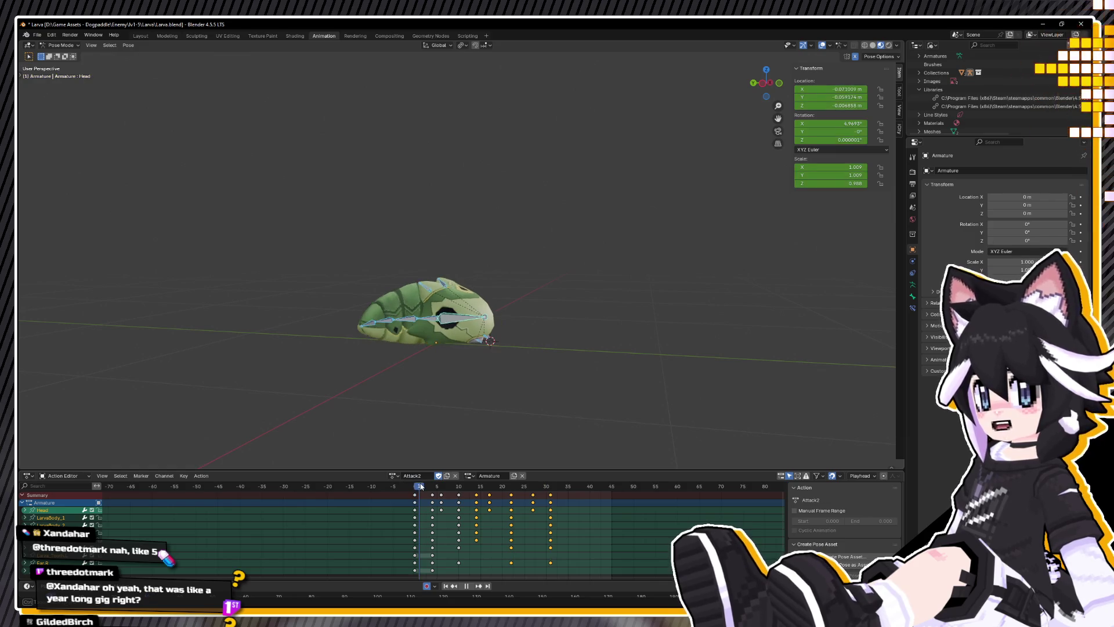
key(space)
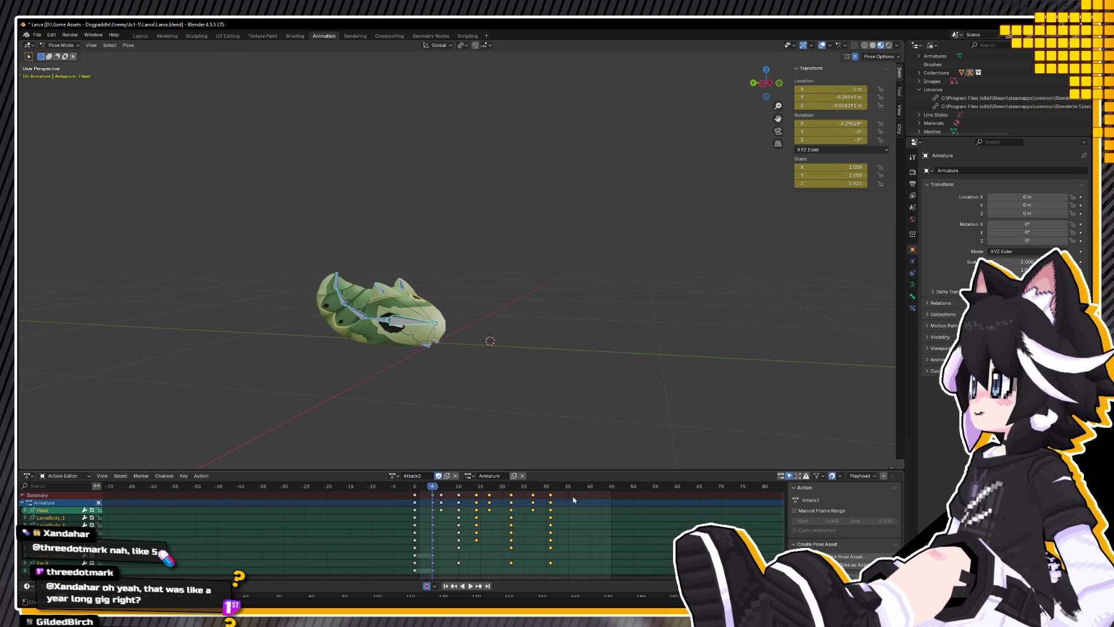
Step: Delete the keyframes from frame 10 onward and replay the trimmed Attack2
drag(456, 503, 456, 503)
key(space)
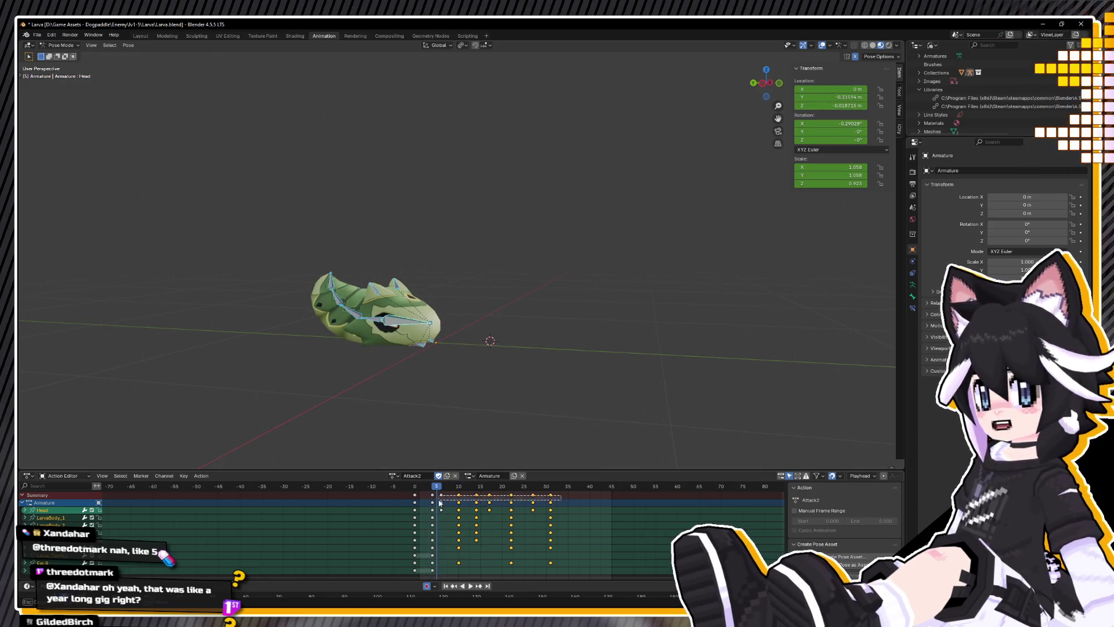
key(Delete)
key(space)
mouse_move(445, 402)
middle_down()
mouse_move(321, 418)
mouse_move(256, 412)
middle_up()
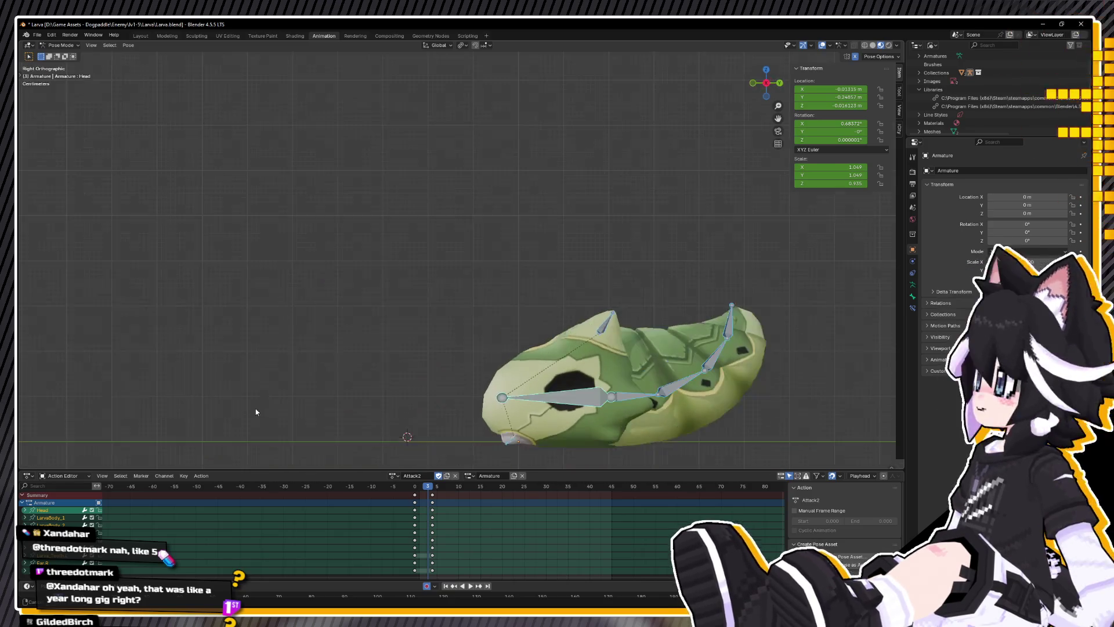
shift+middle_drag(370, 424, 299, 373)
key(space)
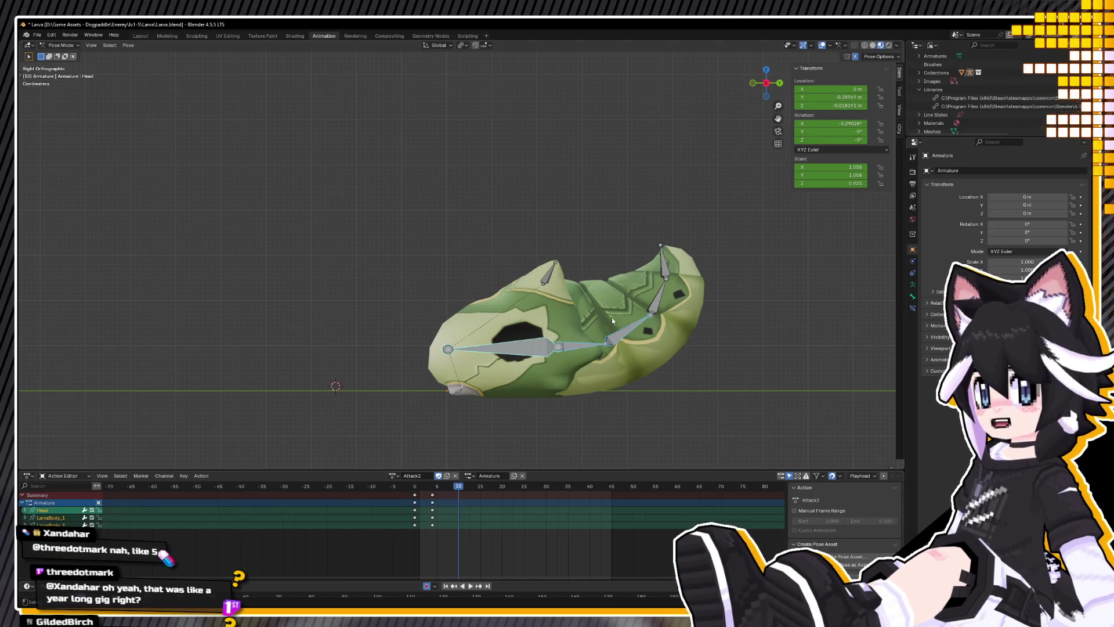
Step: At frame 10, clear the Head bone's location and rotation, then rotate and lift the head
key(alt+g)
key(alt+r)
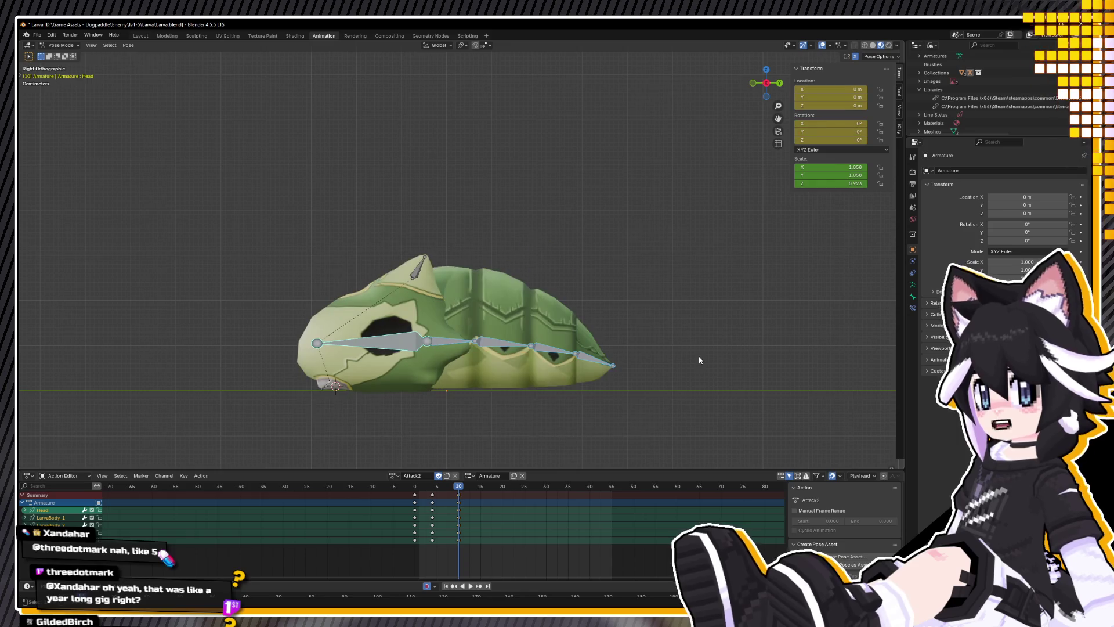
key(r)
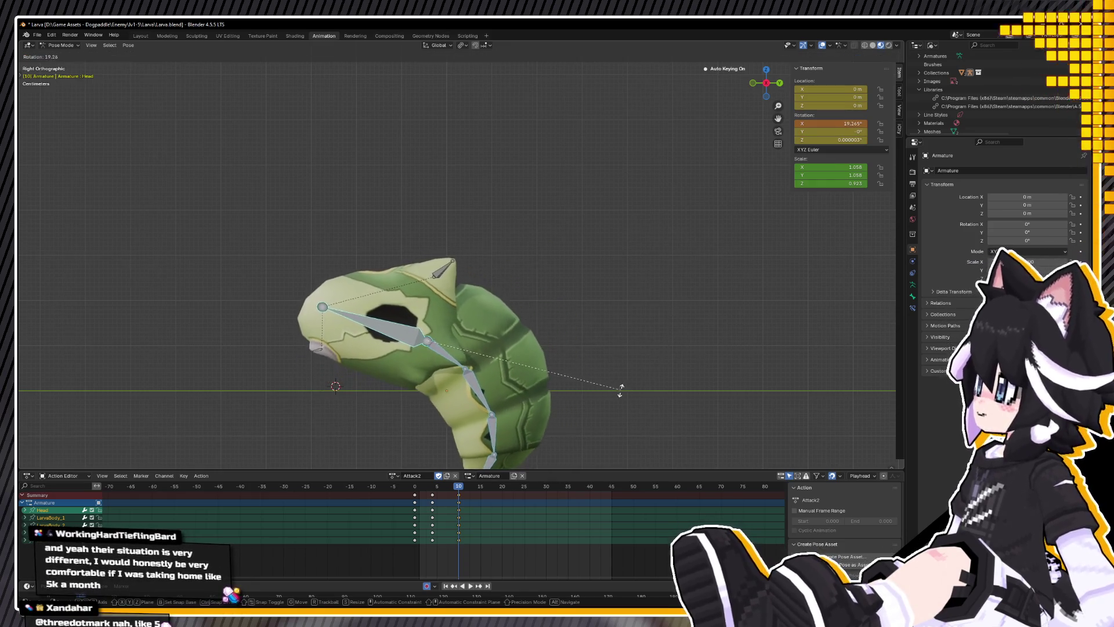
click(579, 385)
key(g)
click(483, 318)
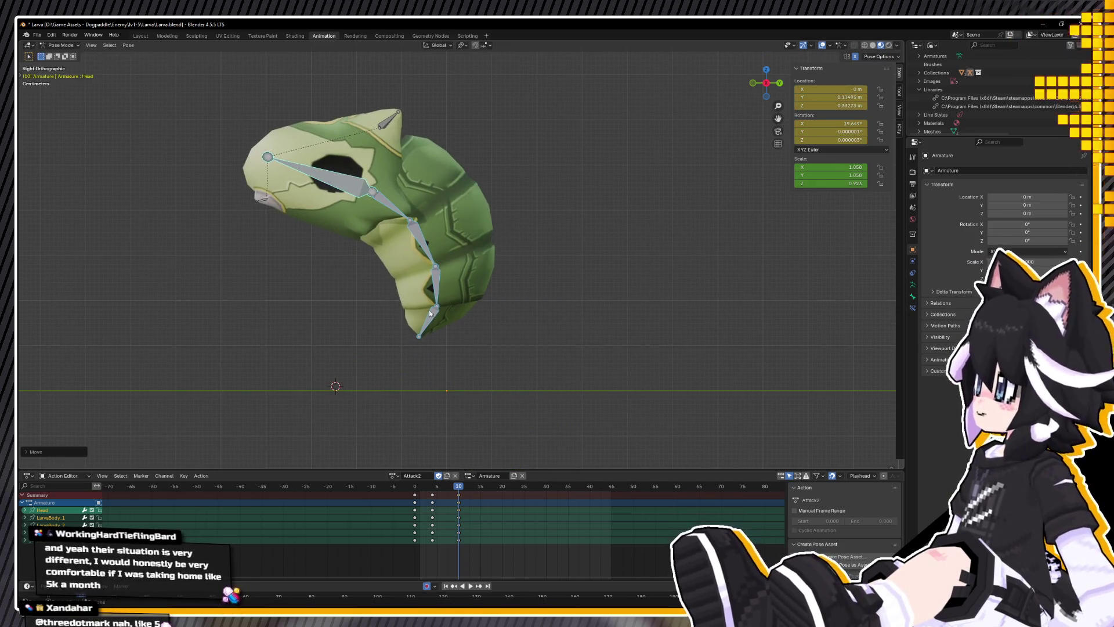
shift+middle_drag(482, 318, 514, 334)
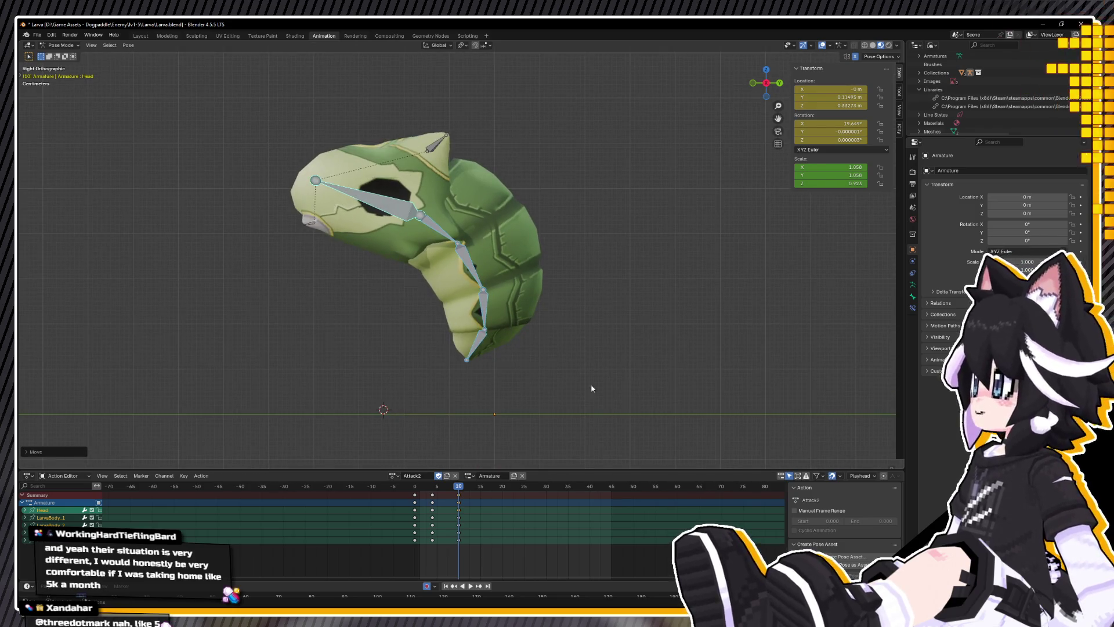
Step: Refine the head curl and move the LarvaBody_1 bone into the hook shape
key(r)
click(450, 258)
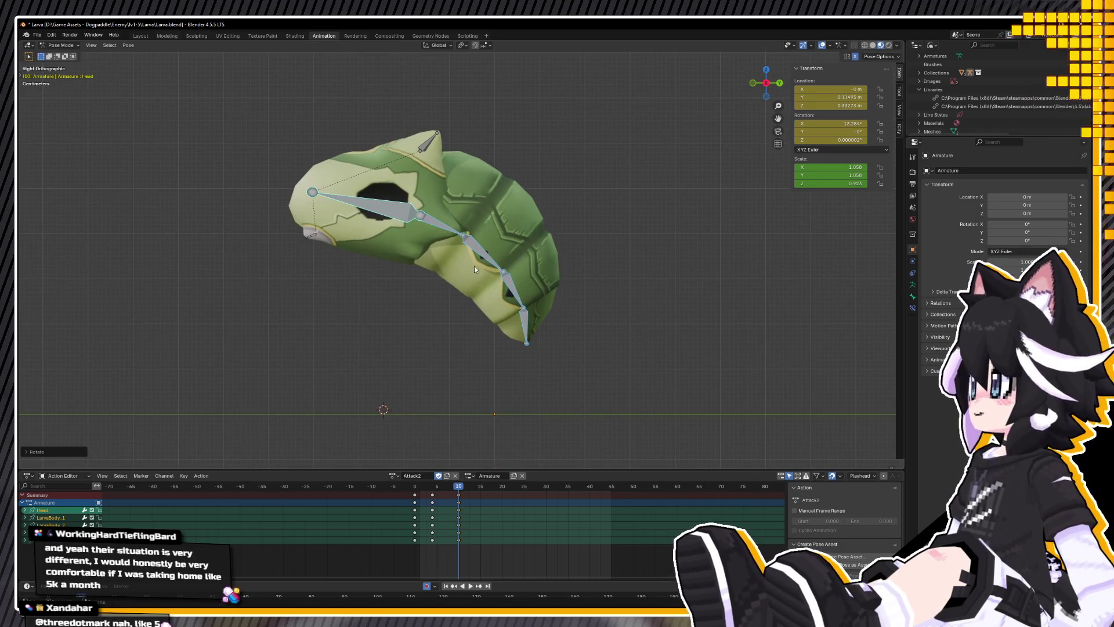
key(r)
key(Escape)
click(443, 215)
key(g)
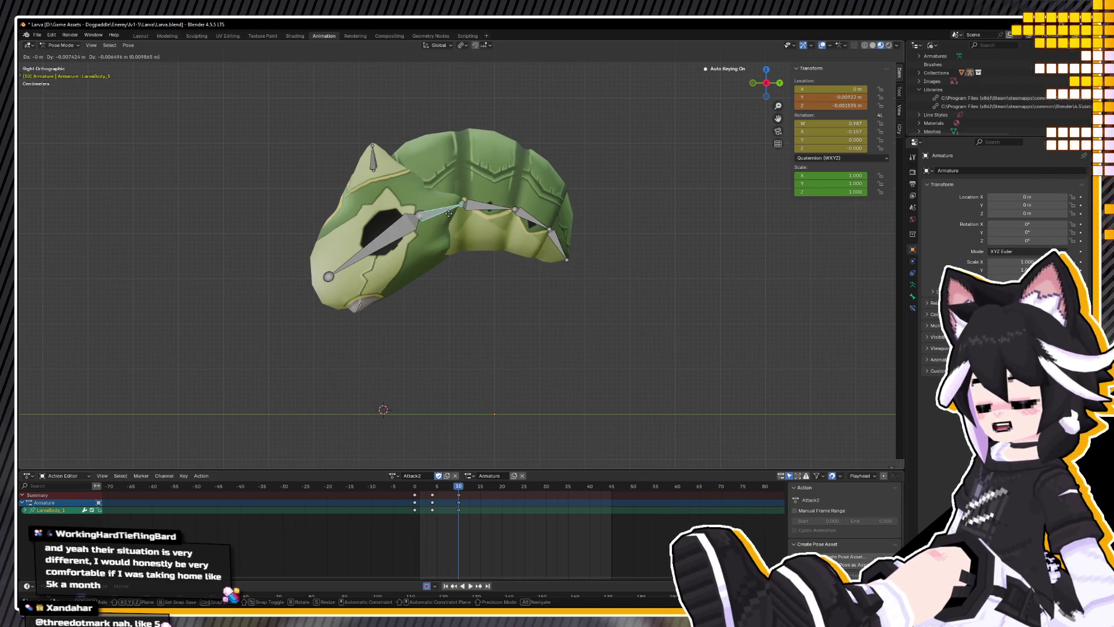
click(449, 214)
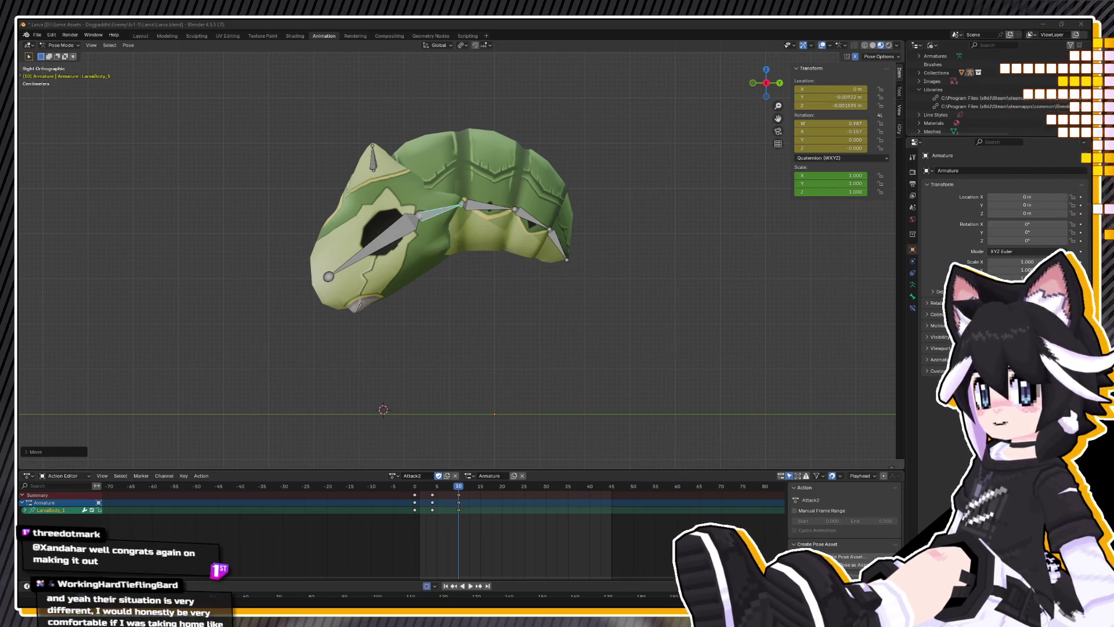
click(358, 304)
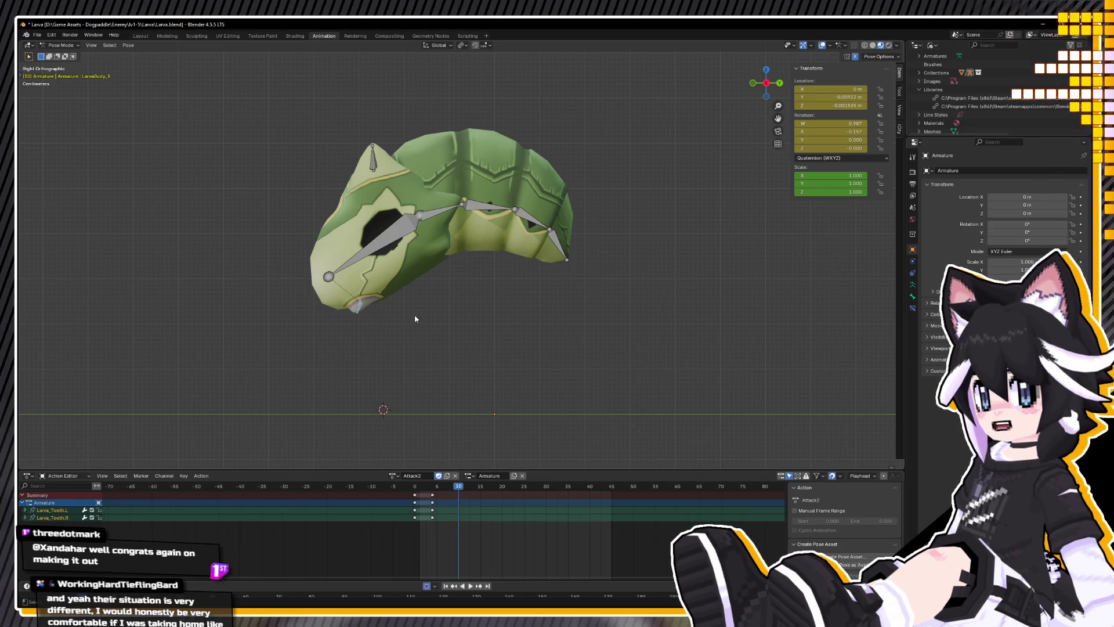
Step: Lengthen the two tooth bones along Y and move them into place
key(s)
key(y)
key(y)
click(476, 230)
key(g)
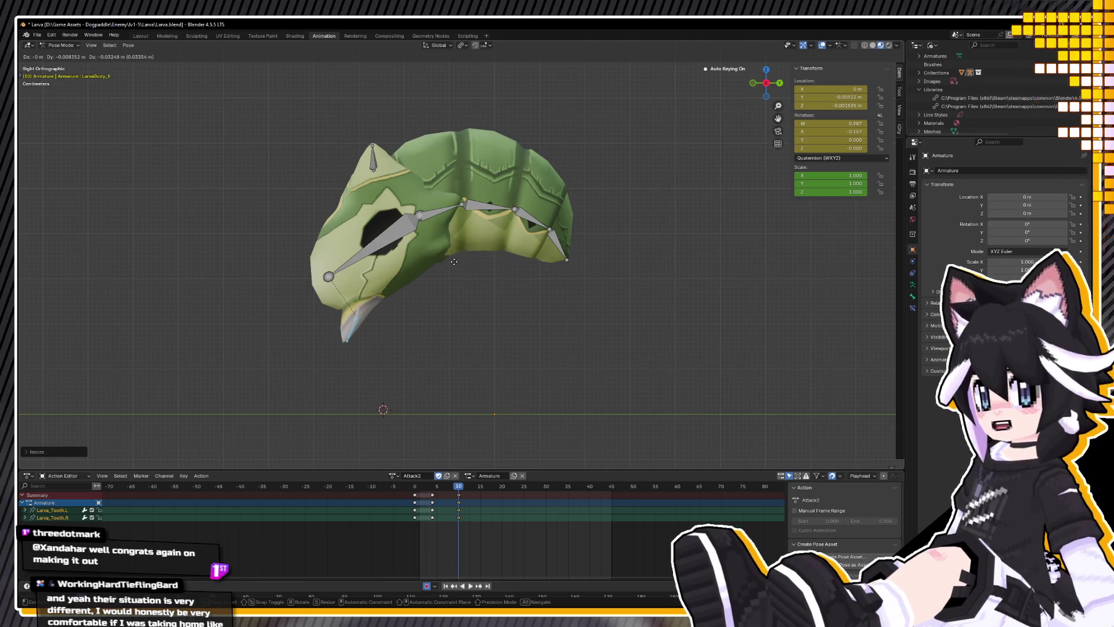
click(453, 262)
key(s)
key(y)
key(y)
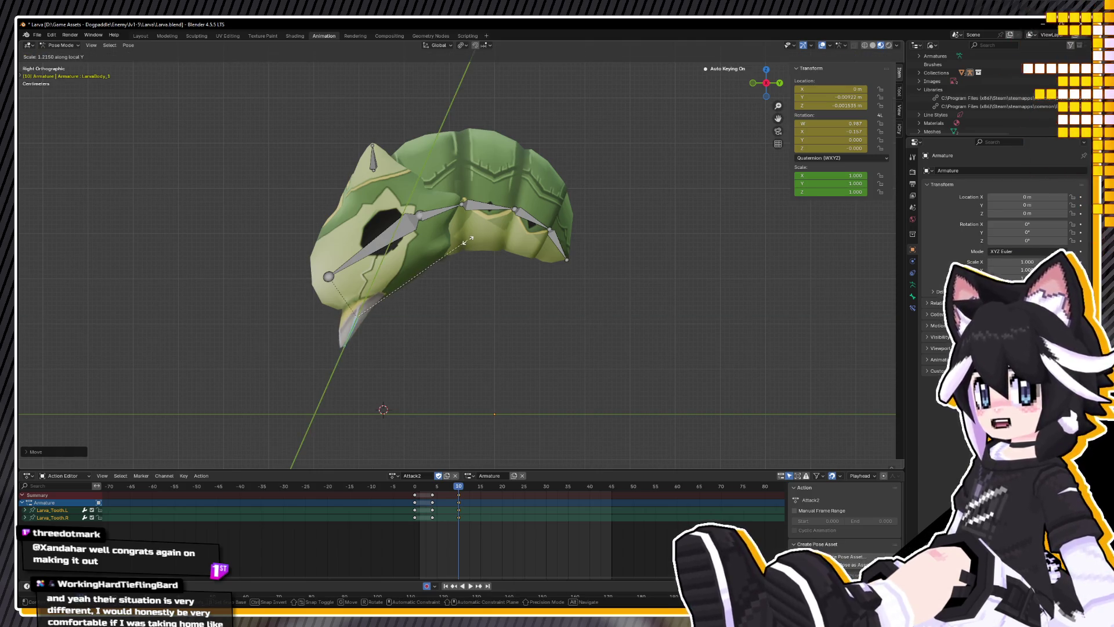
click(469, 236)
key(g)
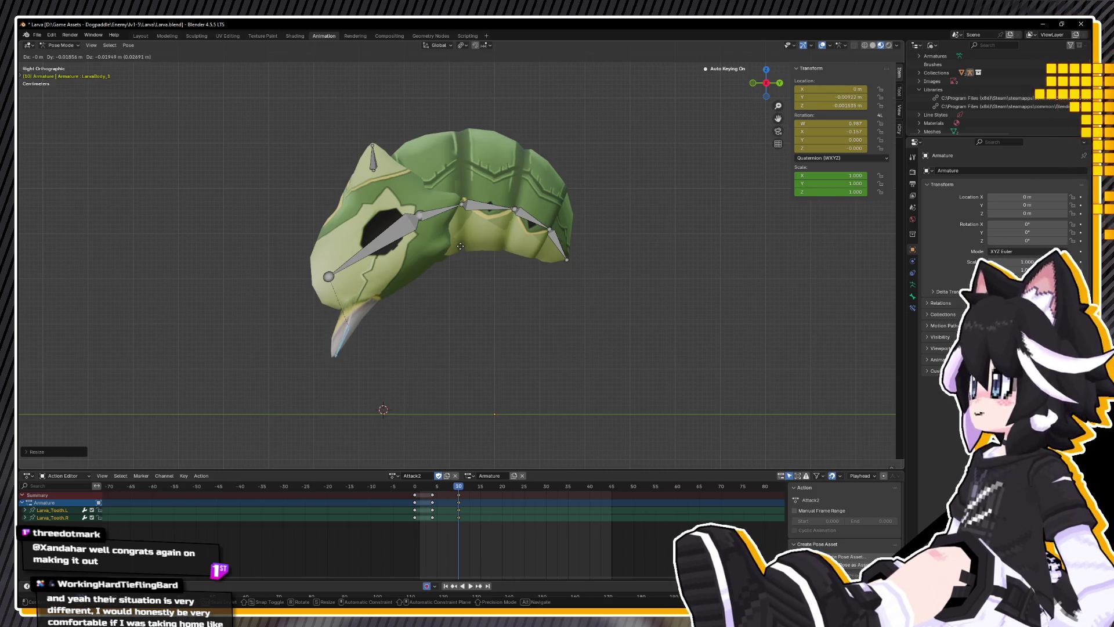
click(462, 241)
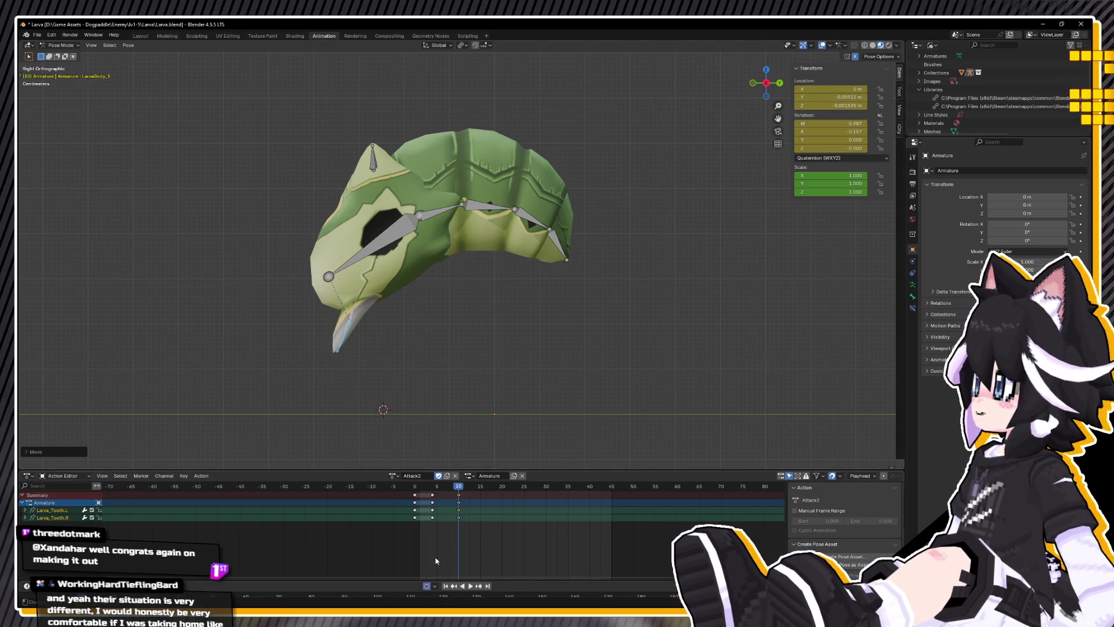
Step: Key the pose, select the frame-10 keys, and play Attack2 back from the side view
key(i)
click(477, 487)
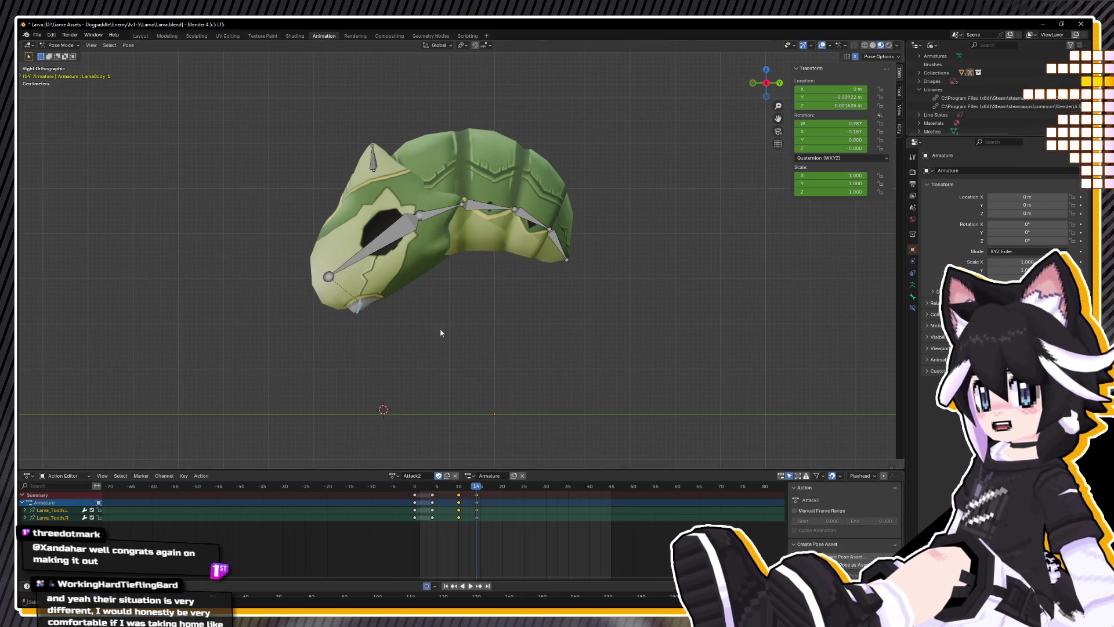
mouse_move(417, 388)
middle_down()
mouse_move(460, 381)
mouse_move(510, 413)
mouse_move(500, 431)
middle_up()
scroll(497, 426, down, 2)
key(KP_3)
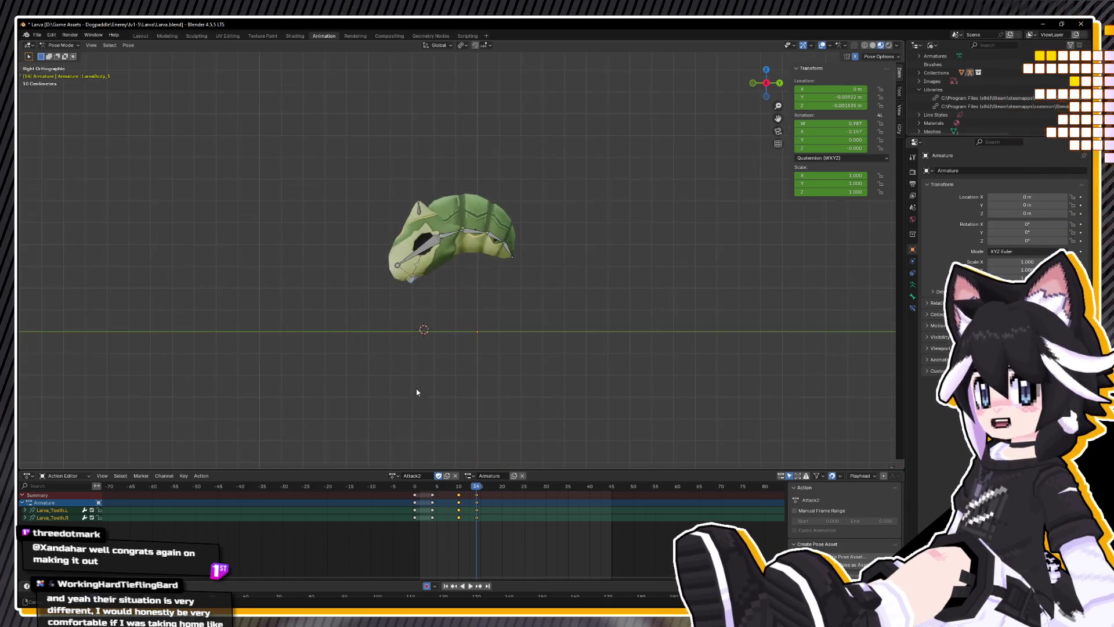
key(space)
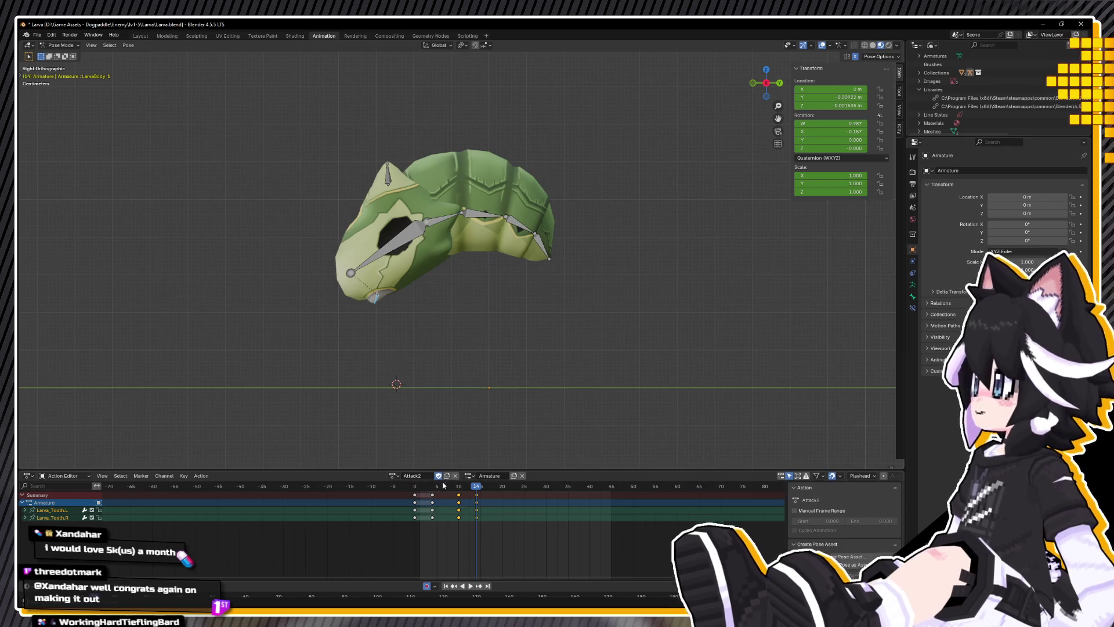
click(408, 489)
mouse_move(408, 489)
mouse_down()
mouse_move(489, 489)
mouse_move(421, 489)
mouse_move(461, 487)
mouse_up()
key(space)
key(a)
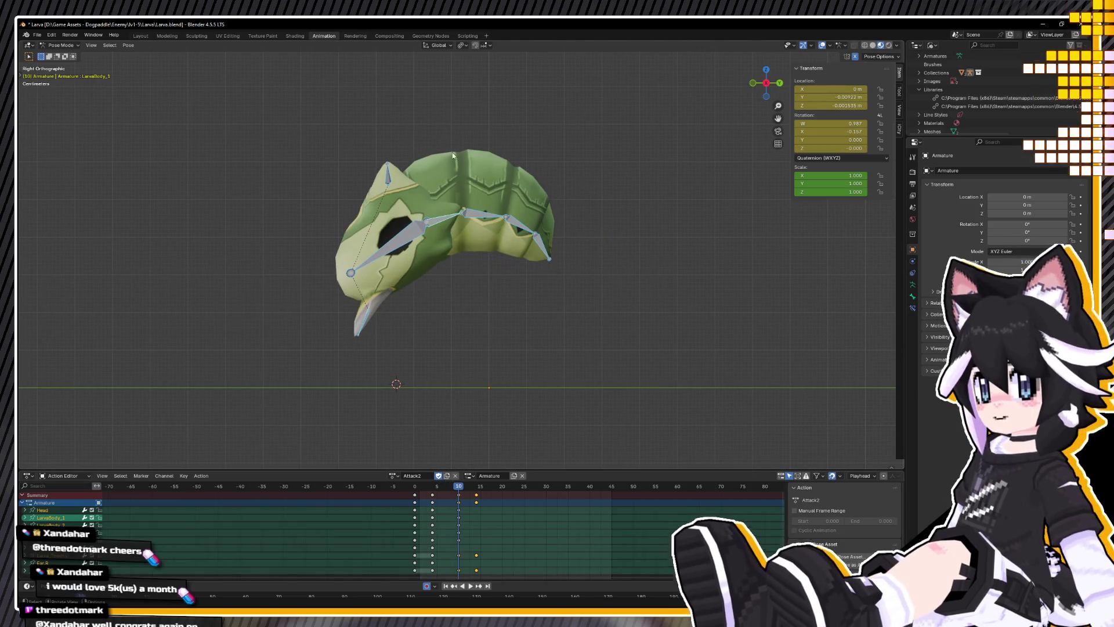
Step: Tilt the ear bone at frame 10
click(388, 169)
key(r)
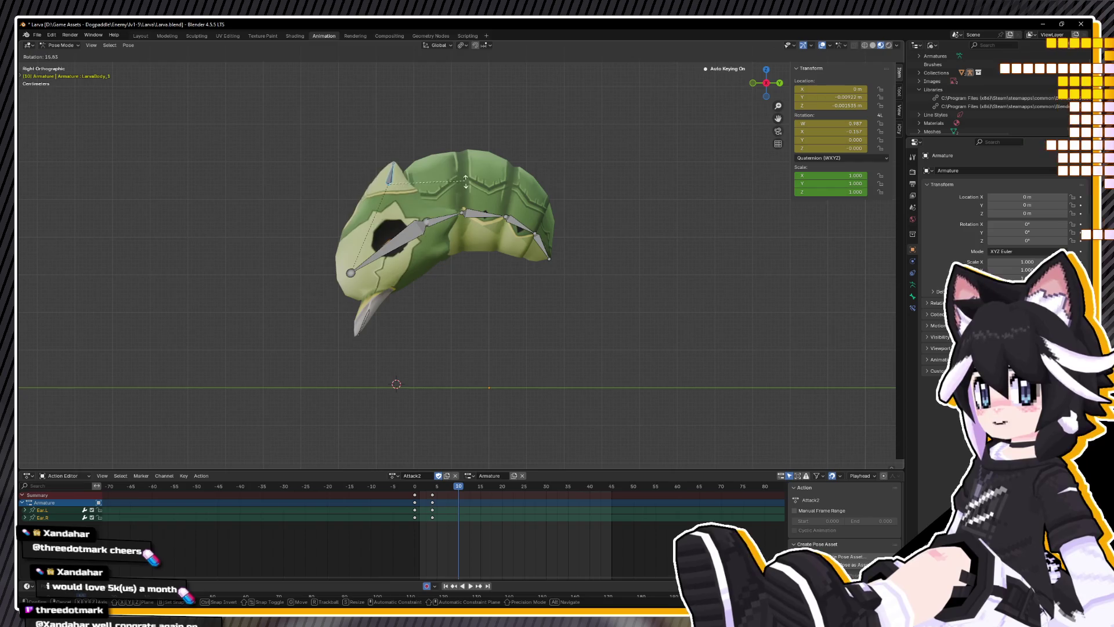
click(464, 197)
key(r)
click(462, 204)
Step: Select the connected body chain from the head and rotate it into a curl
click(400, 237)
key(ctrl+l)
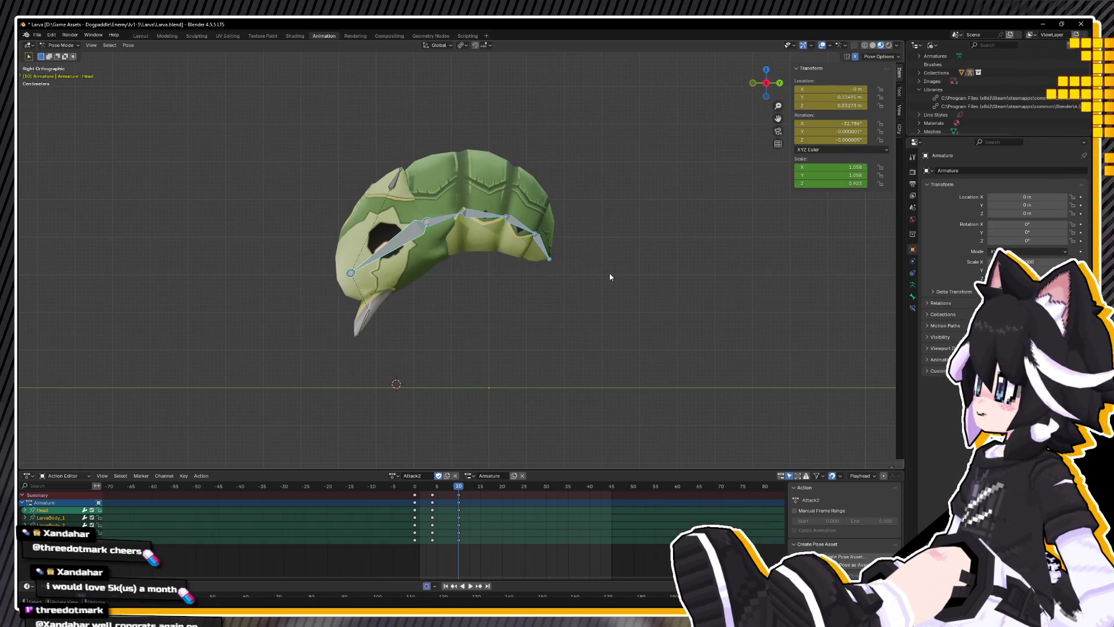
key(r)
click(558, 325)
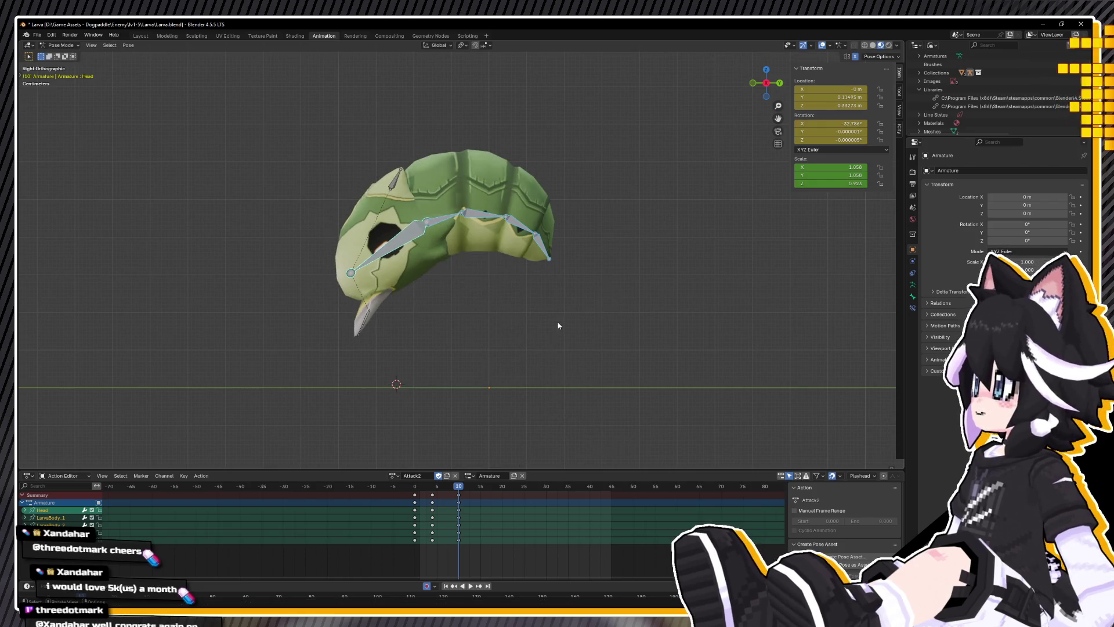
Step: Lift, tilt and reposition the Head bone further
click(406, 231)
key(r)
click(522, 250)
key(g)
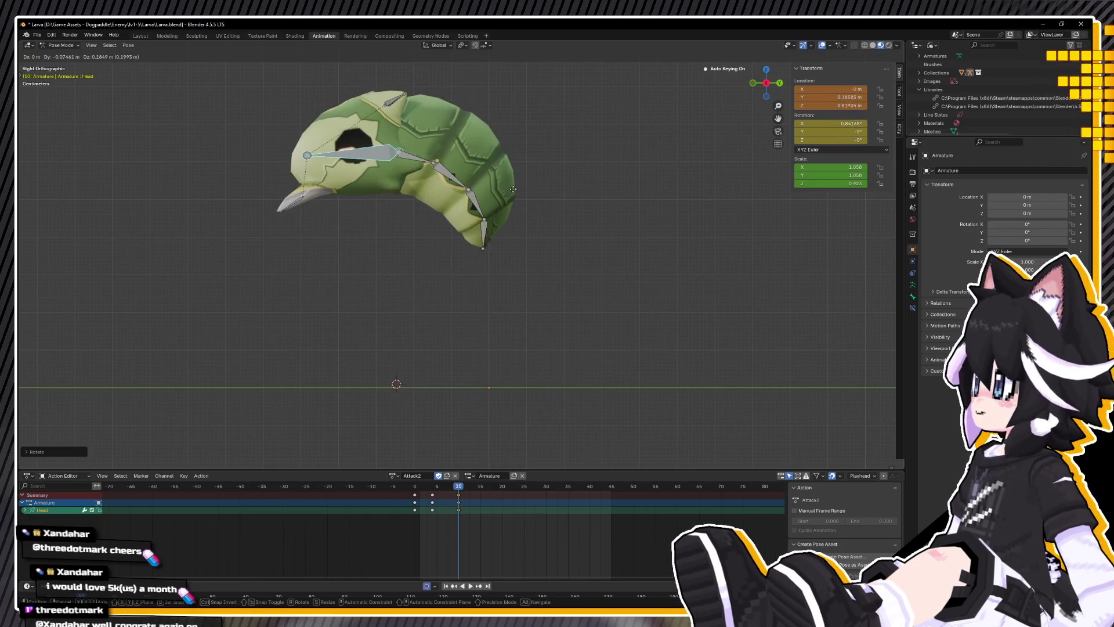
click(515, 191)
key(r)
click(524, 200)
key(g)
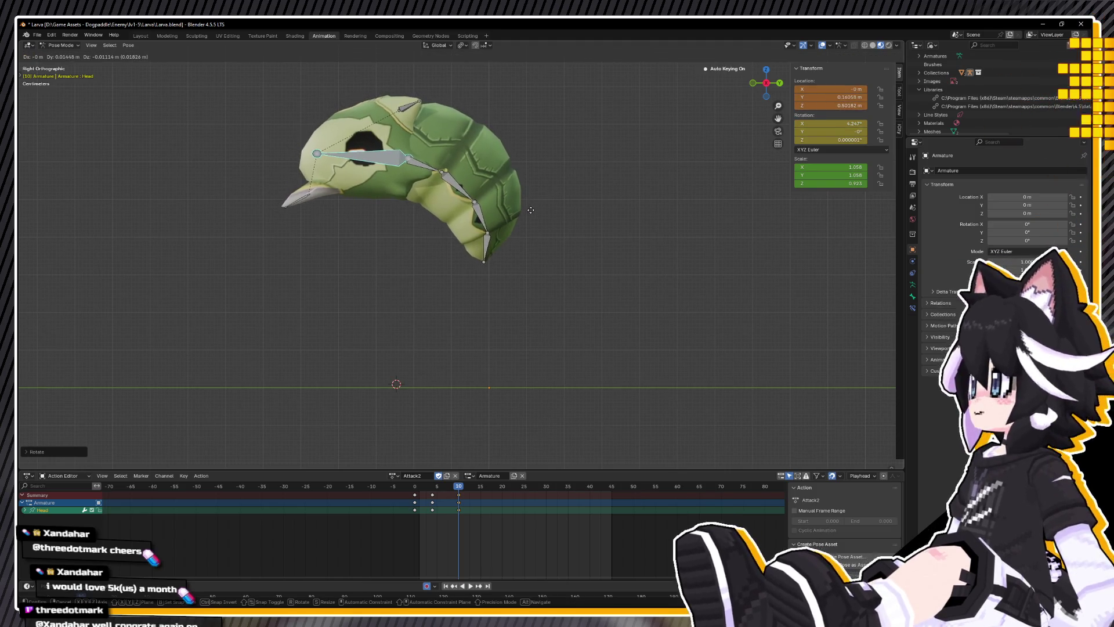
click(540, 227)
Step: Rotate the body chain to deepen the curl and play back to review it
click(438, 186)
key(l)
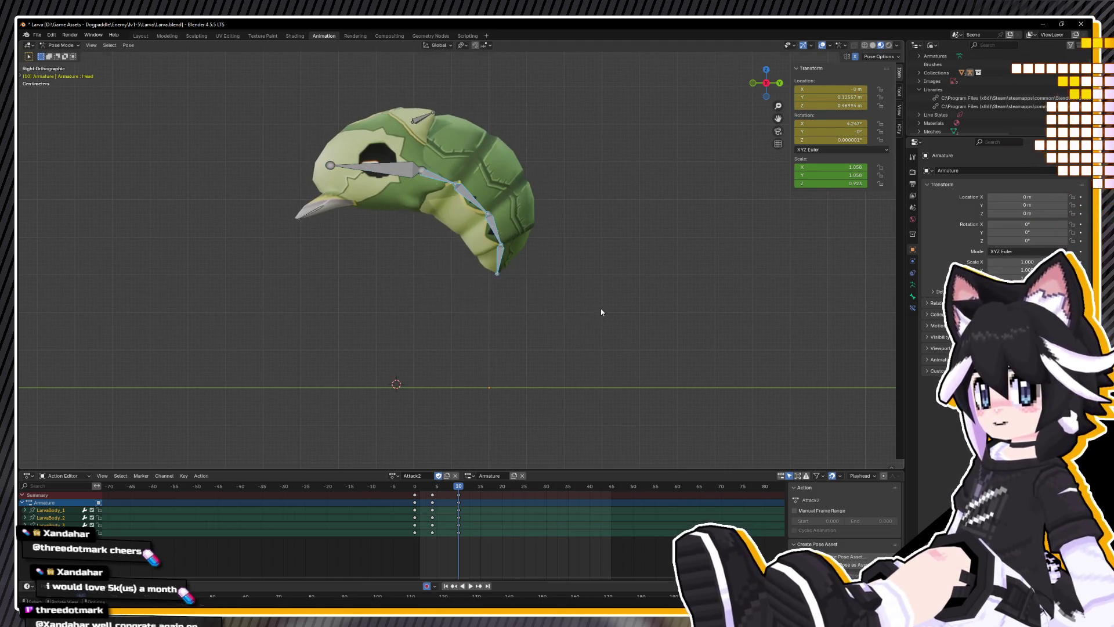
key(r)
click(594, 287)
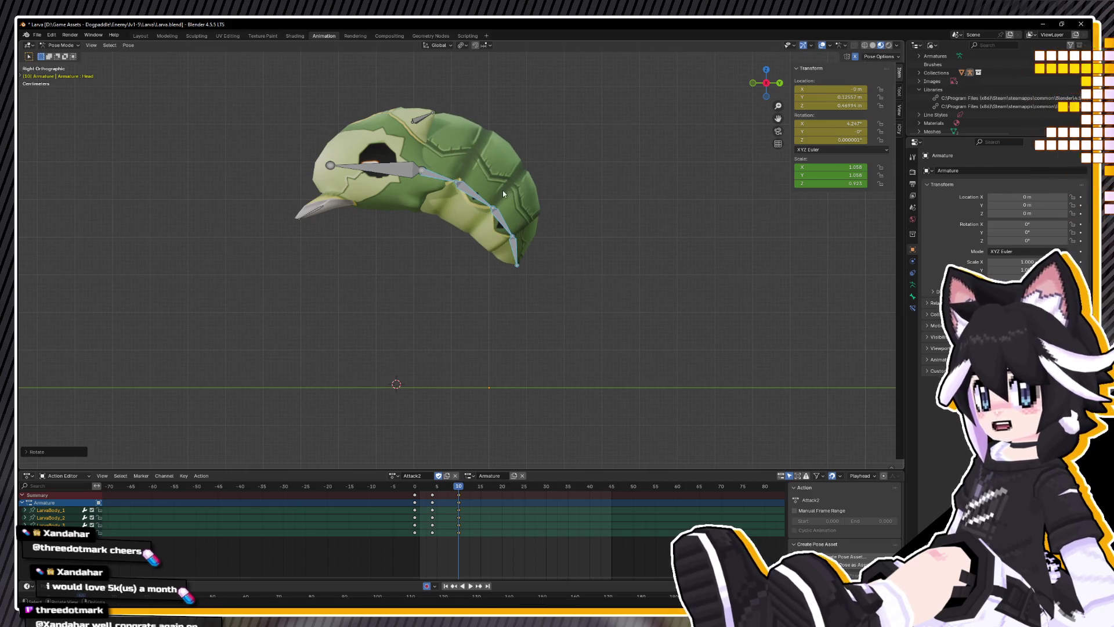
key(space)
drag(440, 489, 381, 505)
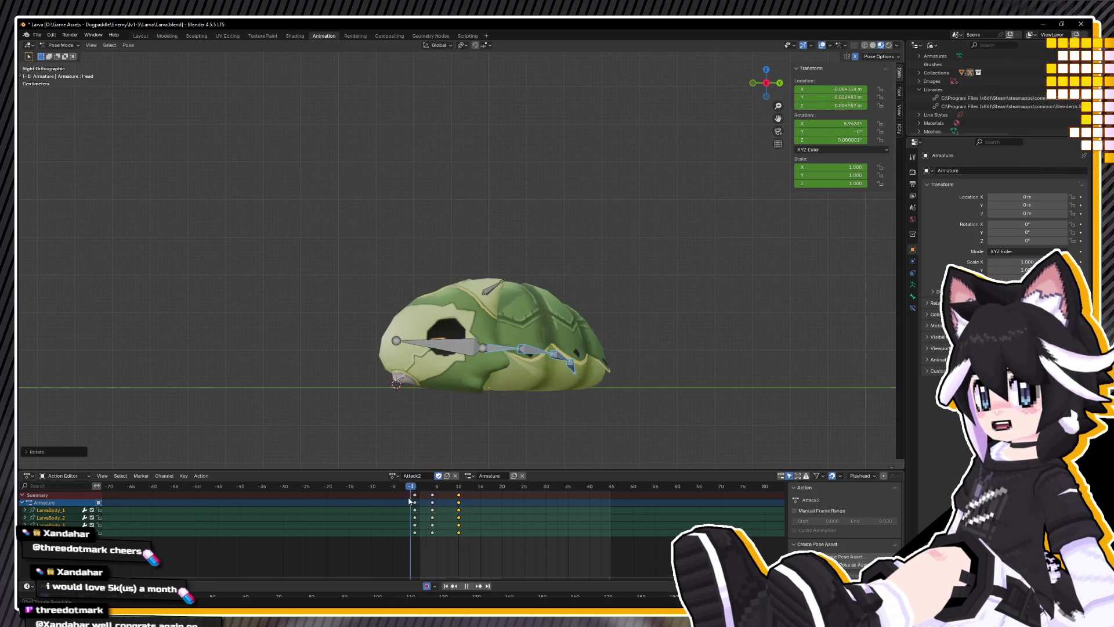
key(space)
Step: Copy the tooth bone pose at frame 4
click(466, 358)
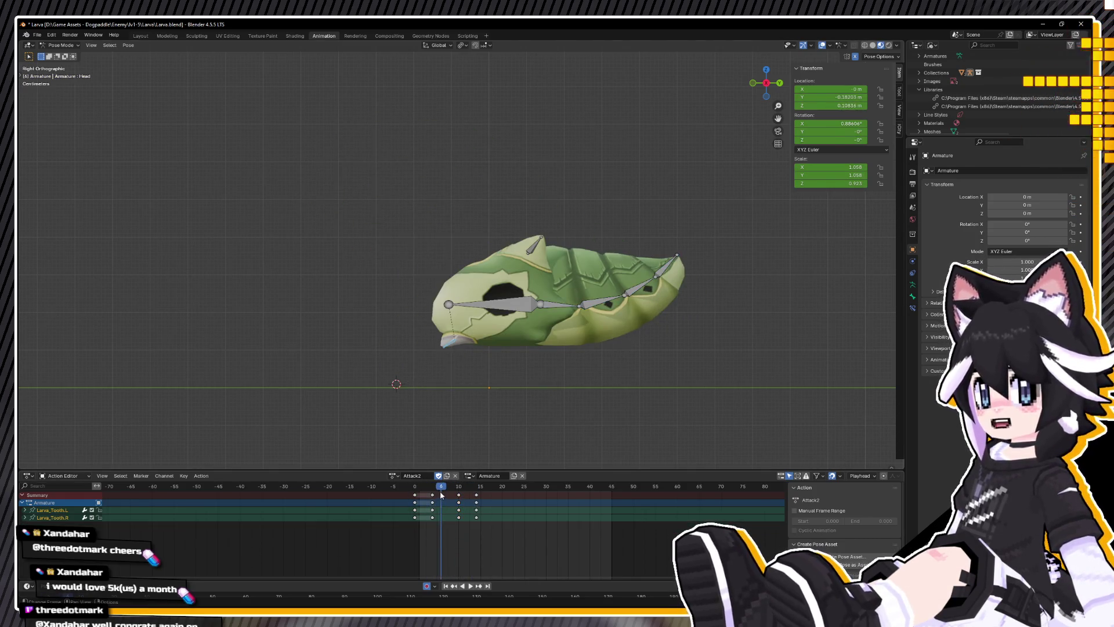
click(433, 485)
right_click(446, 416)
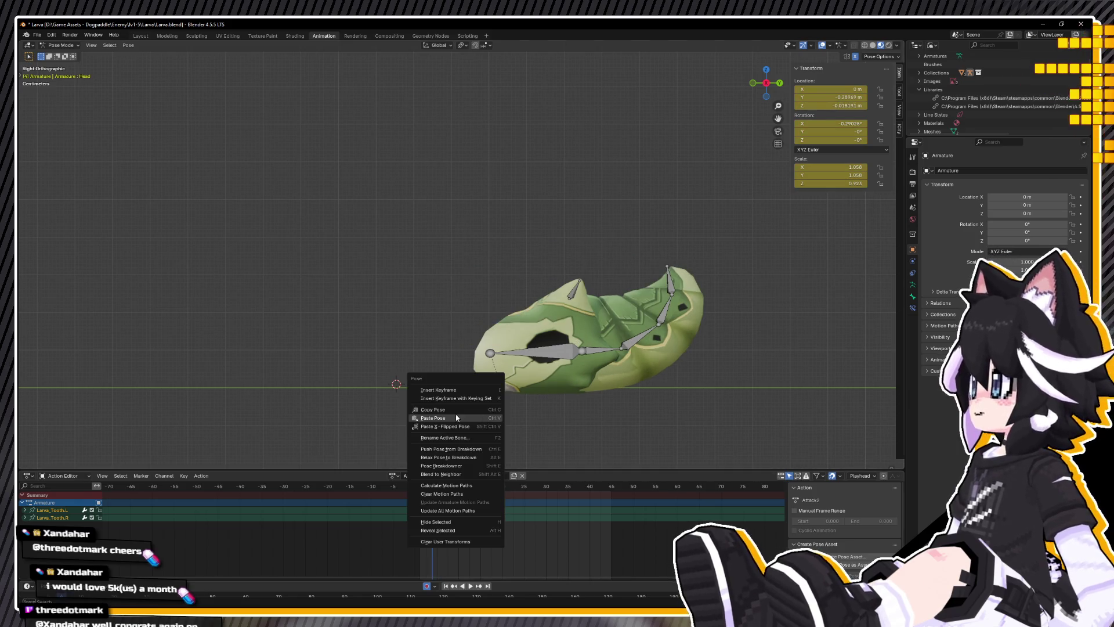
click(446, 415)
Step: Paste the teeth pose at frame 8 and play back to check the teeth
key(space)
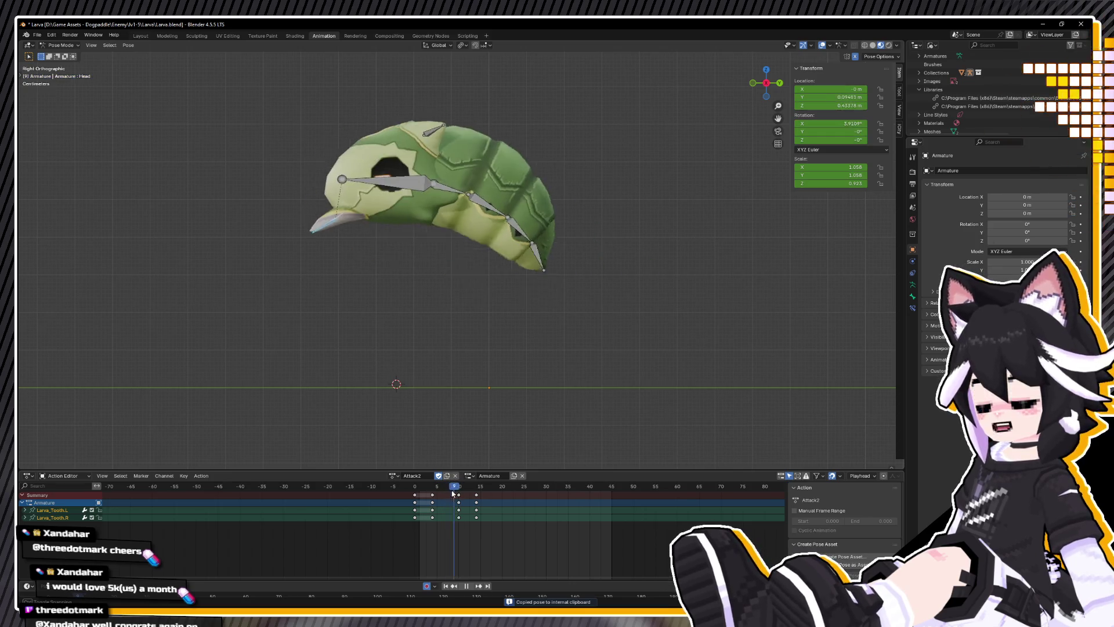
right_click(456, 494)
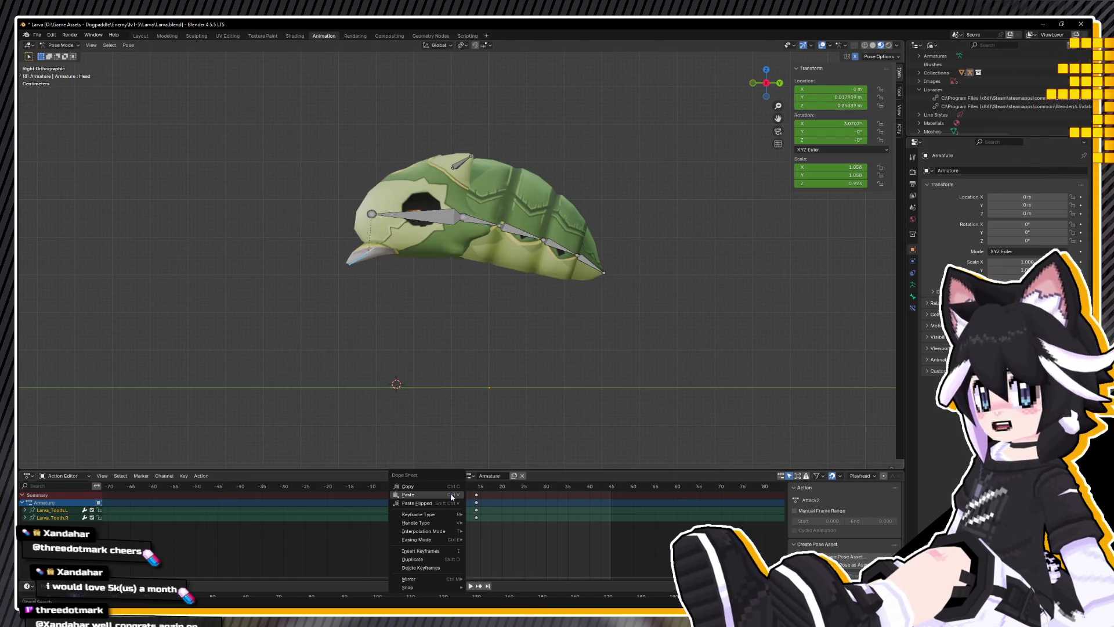
click(452, 496)
mouse_move(435, 363)
middle_down()
mouse_move(473, 285)
mouse_move(408, 312)
middle_up()
right_click(408, 313)
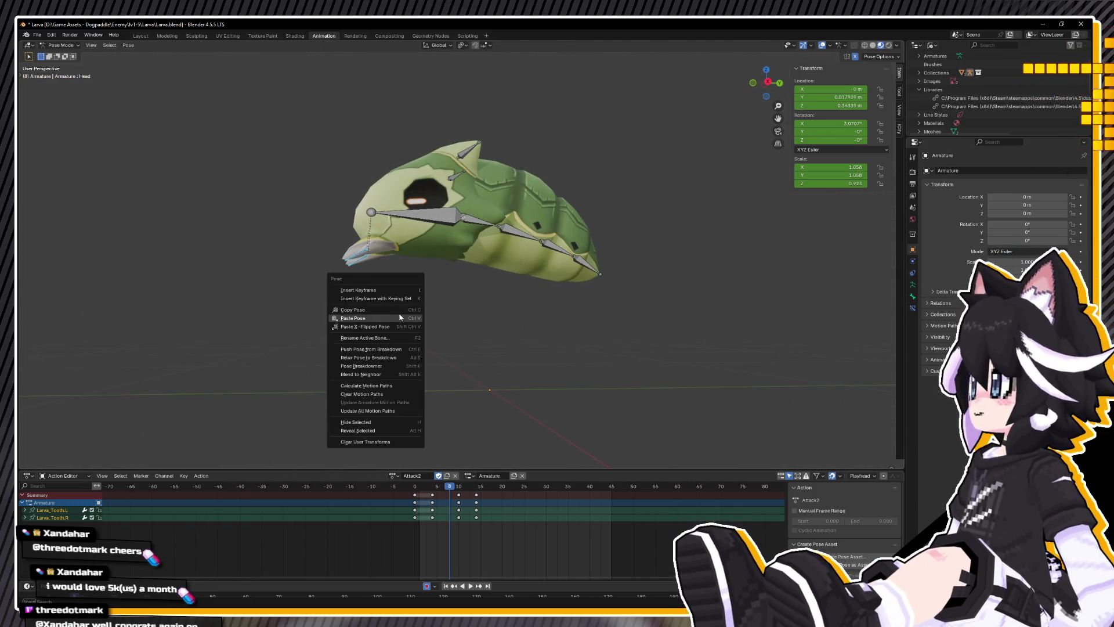
click(399, 317)
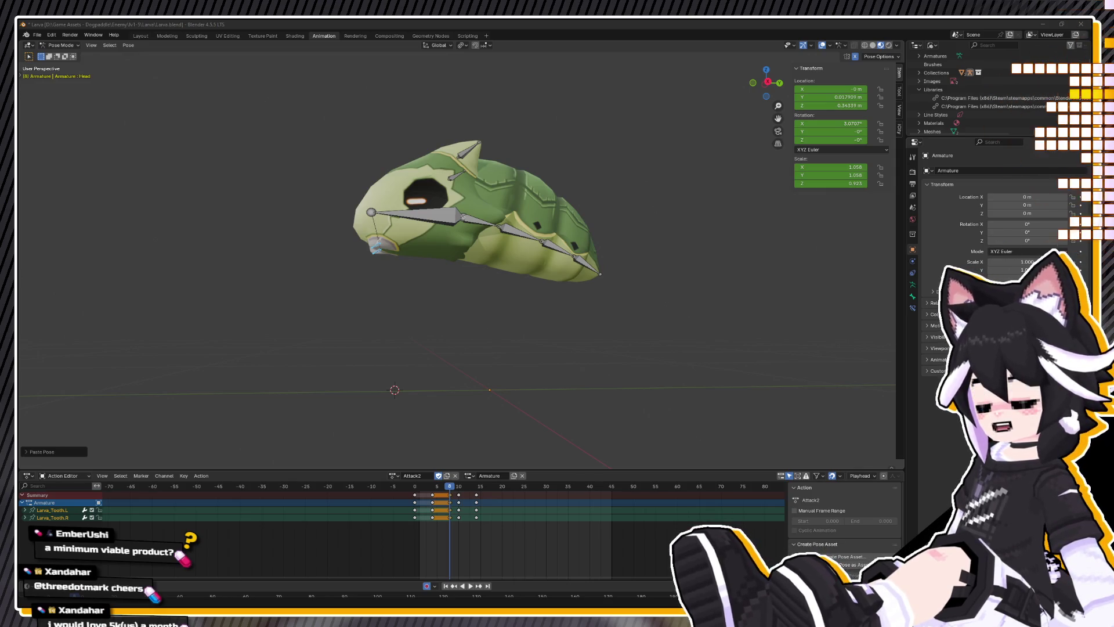
middle_drag(406, 235, 430, 235)
key(space)
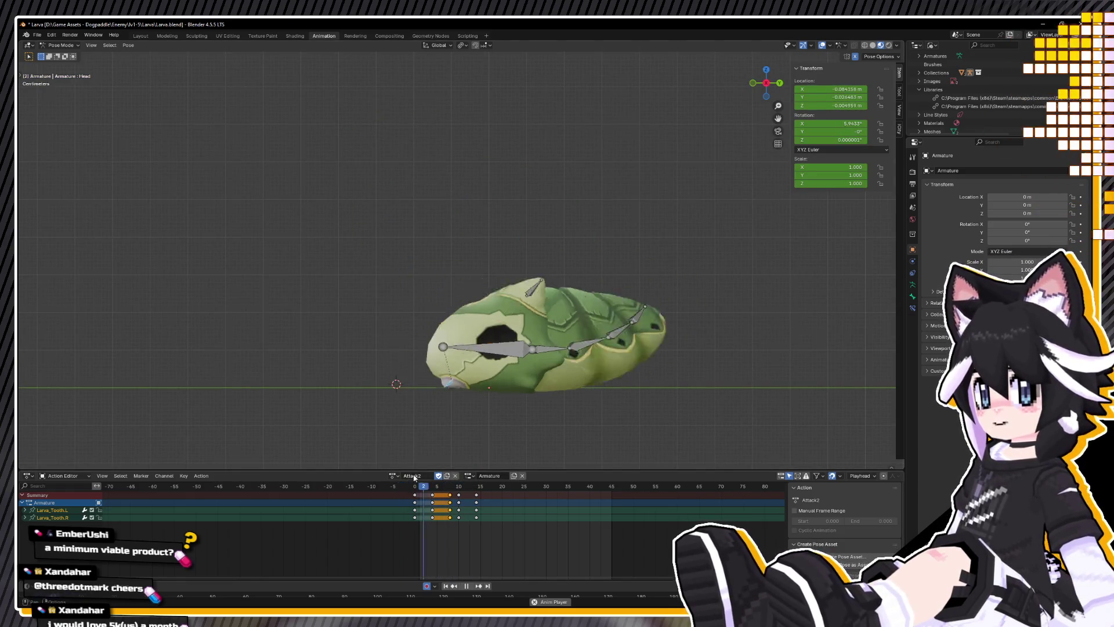
key(space)
key(space)
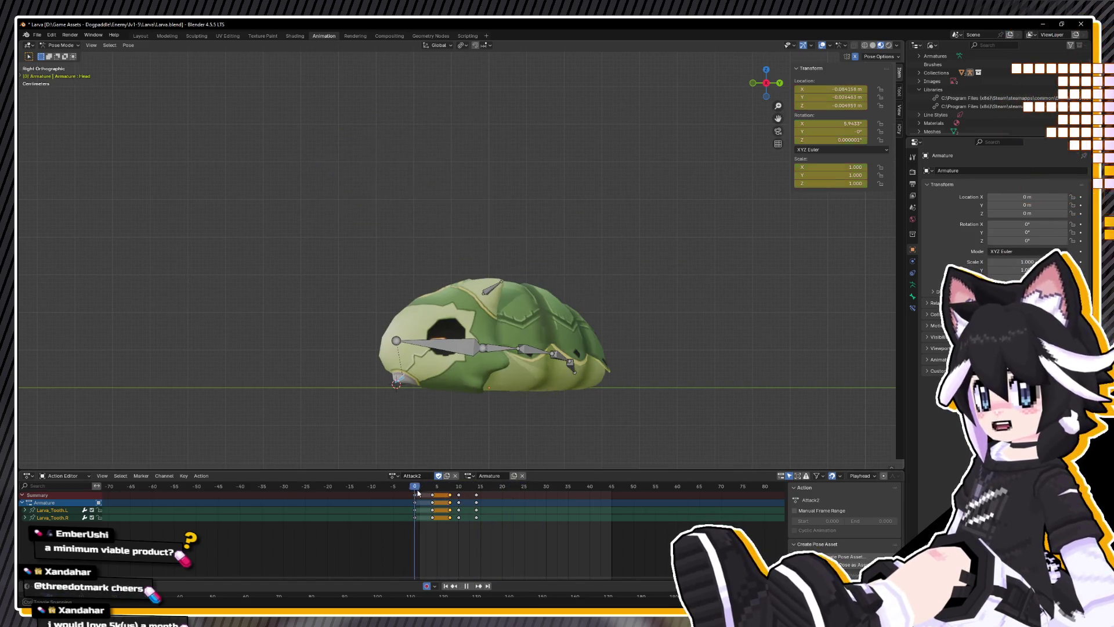
Step: Scrub and play Attack2 between frames 5 and 10 to watch the larva curl
click(437, 485)
drag(439, 488, 456, 490)
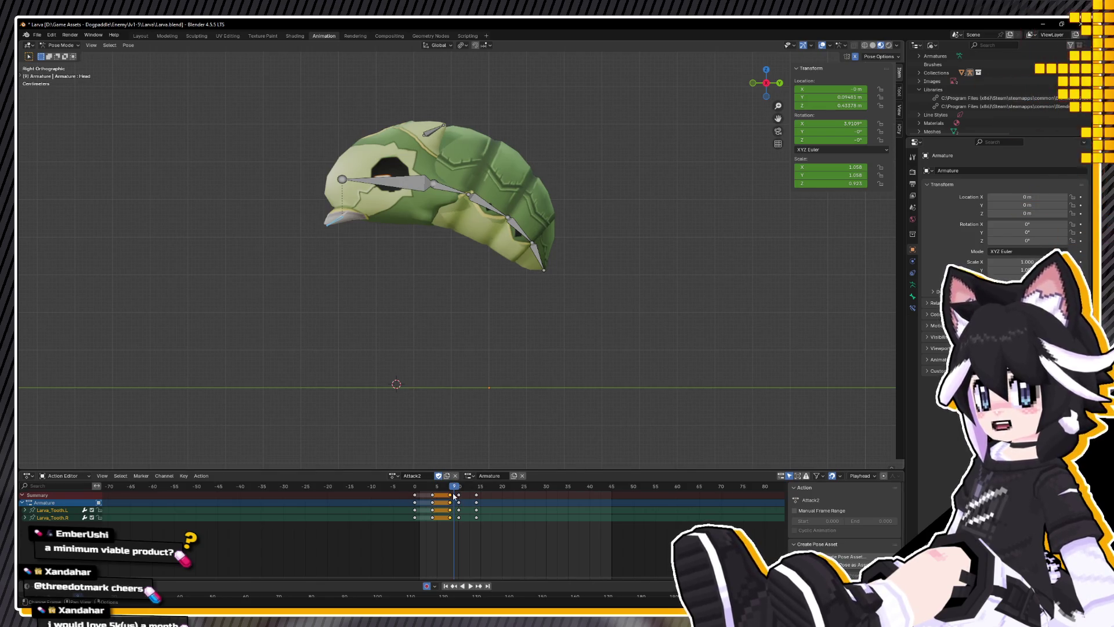
key(space)
click(442, 499)
drag(442, 499, 459, 497)
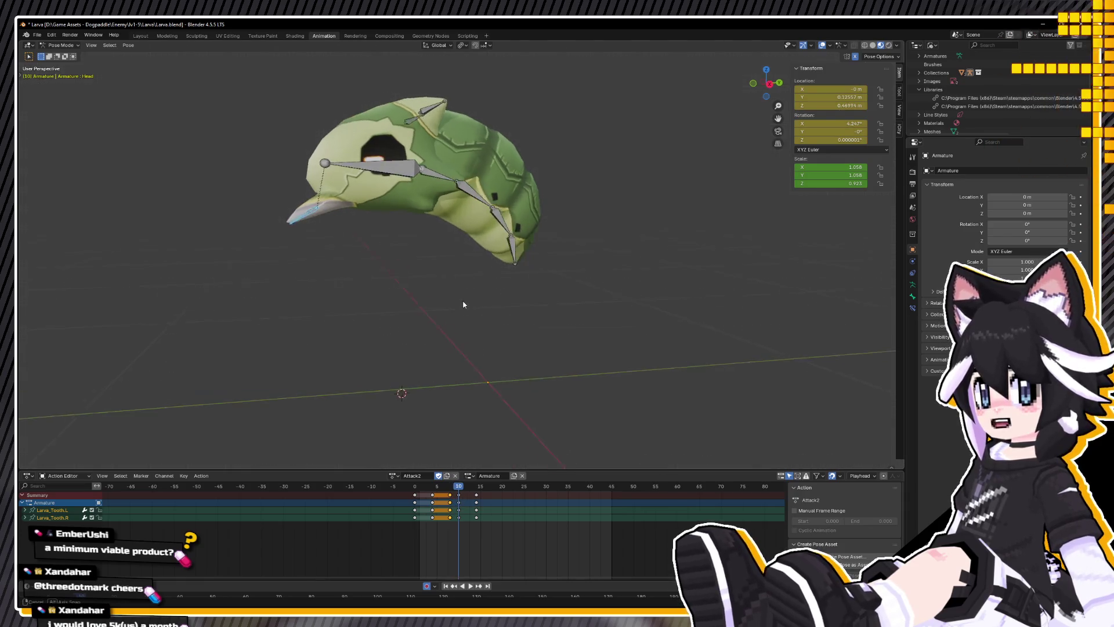
key(space)
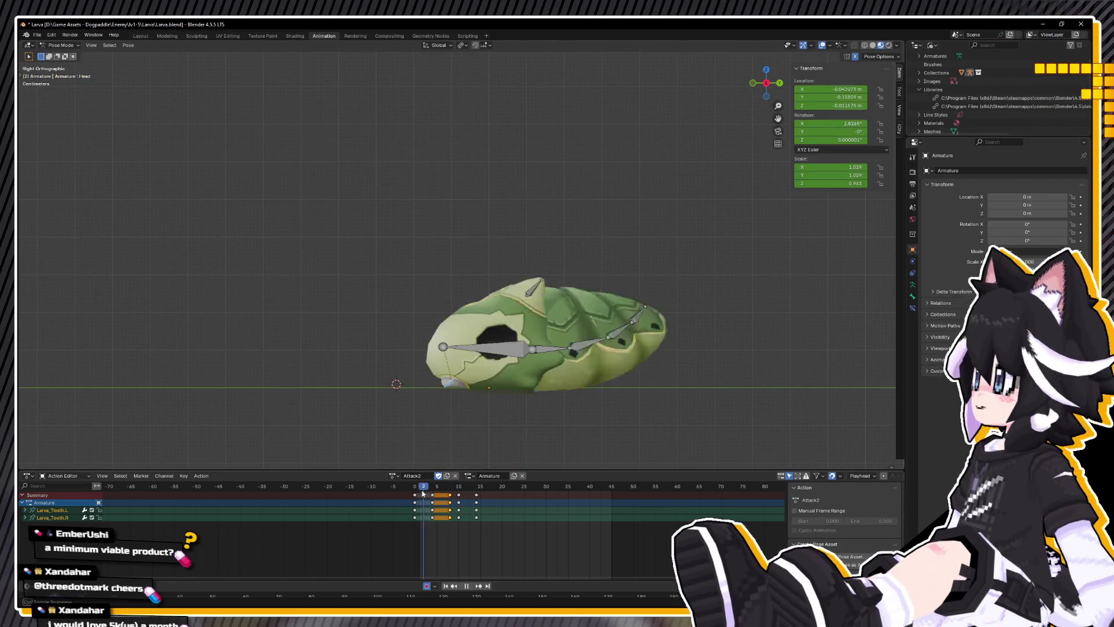
click(450, 490)
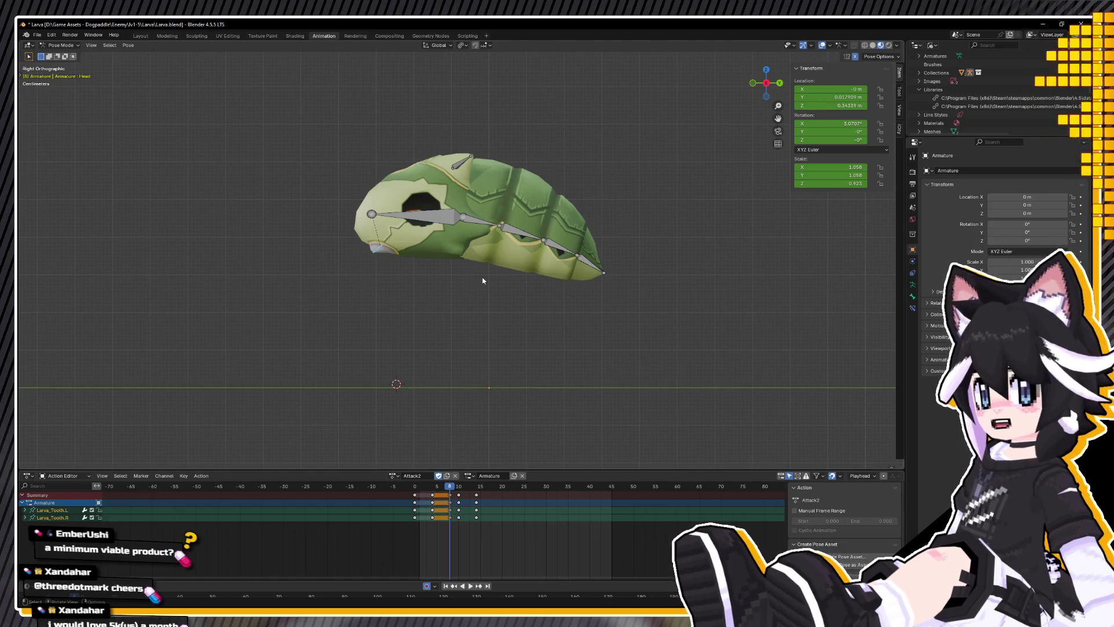
drag(441, 485, 429, 496)
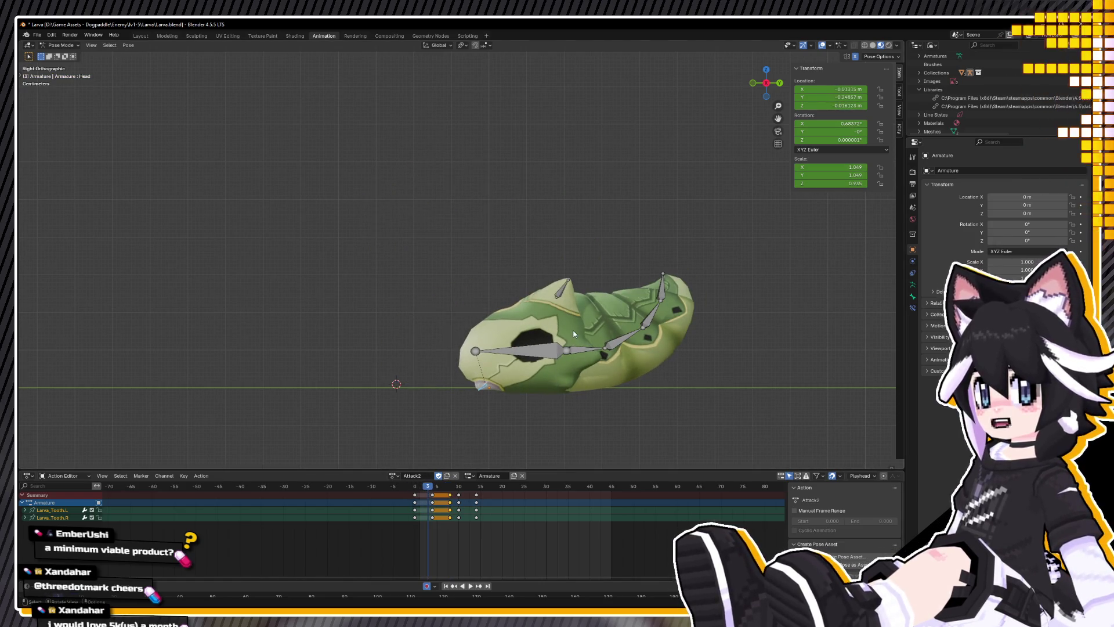
Step: Select all the larva's bones and box-select the early keys around frames 3–4
key(alt+a)
key(a)
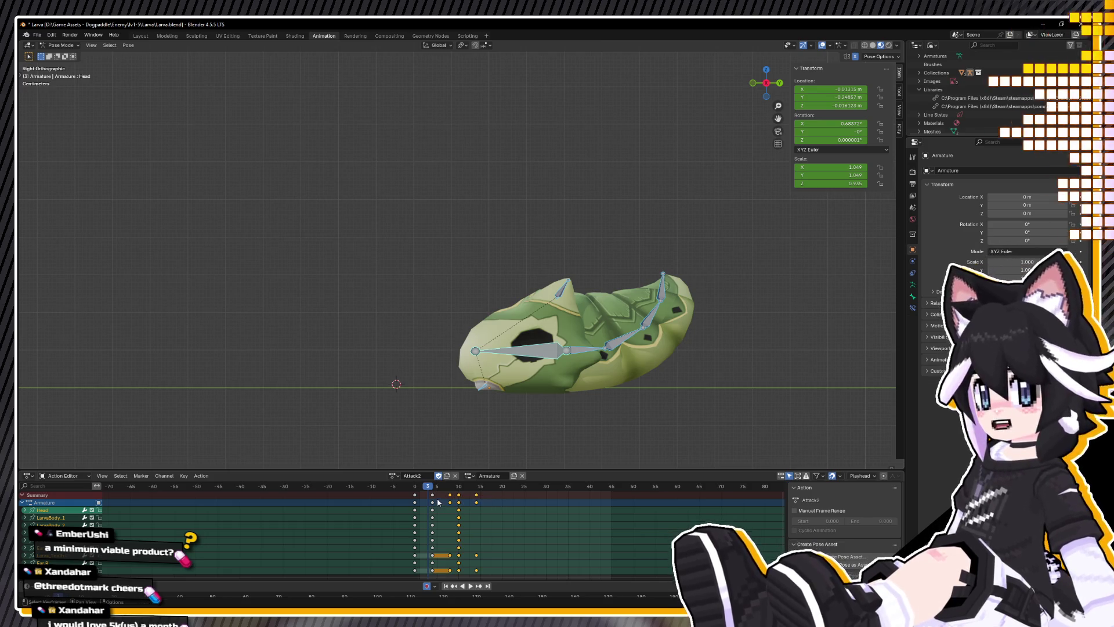
click(432, 496)
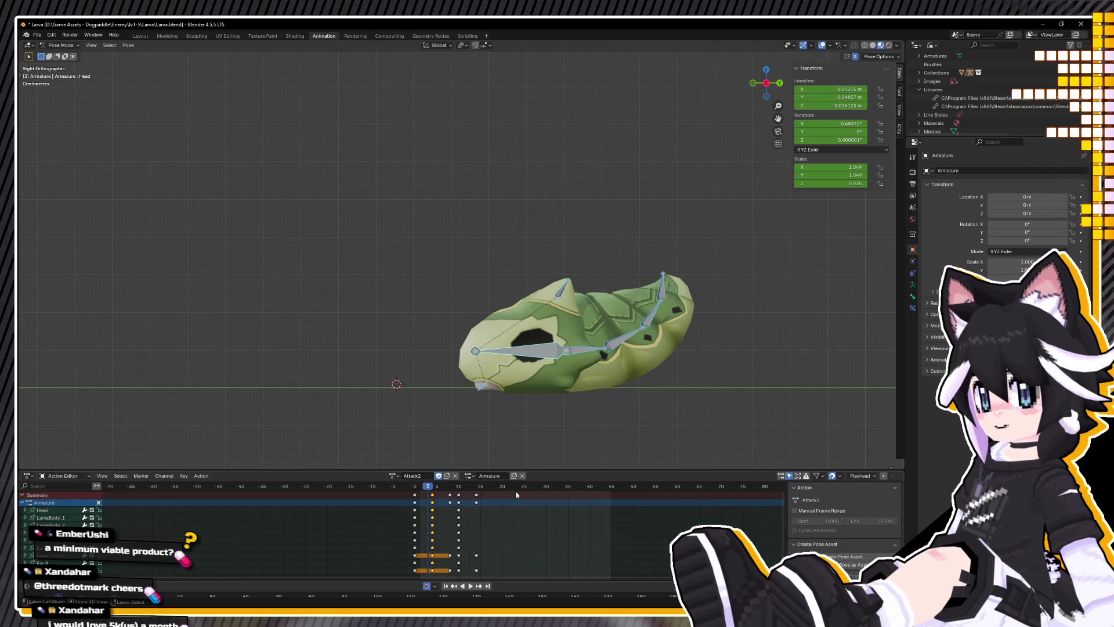
drag(518, 493, 433, 504)
key(Left)
drag(433, 500, 445, 498)
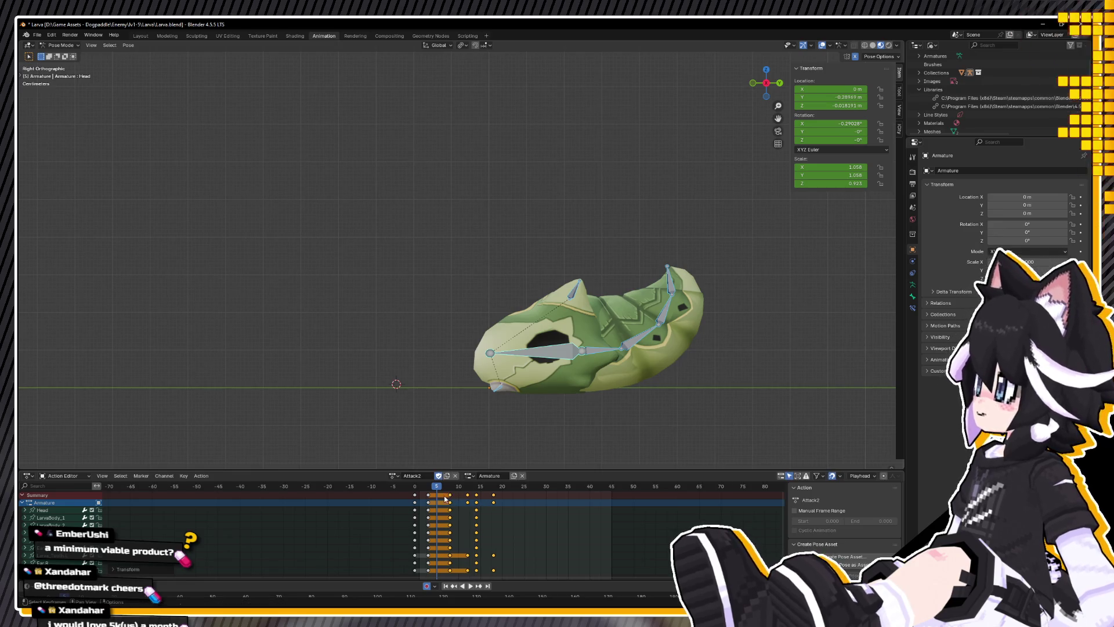
Step: Replay Attack2 from the start and around frame 14 to review the curl
key(space)
click(408, 487)
mouse_move(408, 491)
mouse_down()
mouse_move(556, 495)
mouse_move(412, 486)
mouse_up()
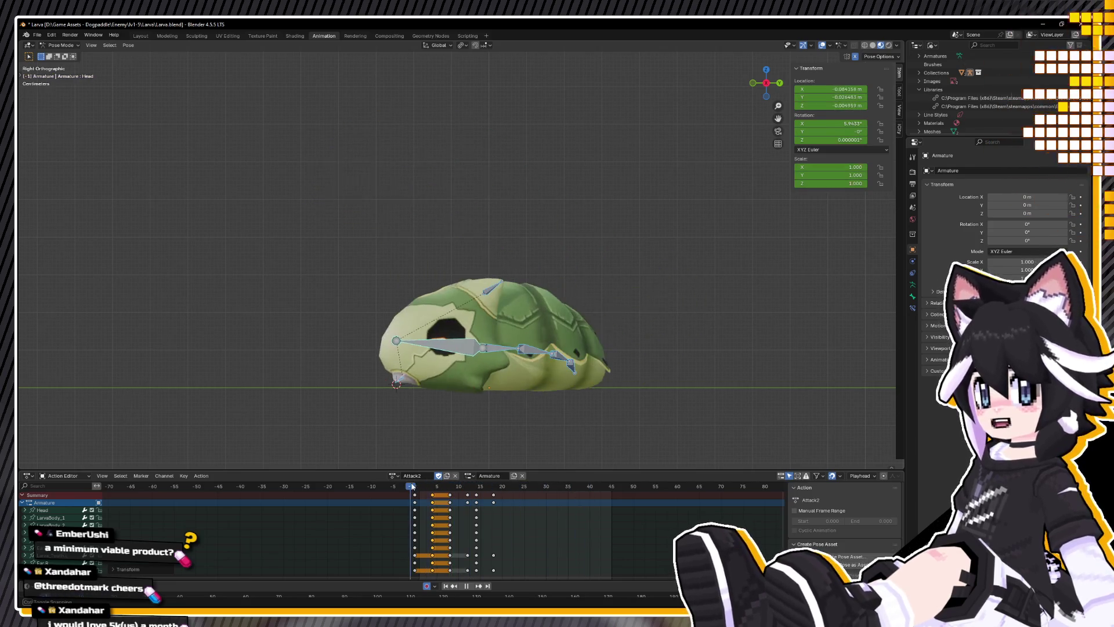
key(space)
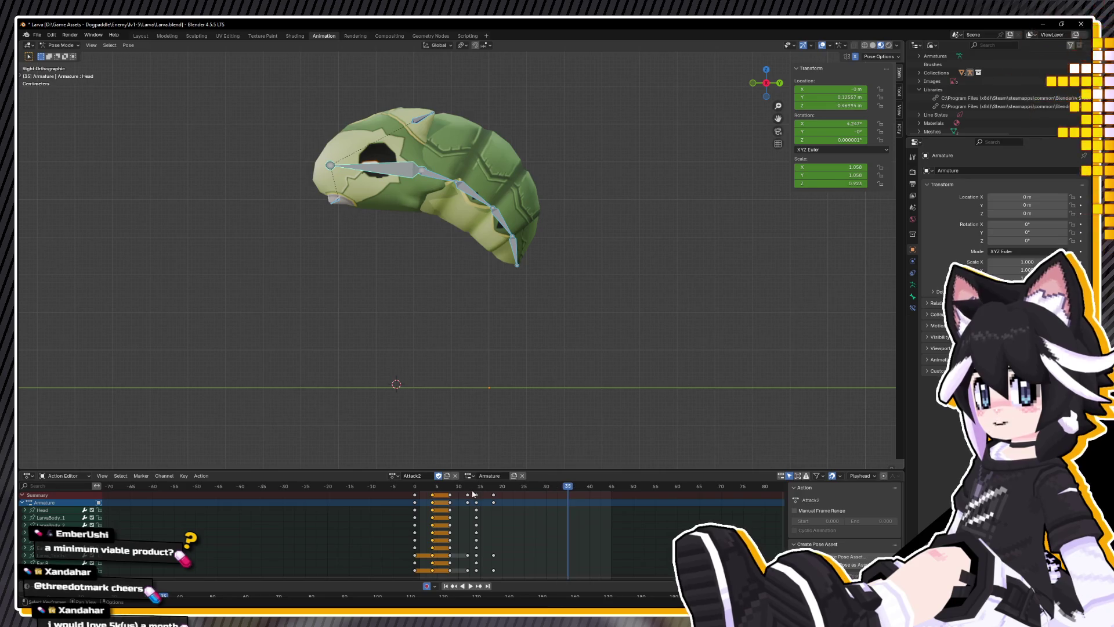
key(space)
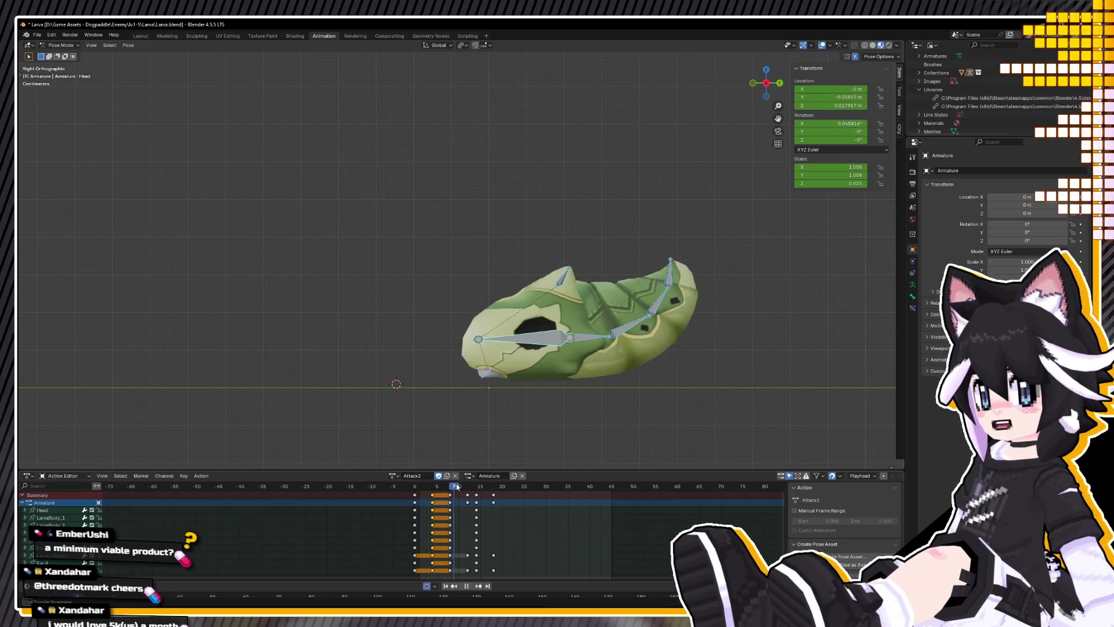
drag(470, 485, 475, 483)
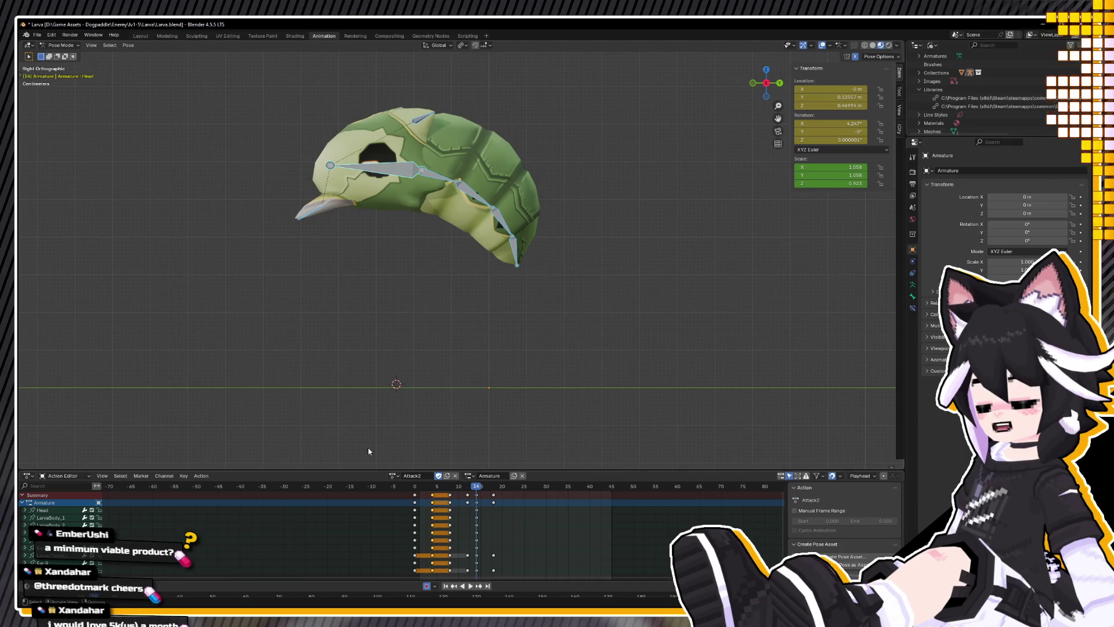
key(space)
key(Escape)
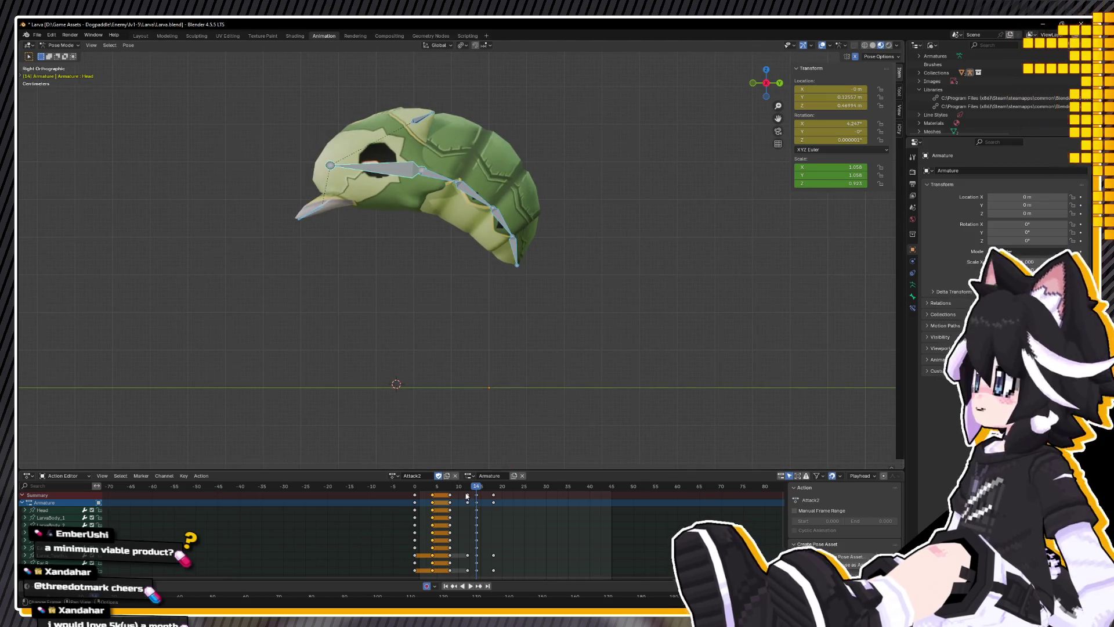
key(space)
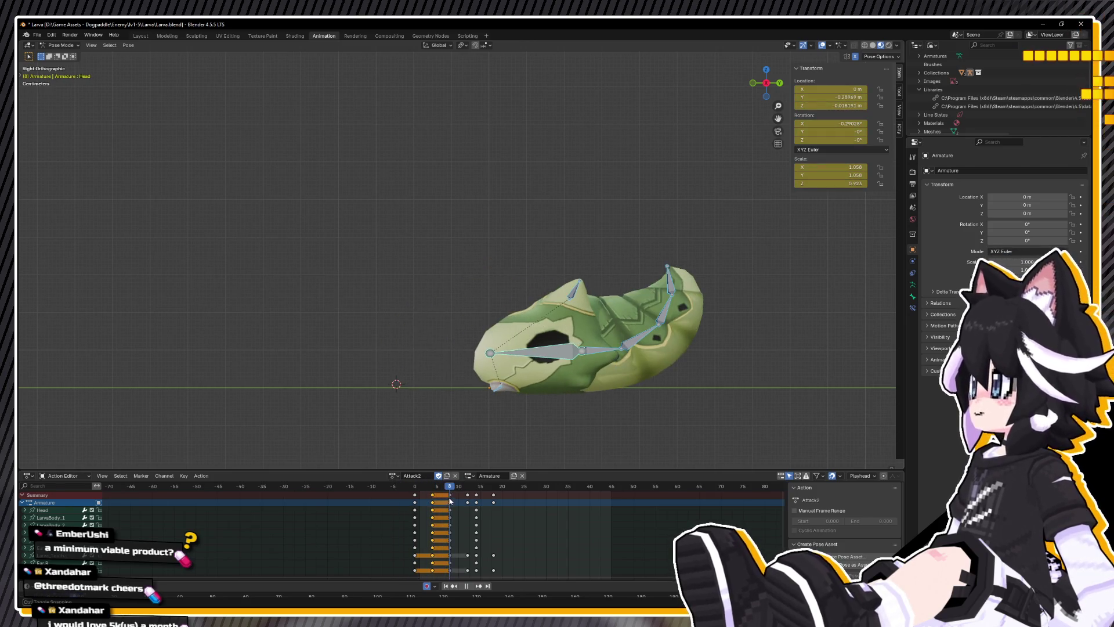
key(ctrl+z)
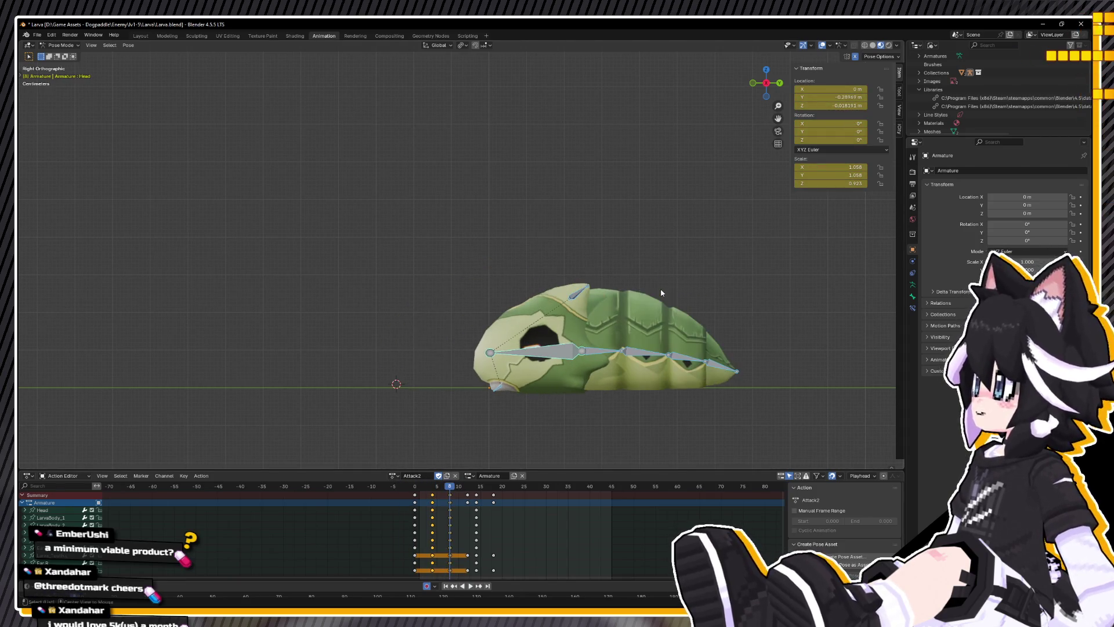
Step: Tilt the Head bone about -16.41° and raise it
key(r)
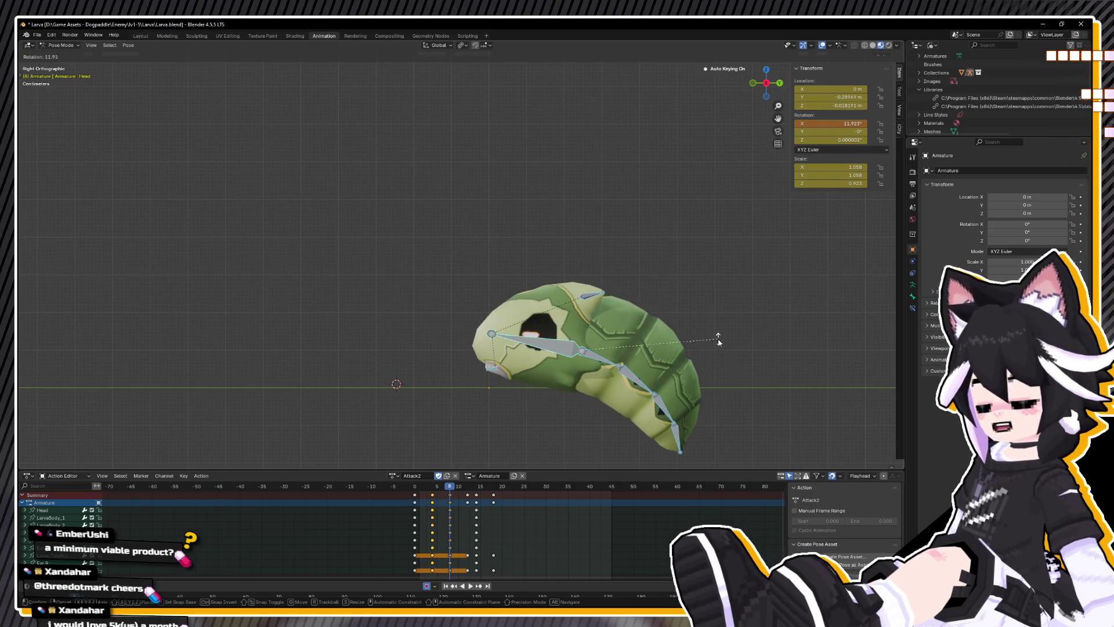
click(721, 366)
key(r)
click(727, 364)
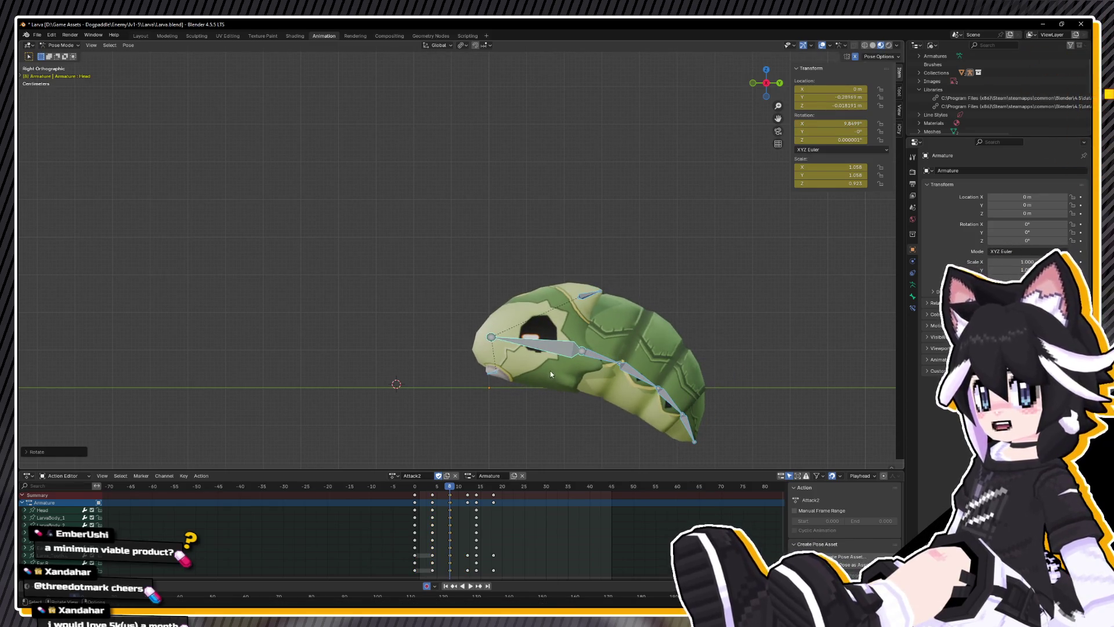
click(552, 372)
key(r)
click(680, 348)
key(r)
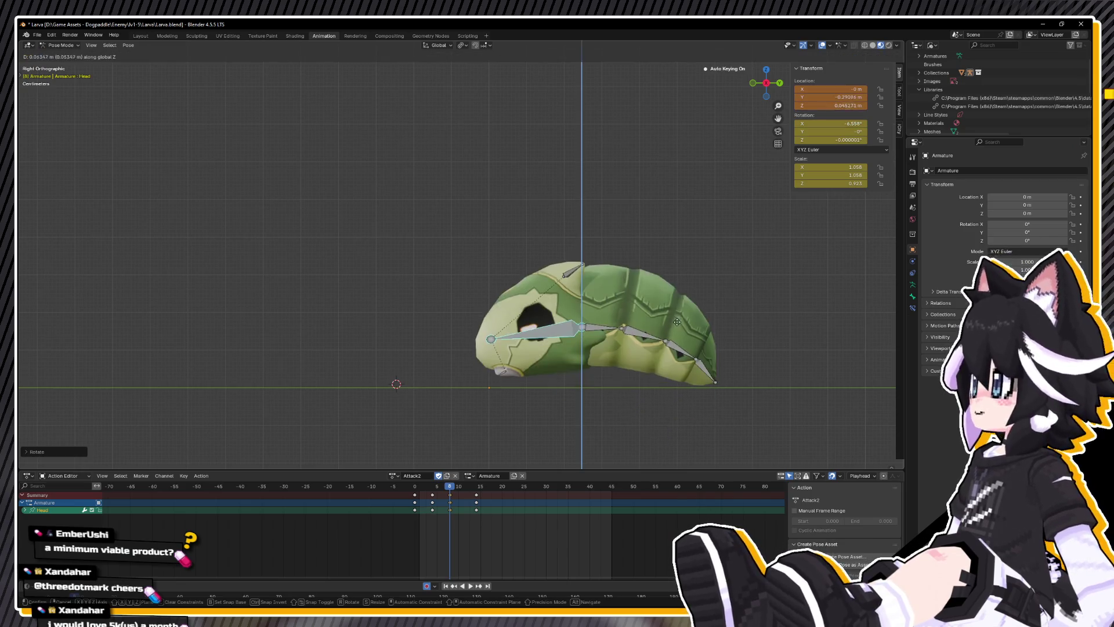
key(z)
key(z)
key(z)
key(g)
click(710, 340)
Step: Play back Attack2, select all bones and check the pose around frame 4
mouse_move(437, 488)
mouse_down()
mouse_move(402, 487)
mouse_move(469, 488)
mouse_up()
key(space)
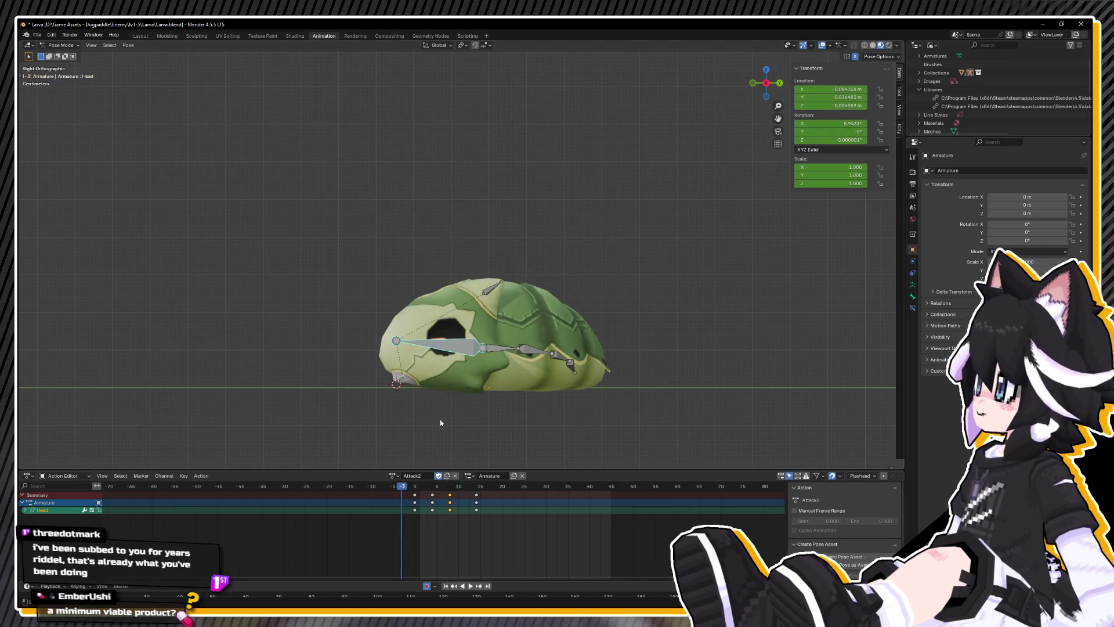
key(Escape)
mouse_move(479, 365)
middle_down()
mouse_move(589, 338)
mouse_move(581, 367)
mouse_move(569, 353)
middle_up()
key(a)
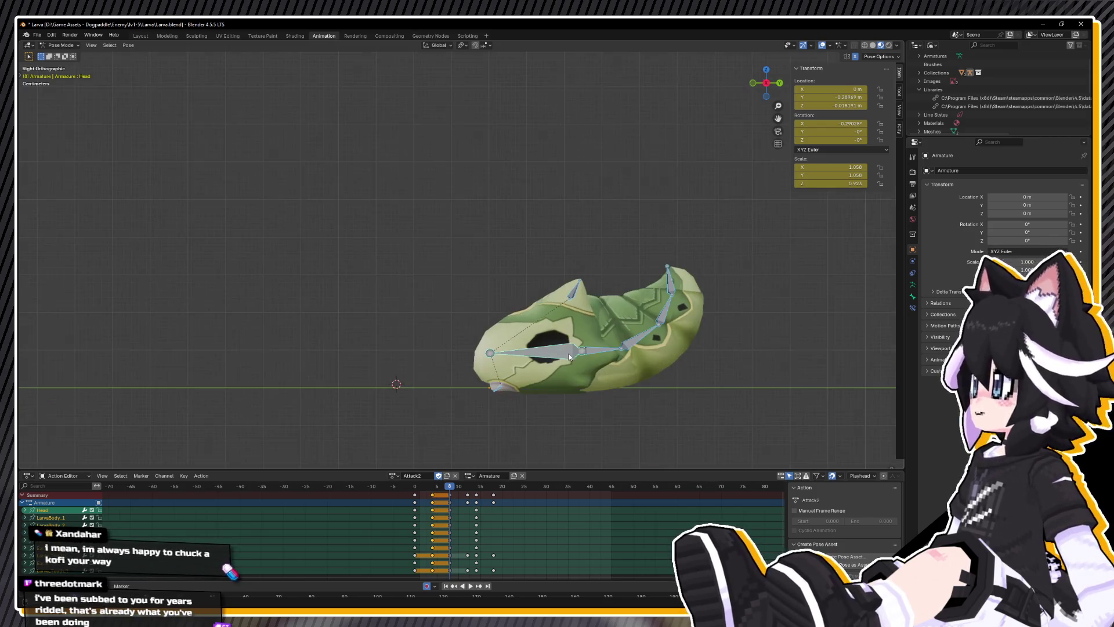
click(433, 489)
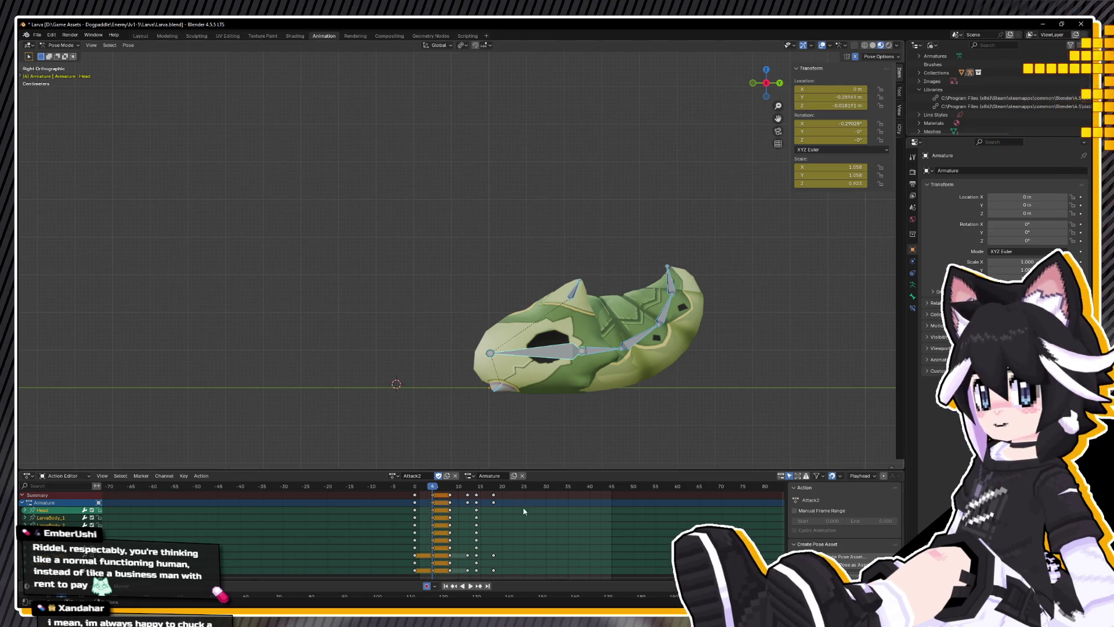
mouse_move(427, 489)
mouse_down()
mouse_move(415, 489)
mouse_move(434, 489)
mouse_up()
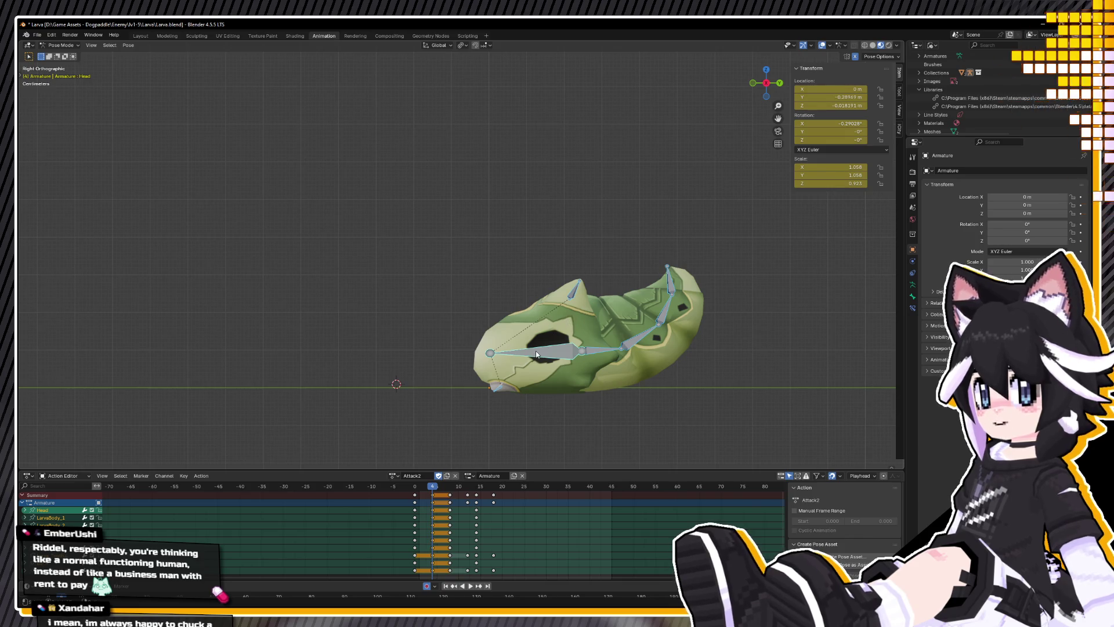
Step: Reset the Head bone's scale to 1, adjust it vertically, and key the pose at frame 4
key(ctrl+z)
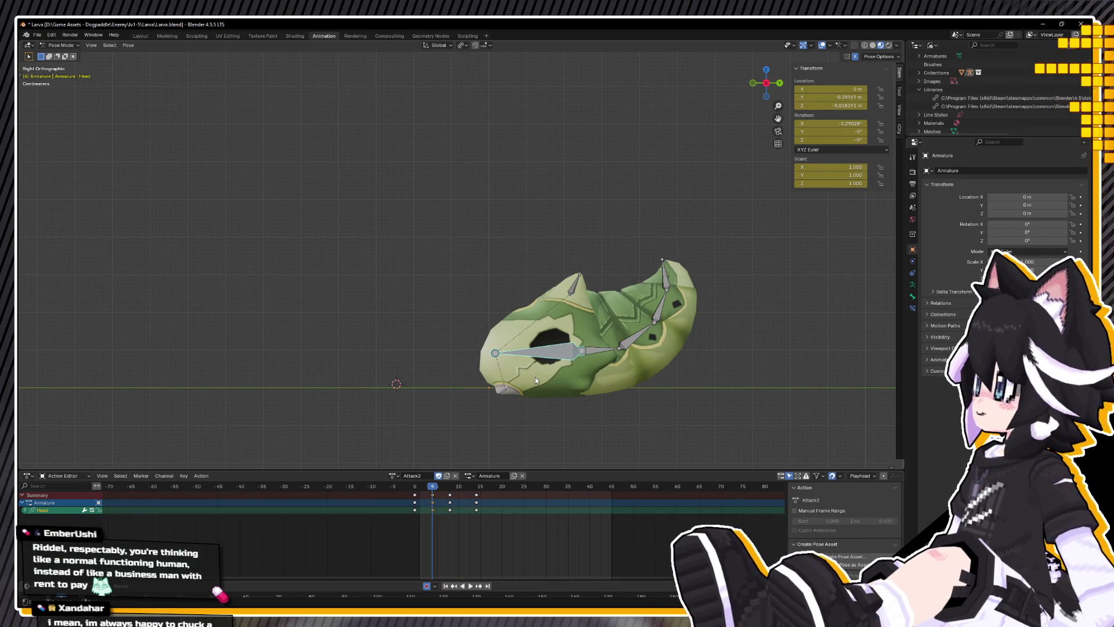
key(g)
key(z)
click(531, 370)
key(i)
Step: Replay the animation with all bones selected to review the keyed head pose
key(space)
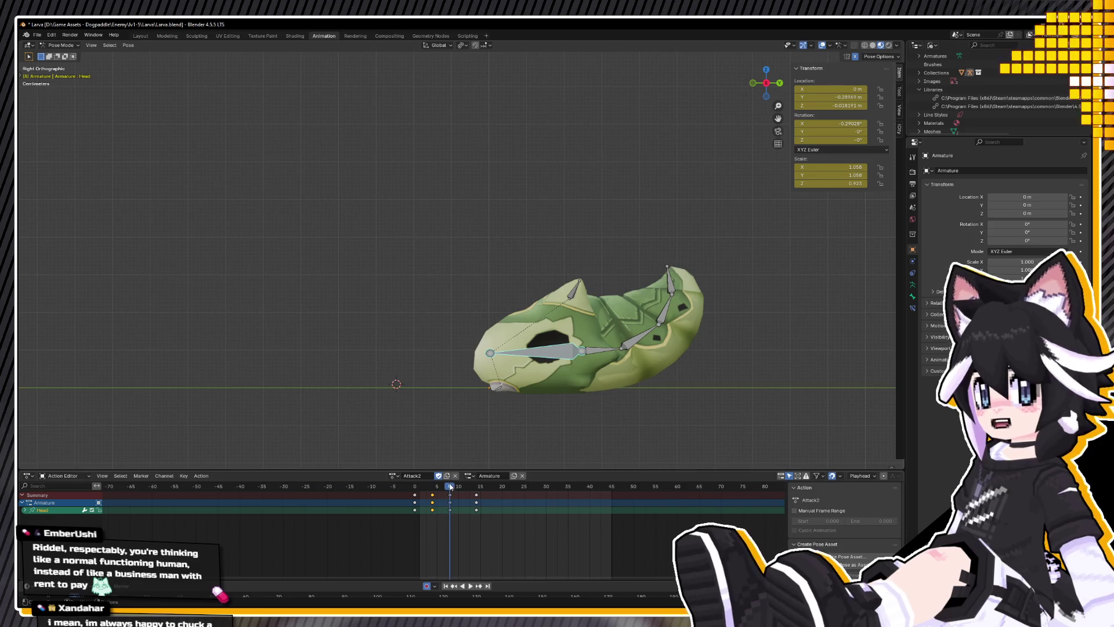
key(space)
key(space)
key(a)
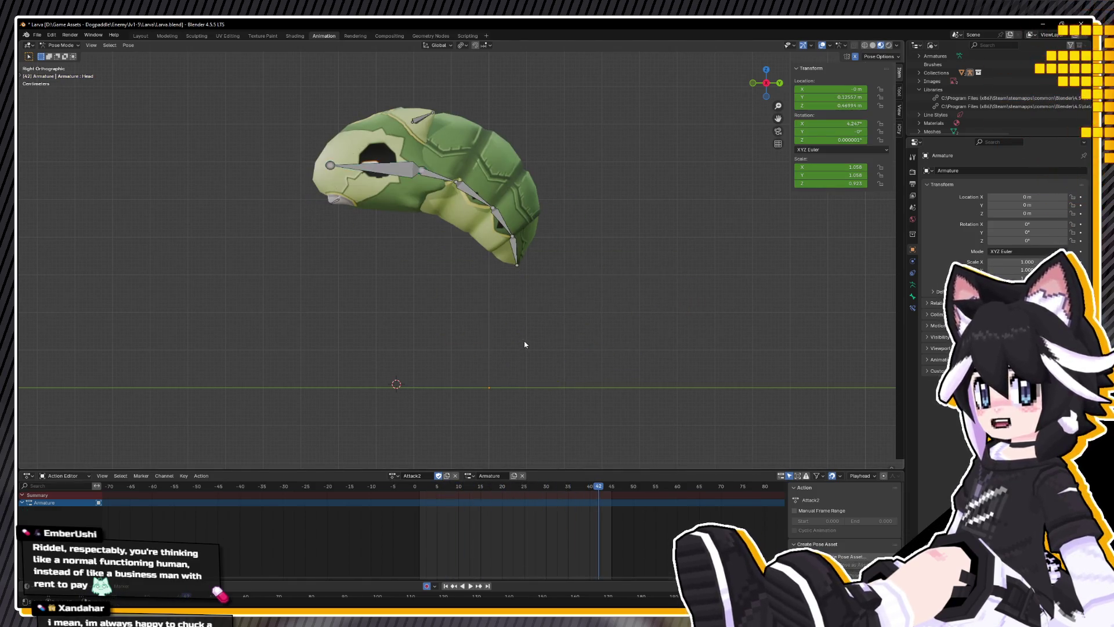
key(space)
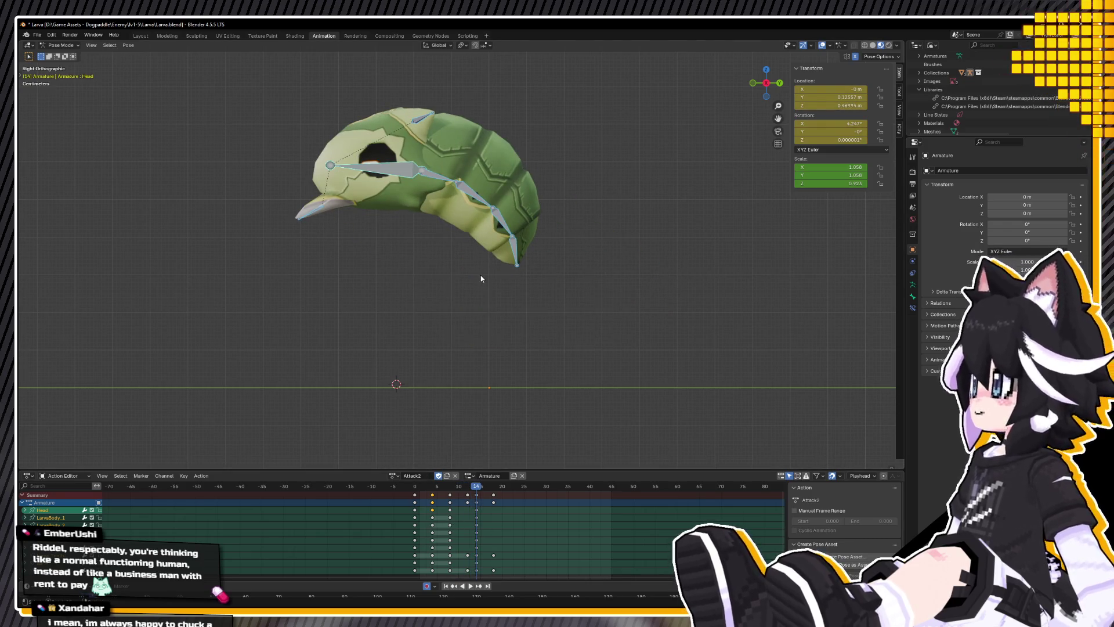
right_click(425, 163)
Step: Copy the curled pose and delete the keyframes at frames 4, 8, 12 and 18
click(435, 193)
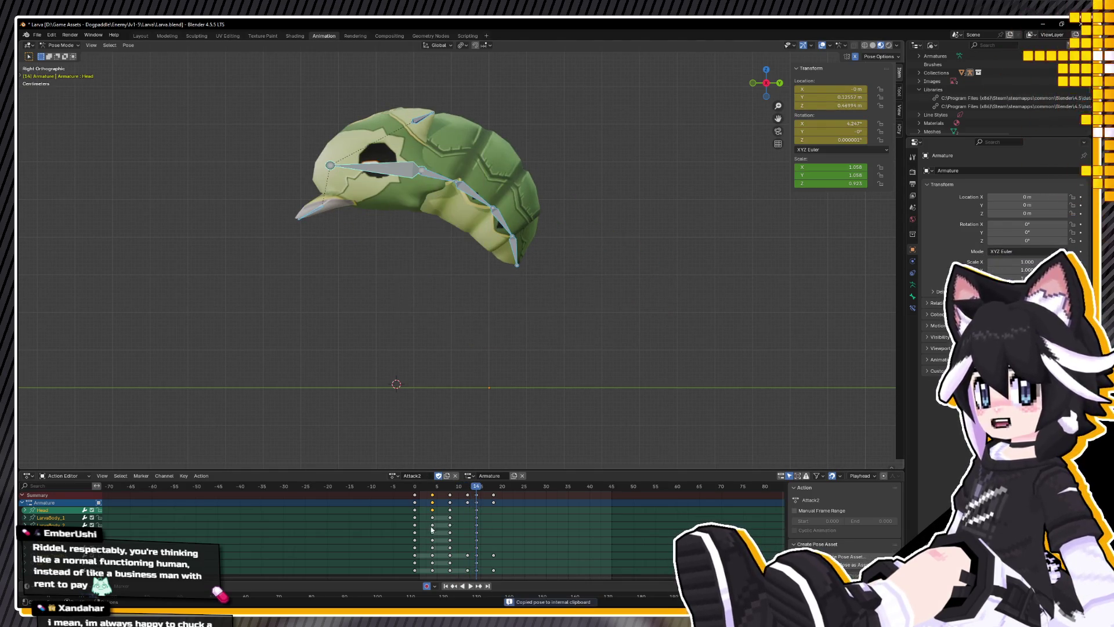
shift+drag(443, 494, 470, 496)
key(Delete)
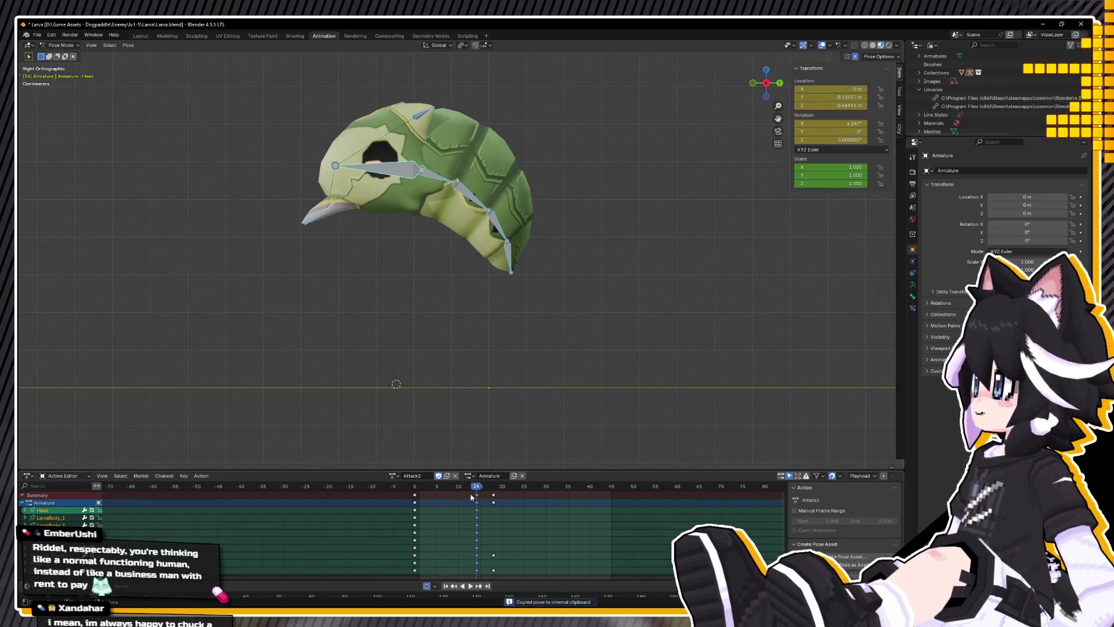
key(Delete)
key(space)
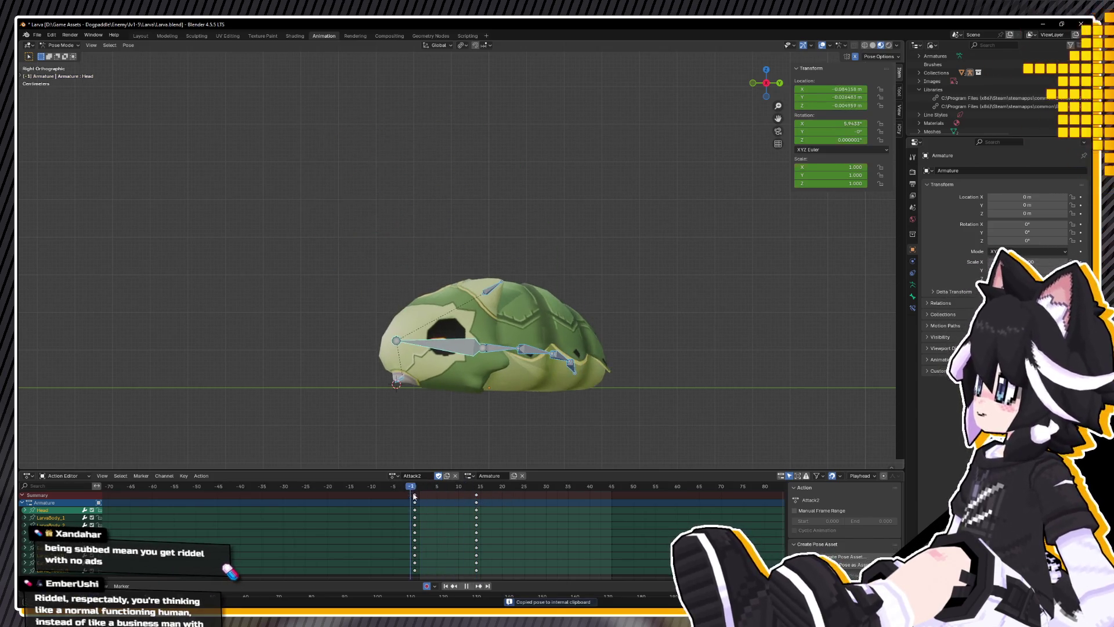
key(space)
Step: Delete the remaining keys near frame 14 and view the larva from above
click(393, 488)
middle_drag(400, 441, 459, 424)
key(Delete)
mouse_move(429, 290)
middle_down()
mouse_move(443, 190)
mouse_move(420, 192)
middle_up()
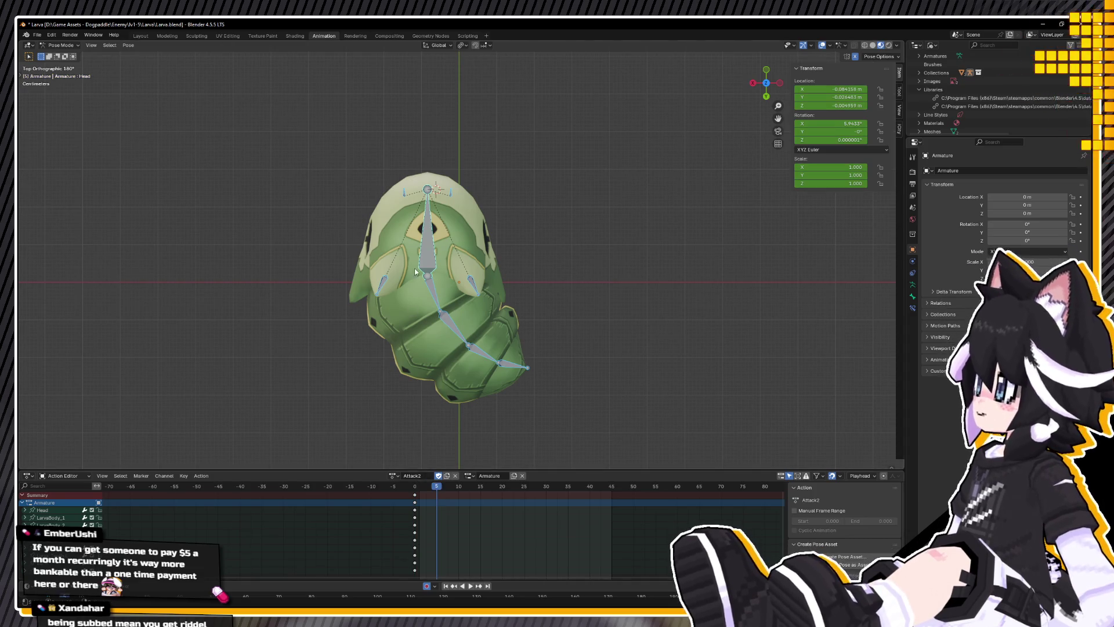
Step: Shift and rotate the Larva_Tooth.L bone, then turn the Head bone
click(404, 189)
key(g)
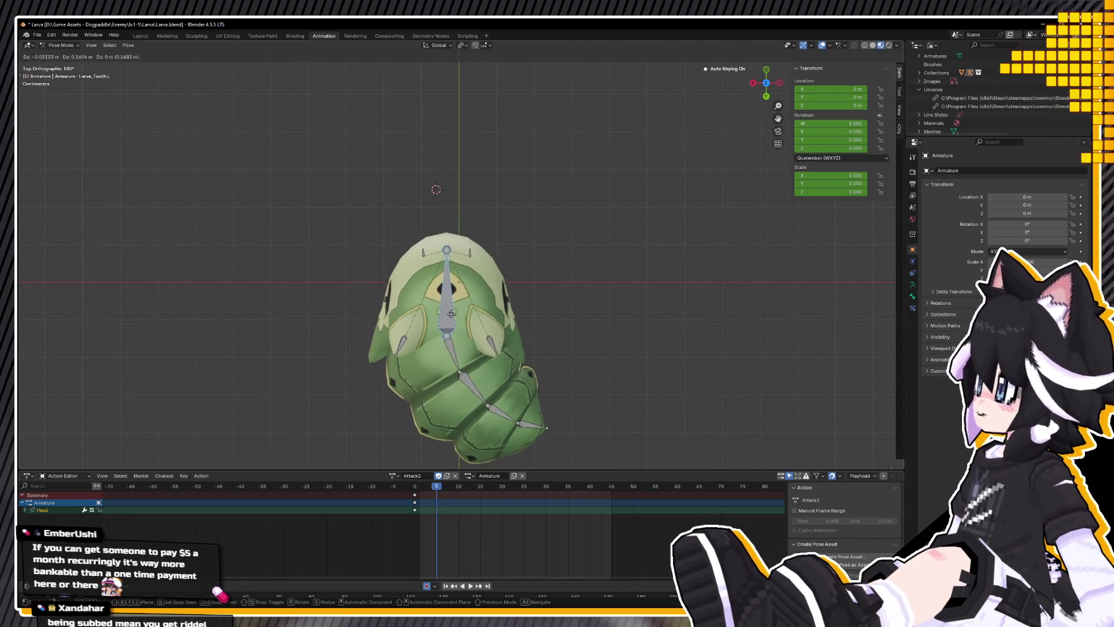
click(458, 345)
key(r)
click(605, 295)
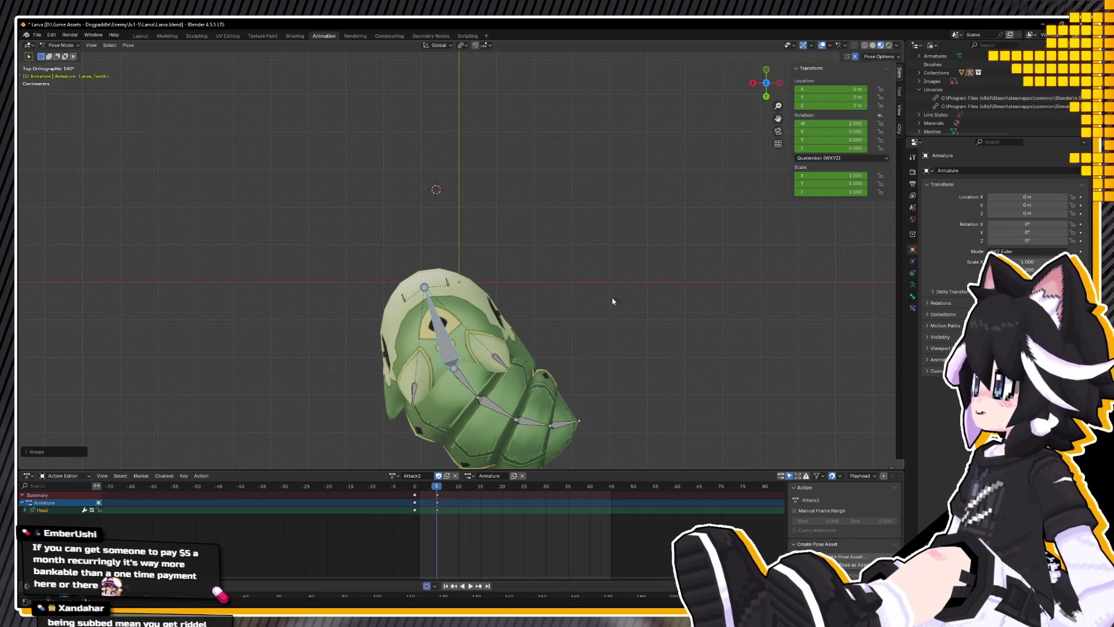
click(435, 327)
key(r)
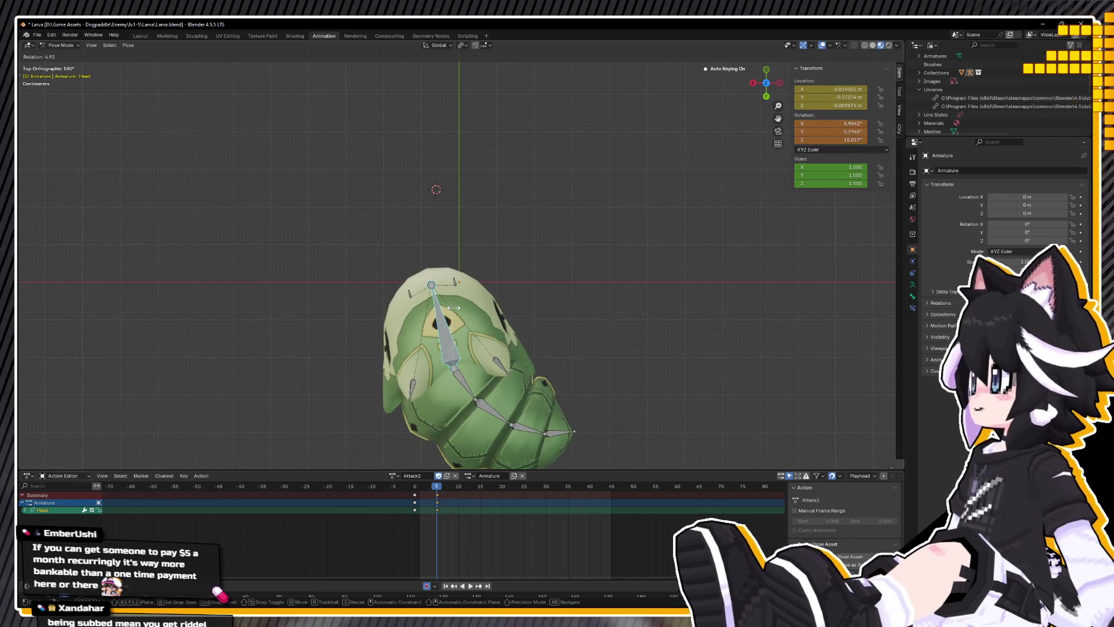
click(446, 306)
mouse_move(446, 305)
middle_down()
mouse_move(502, 258)
mouse_move(557, 291)
mouse_move(416, 311)
middle_up()
Step: Bend the LarvaBody_2 and LarvaBody_3 segments to lift the tail end
click(462, 316)
key(r)
click(467, 297)
key(r)
click(465, 290)
click(496, 288)
key(r)
click(514, 305)
mouse_move(514, 305)
middle_down()
mouse_move(427, 296)
mouse_move(308, 312)
middle_up()
Step: In front view, tilt the Head bone along X to about 28.4°, -5.2°, 20.2°
key(KP_1)
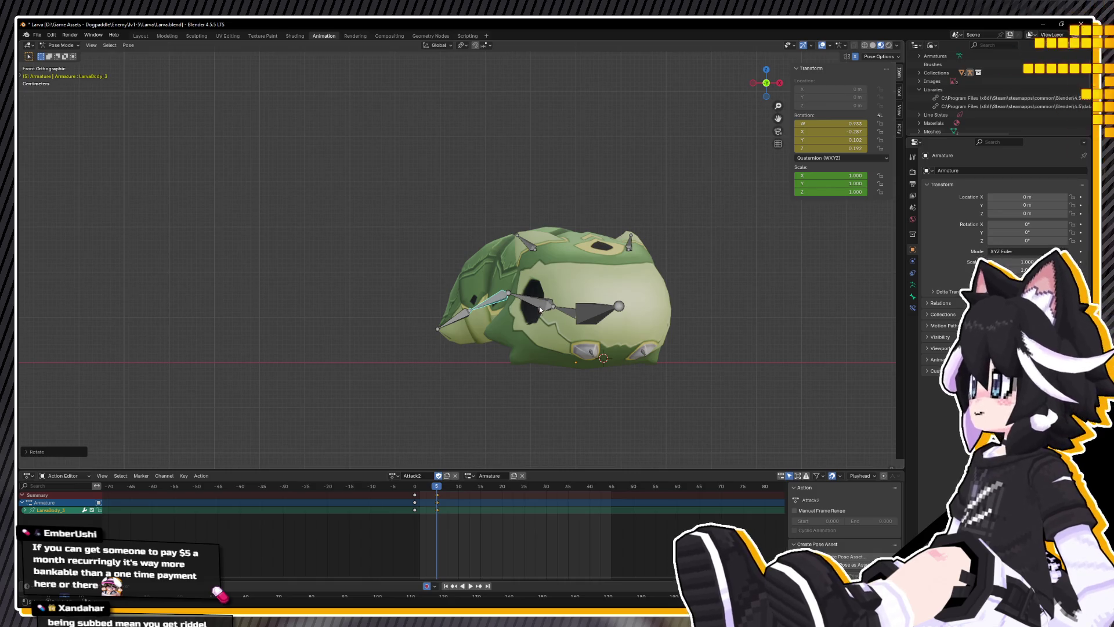
key(r)
right_click(577, 322)
click(575, 318)
key(r)
right_click(582, 318)
click(589, 317)
key(r)
right_click(589, 317)
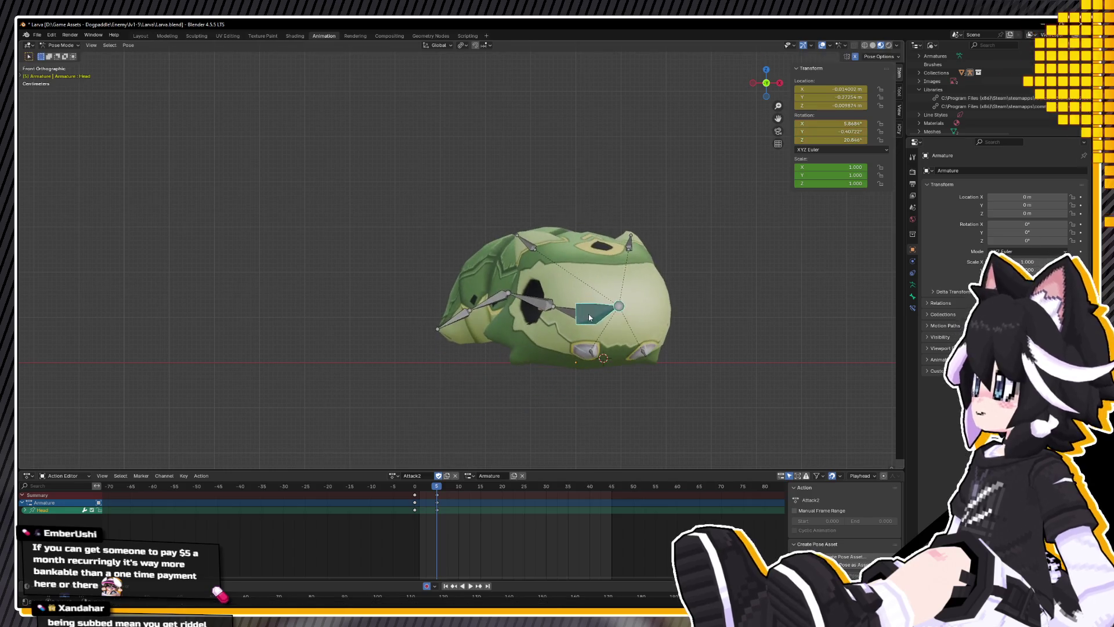
key(r)
key(x)
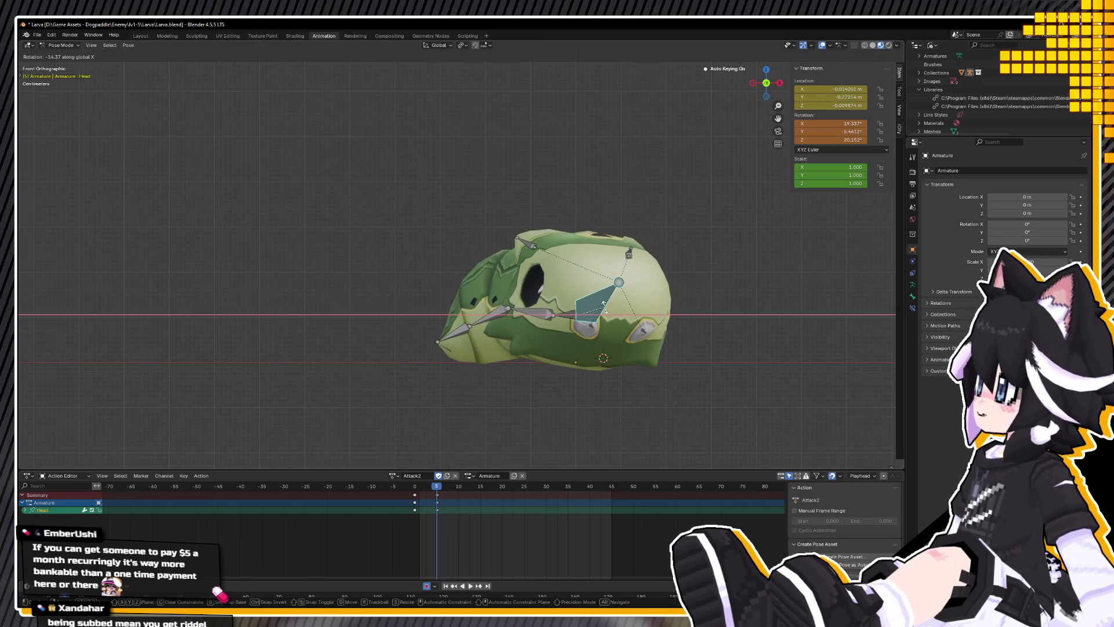
click(605, 308)
mouse_move(605, 307)
middle_down()
mouse_move(485, 323)
mouse_move(513, 303)
mouse_move(544, 305)
middle_up()
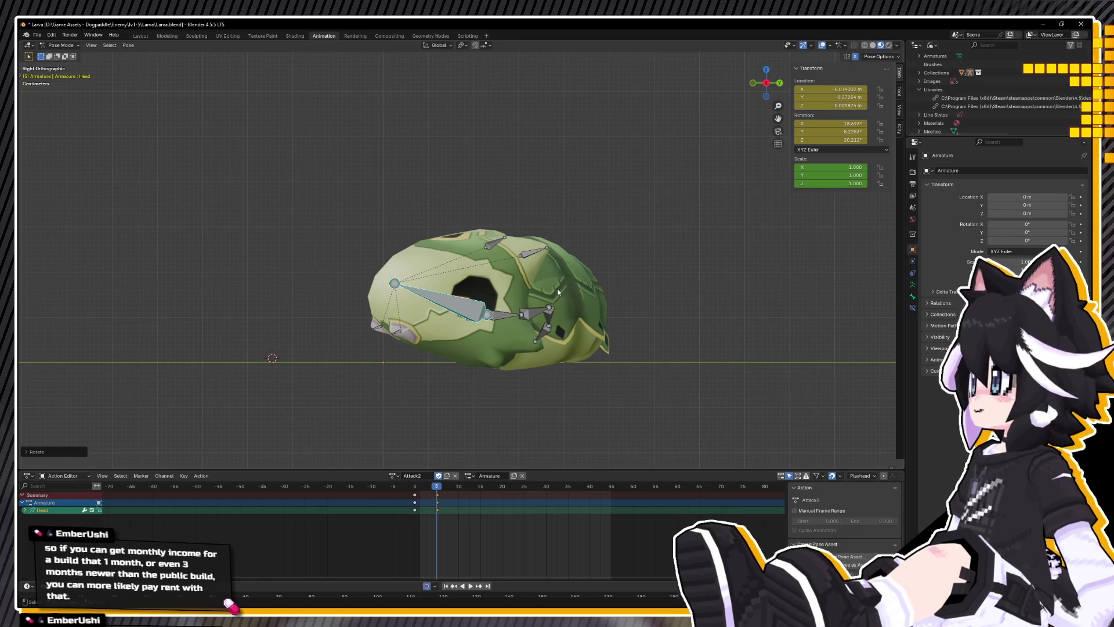
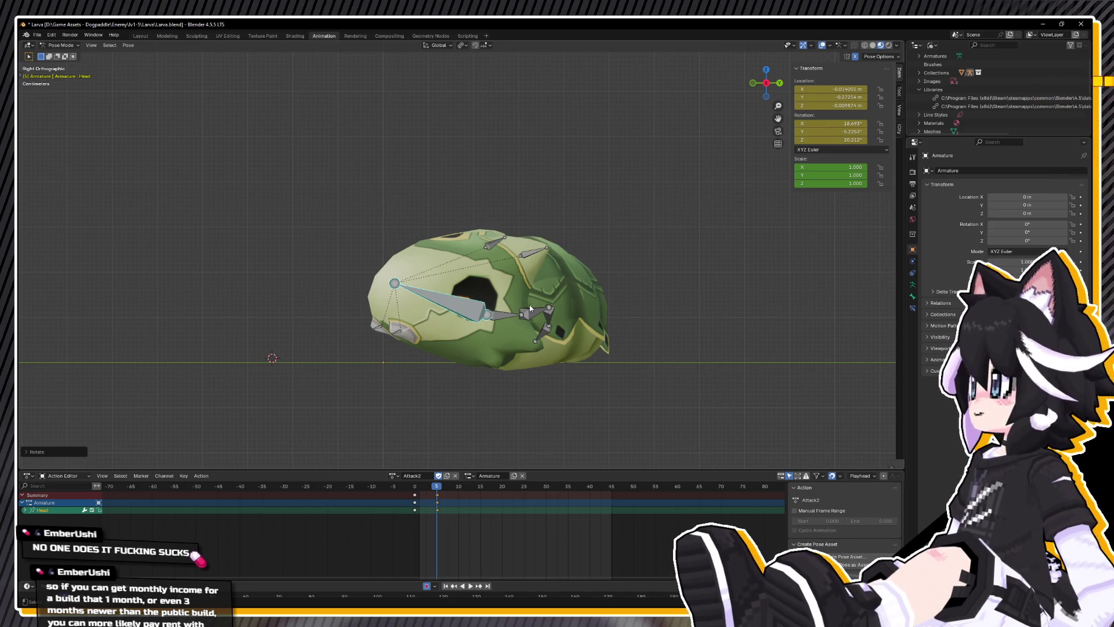
Step: Preview Attack2, clear the head bone's transforms and key all bones at frame 11
key(space)
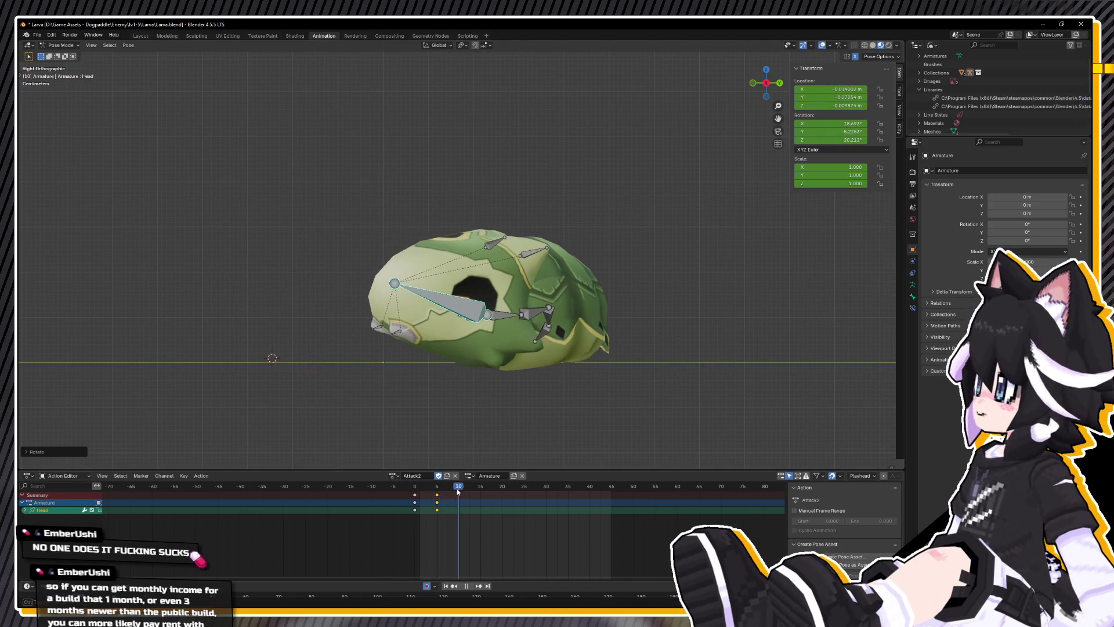
key(space)
mouse_move(546, 339)
middle_down()
mouse_move(532, 407)
mouse_move(489, 419)
mouse_move(514, 414)
middle_up()
key(alt+r)
key(alt+g)
key(i)
key(a)
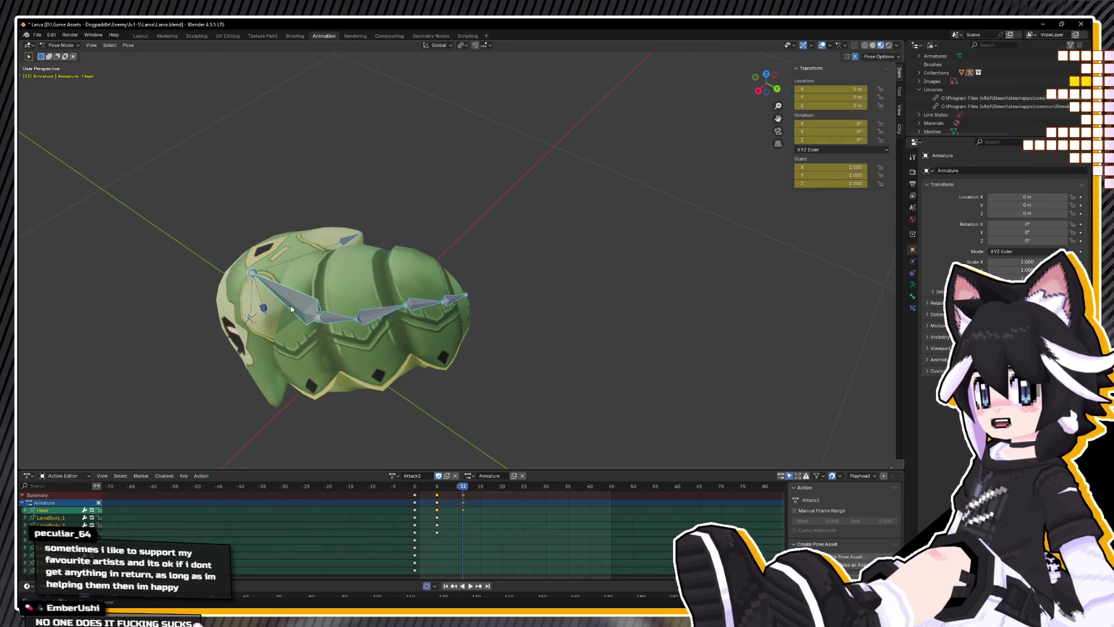
key(i)
key(KP_3)
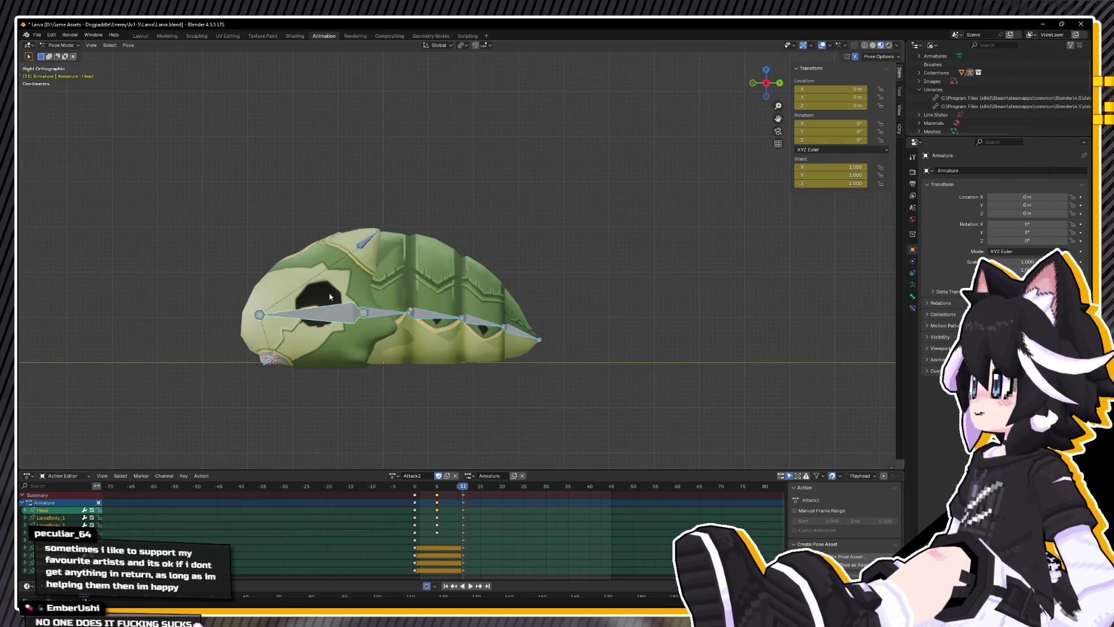
Step: Raise the whole larva rig and tilt the head bone upward
key(g)
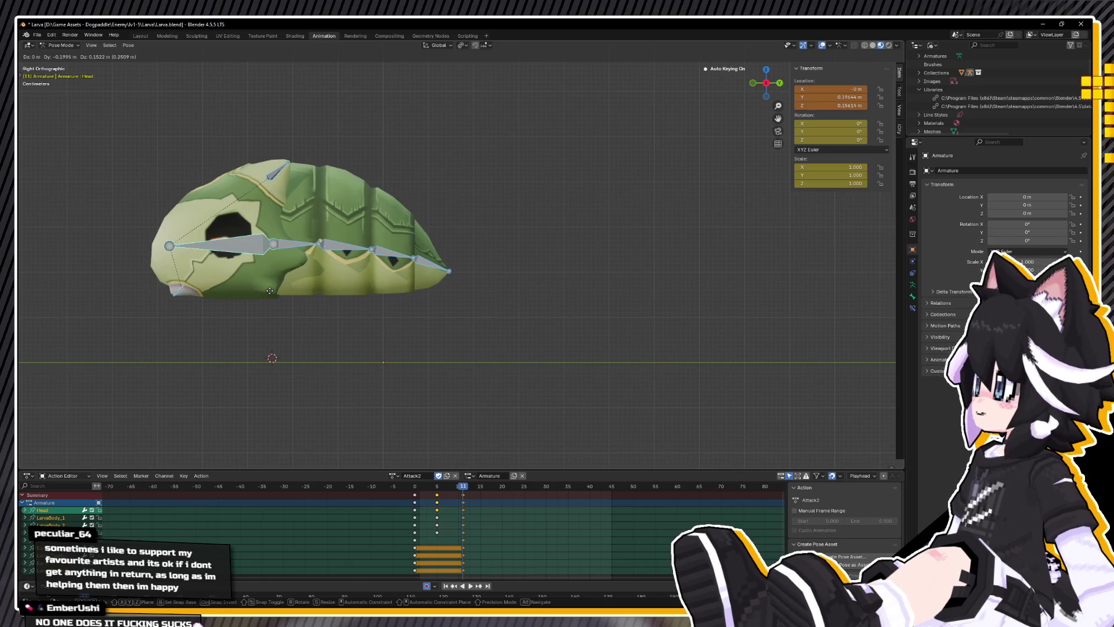
click(318, 289)
click(232, 247)
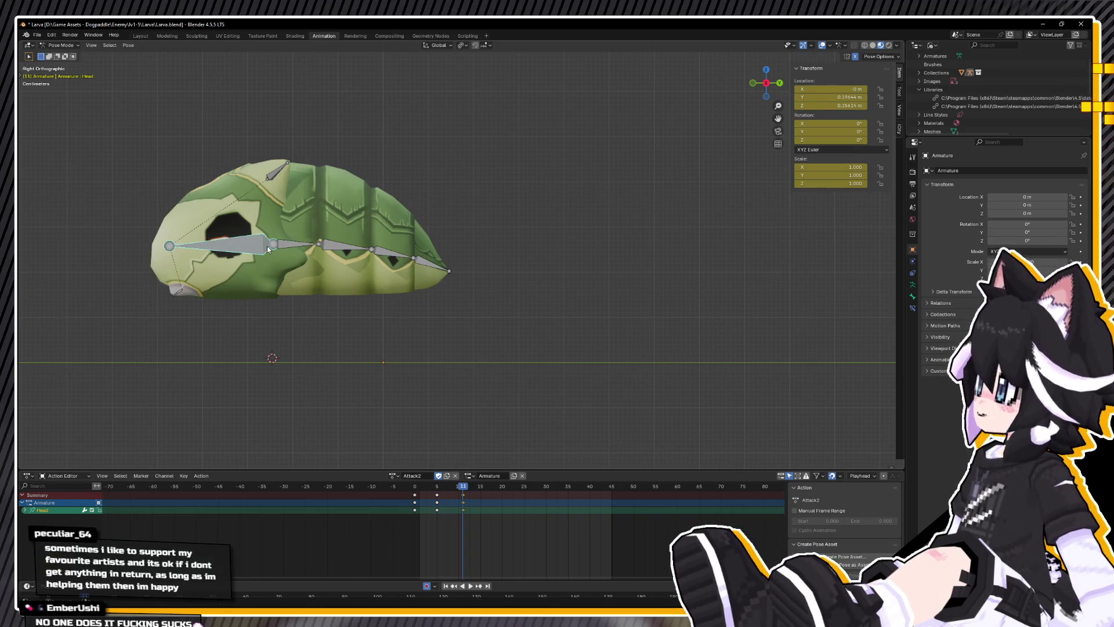
key(r)
right_click(357, 270)
key(r)
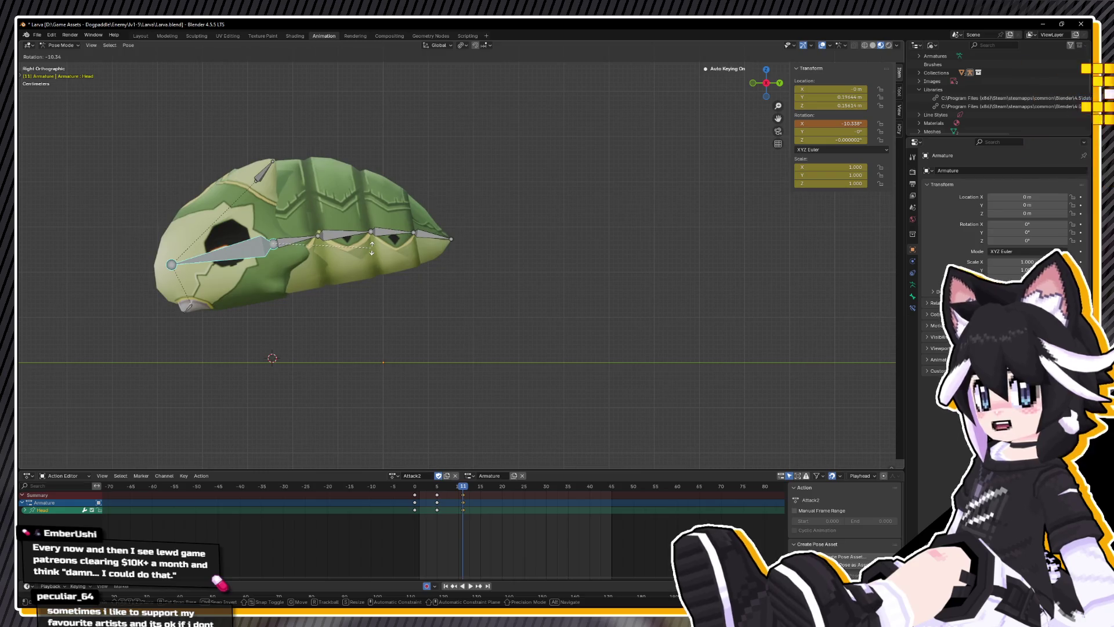
click(305, 239)
Step: Curl the body by bending the LarvaBody_1, LarvaBody_2 and LarvaBody_4 tail bones
click(304, 239)
key(r)
click(322, 242)
click(348, 237)
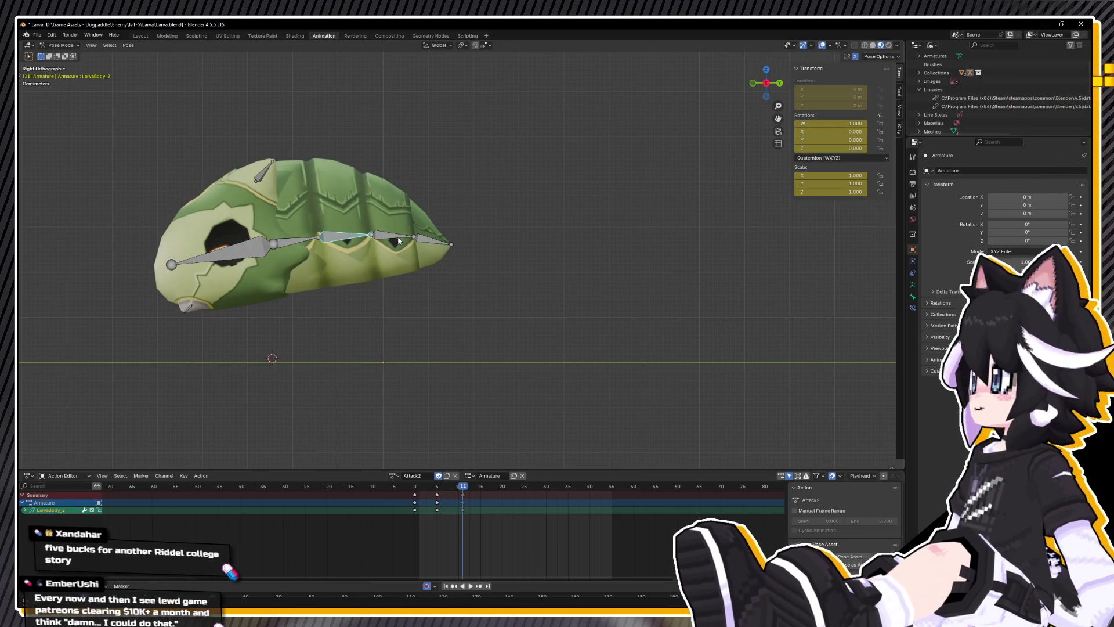
key(r)
click(404, 249)
click(426, 249)
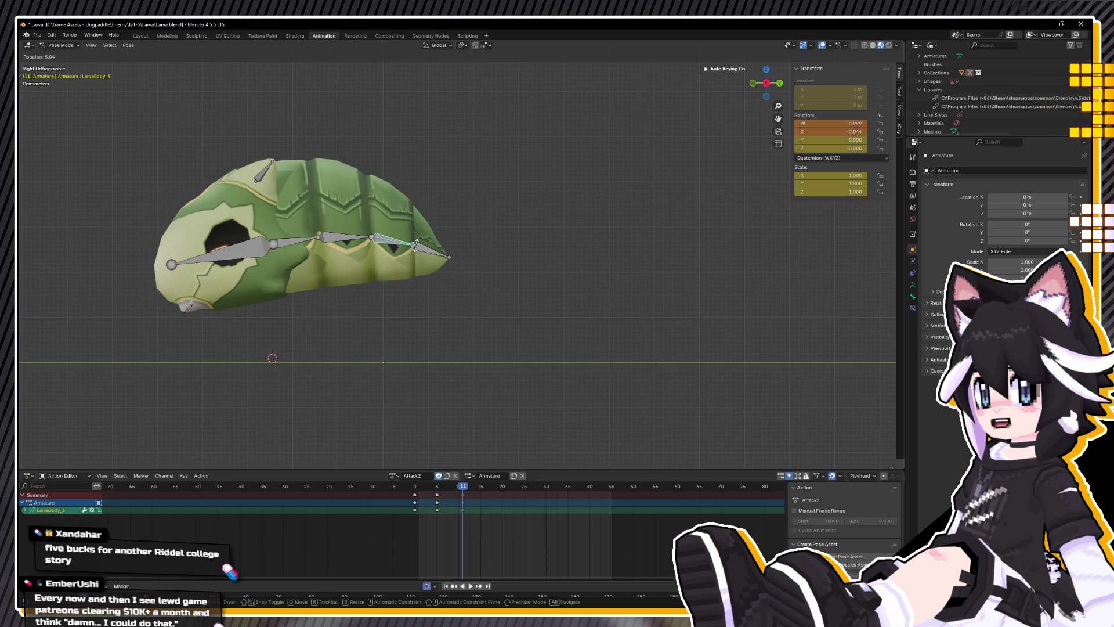
key(r)
click(476, 255)
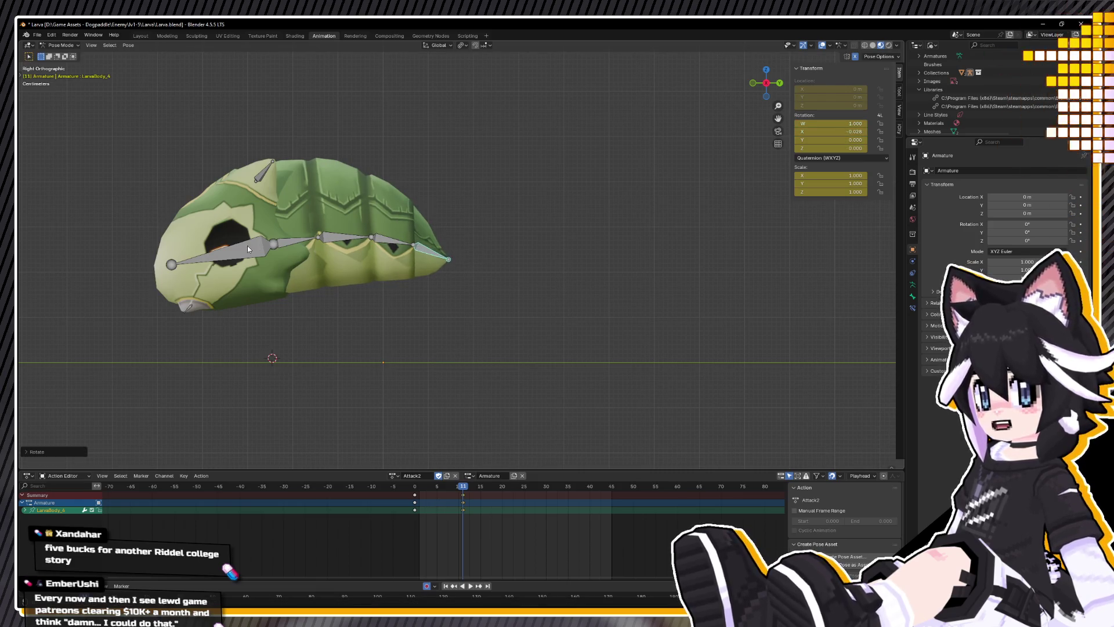
click(267, 246)
Step: Preview the curled pose around frame 11 and recentre the larva in view
key(space)
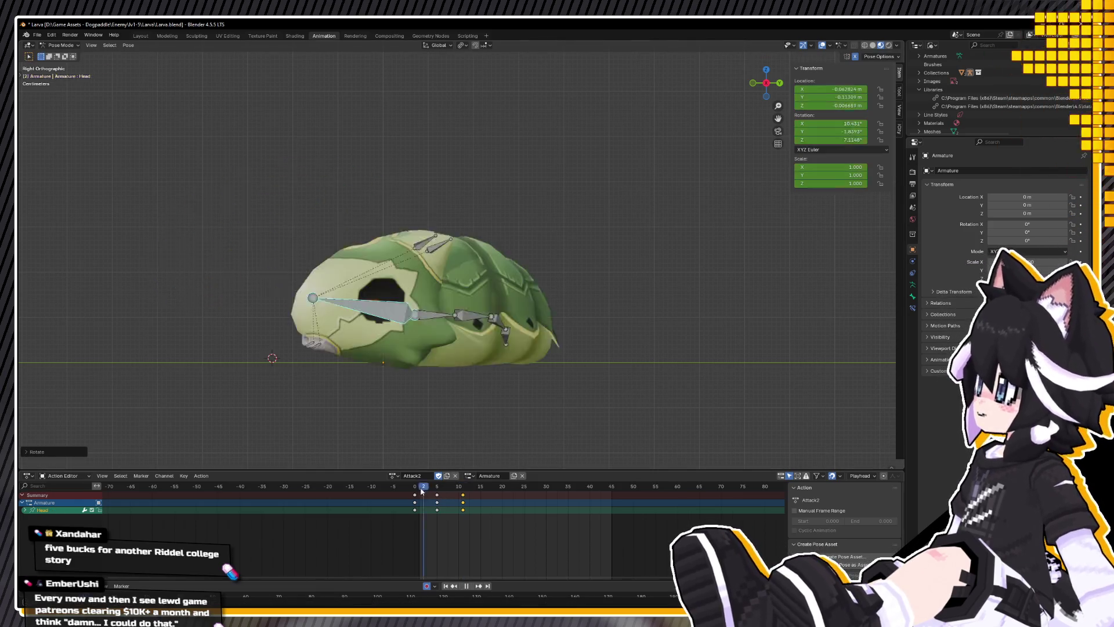
drag(462, 487, 468, 487)
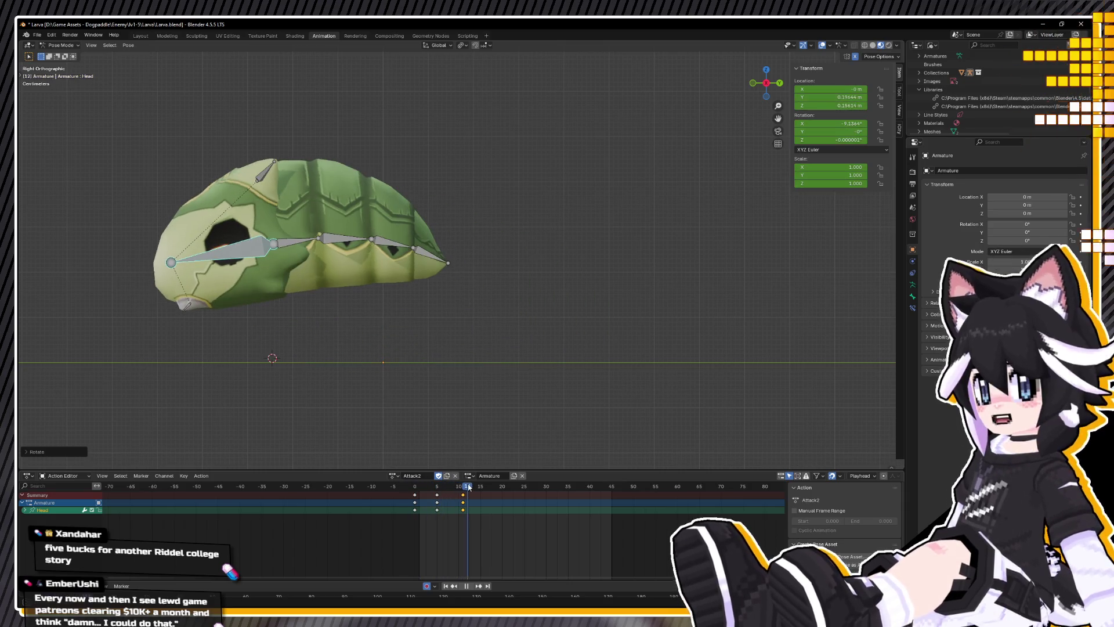
key(Escape)
shift+middle_drag(230, 325, 400, 353)
Step: Stretch Larva_Tooth.L into a long, thin fang with S Y and S Z, then move it outward
click(358, 334)
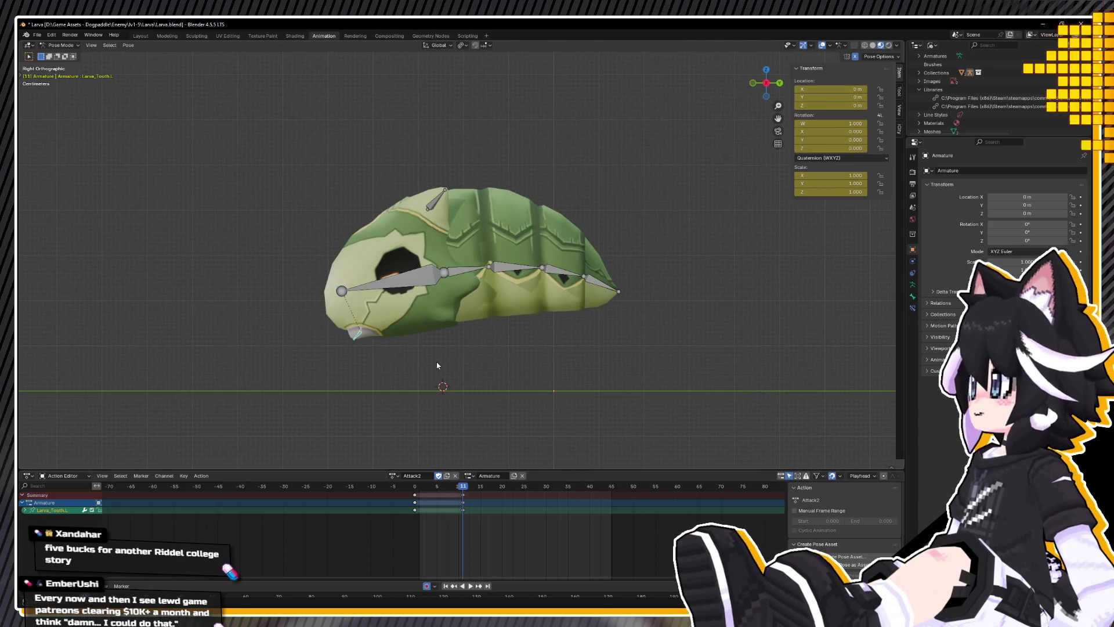
key(s)
key(y)
key(y)
click(631, 292)
key(s)
key(z)
key(z)
click(580, 291)
key(g)
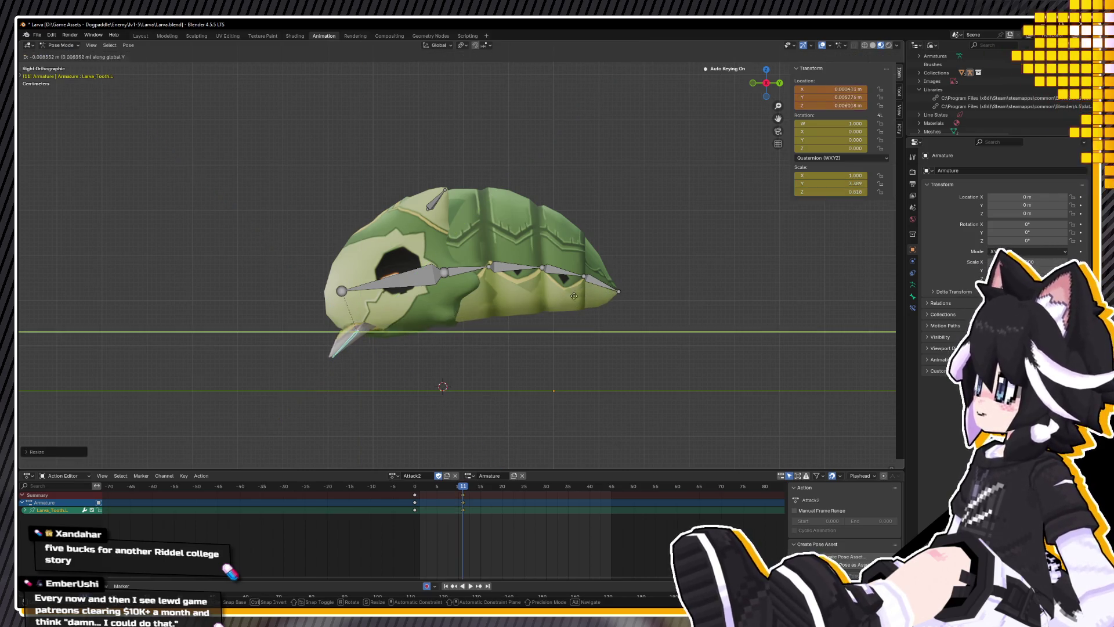
click(566, 319)
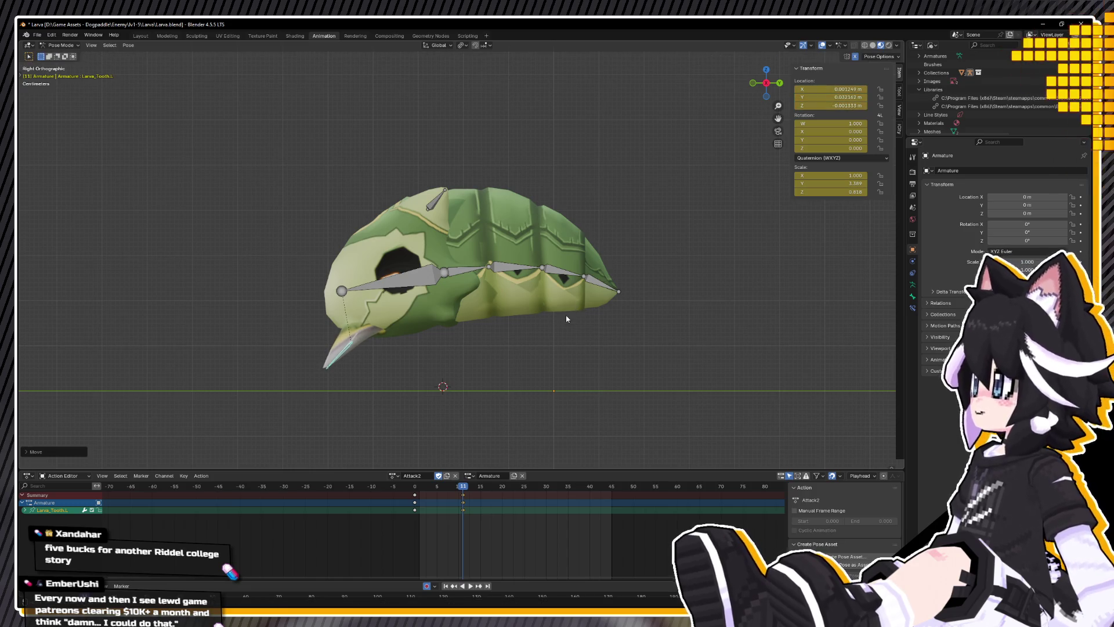
drag(457, 487, 414, 489)
Step: Copy Larva_Tooth.L's resting pose at frame 0 and paste it at frame 9
right_click(373, 437)
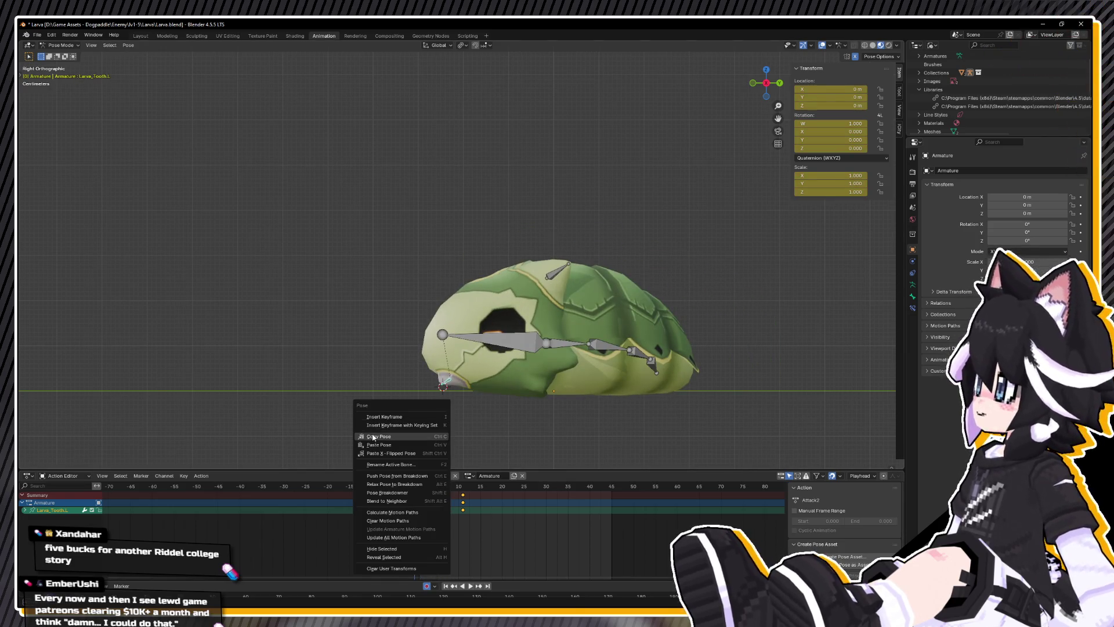
click(373, 437)
key(space)
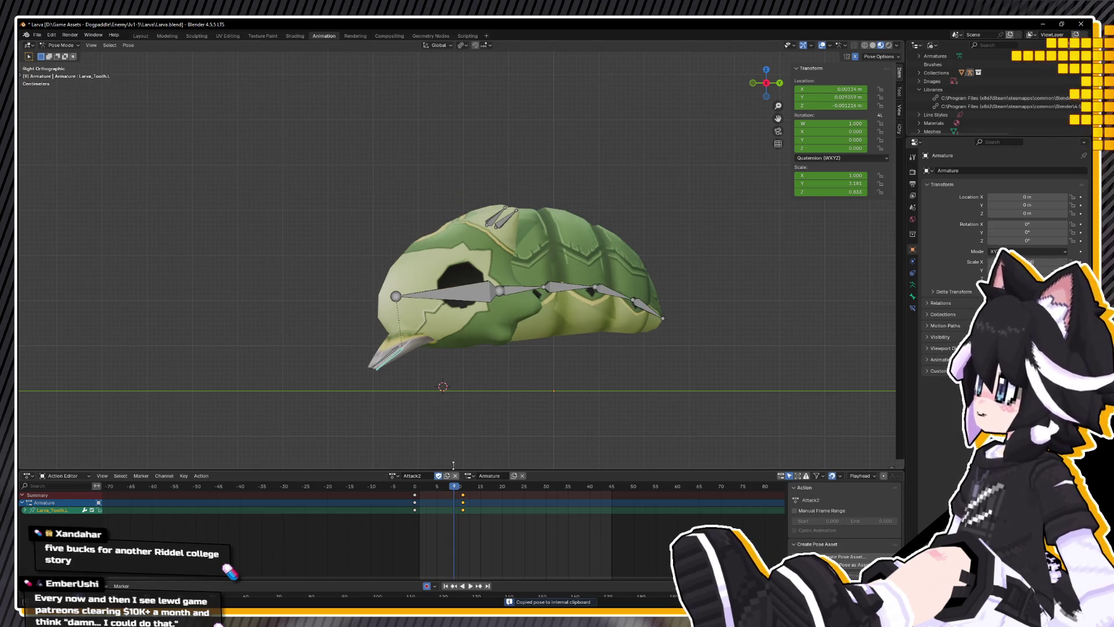
right_click(456, 434)
click(456, 445)
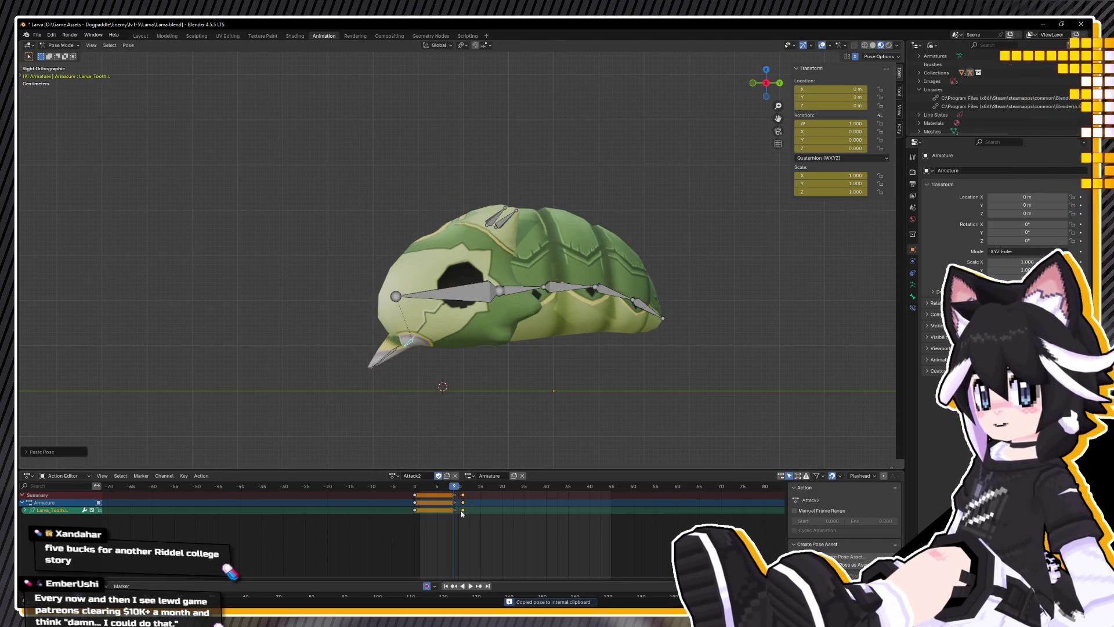
mouse_move(458, 490)
mouse_down()
mouse_move(438, 487)
mouse_move(454, 488)
mouse_up()
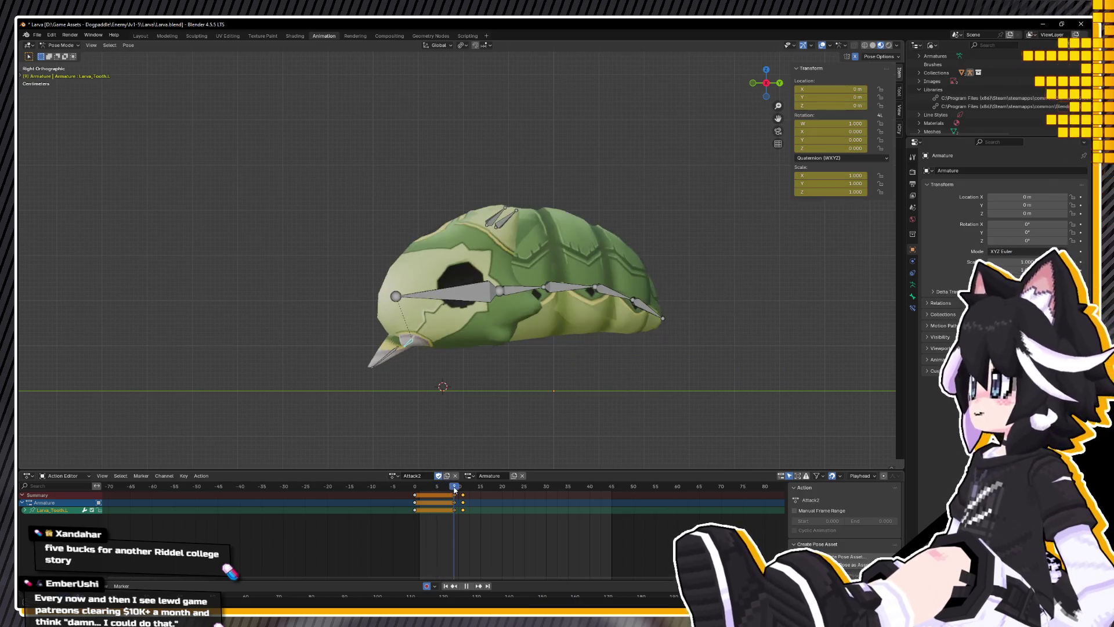
Step: Paste the resting tooth pose again and replay Attack2 to check the fang timing
right_click(477, 410)
click(477, 410)
key(space)
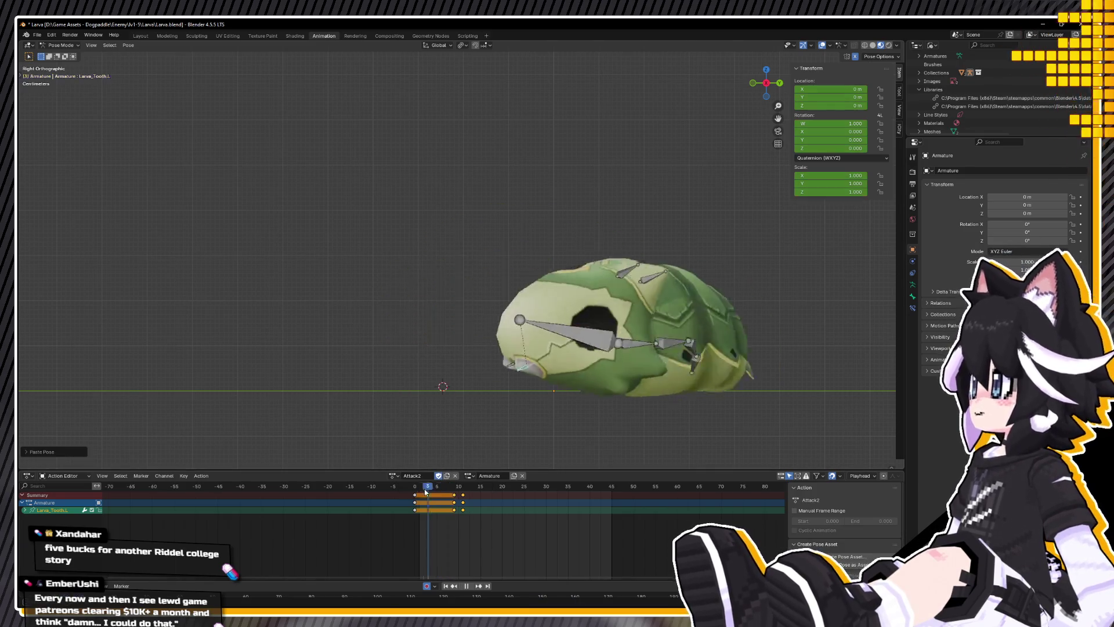
drag(425, 493, 474, 487)
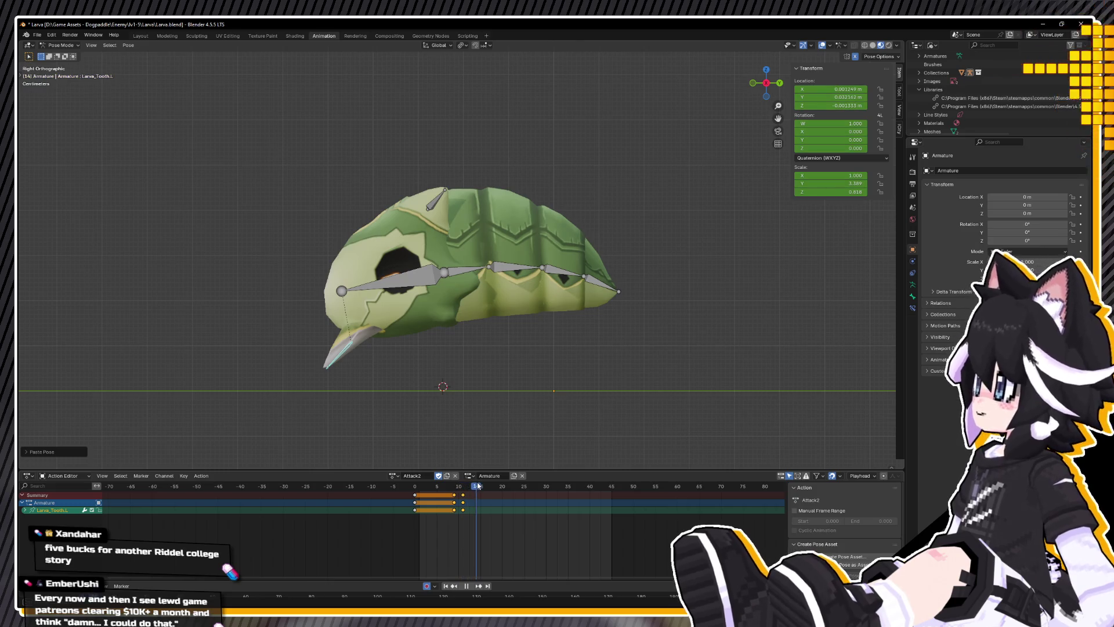
key(space)
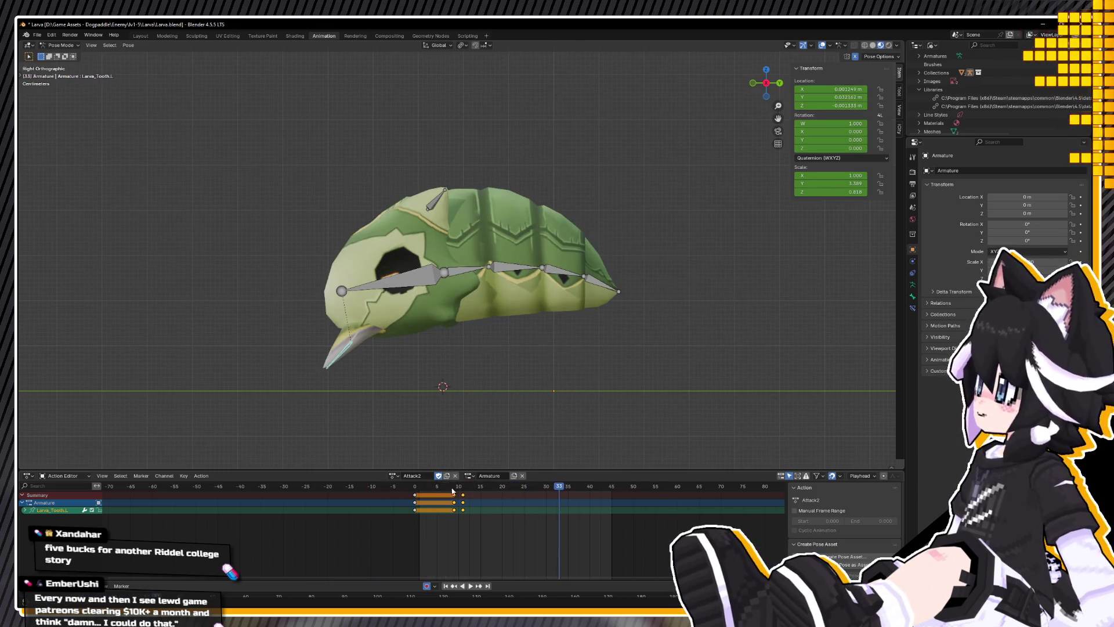
key(space)
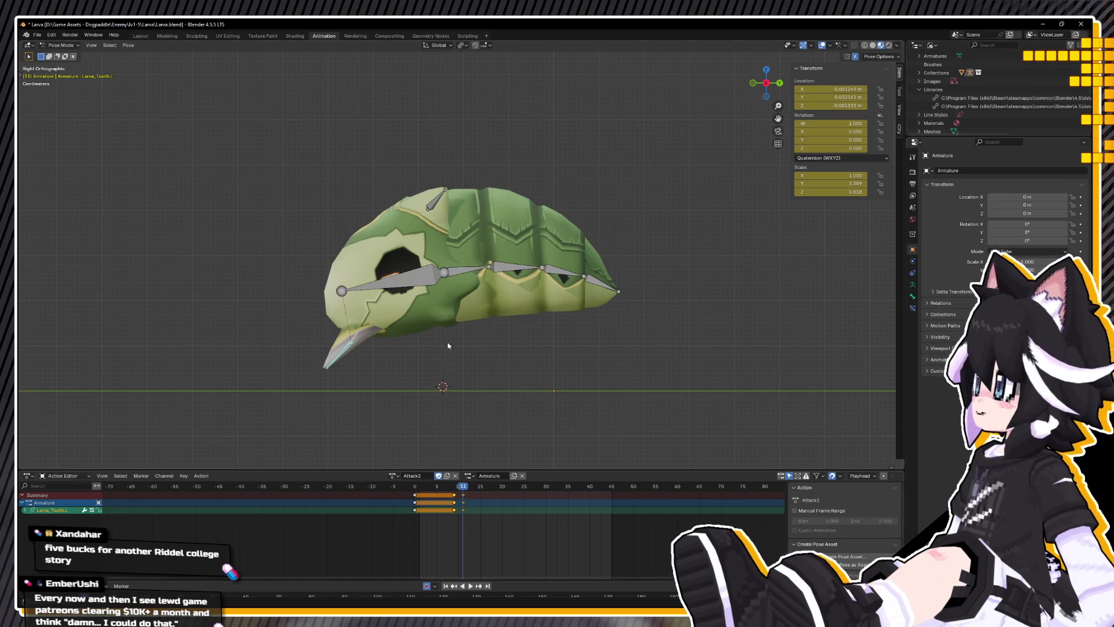
click(419, 283)
Step: Tilt and raise the Head bone, then bend the LarvaBody_2 and tail bones
key(r)
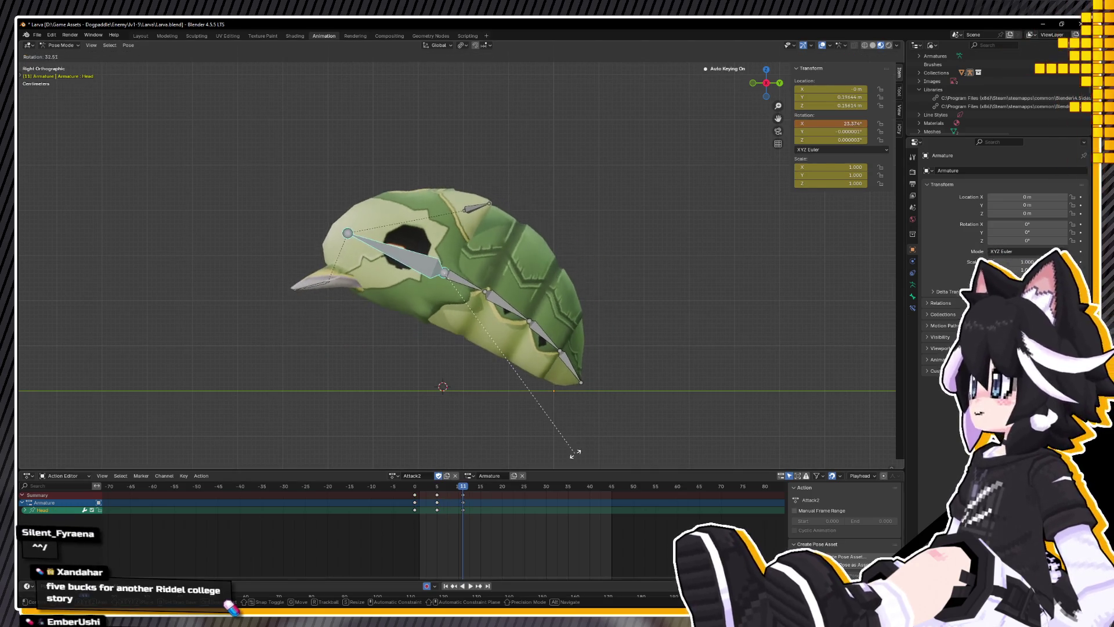
click(566, 464)
key(g)
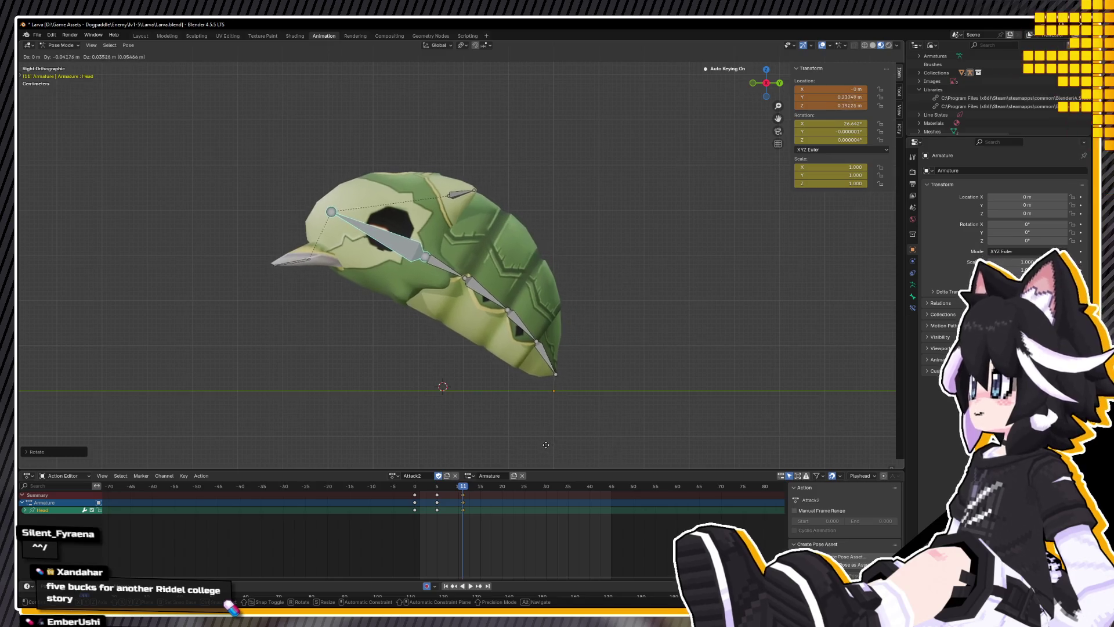
click(545, 445)
click(494, 279)
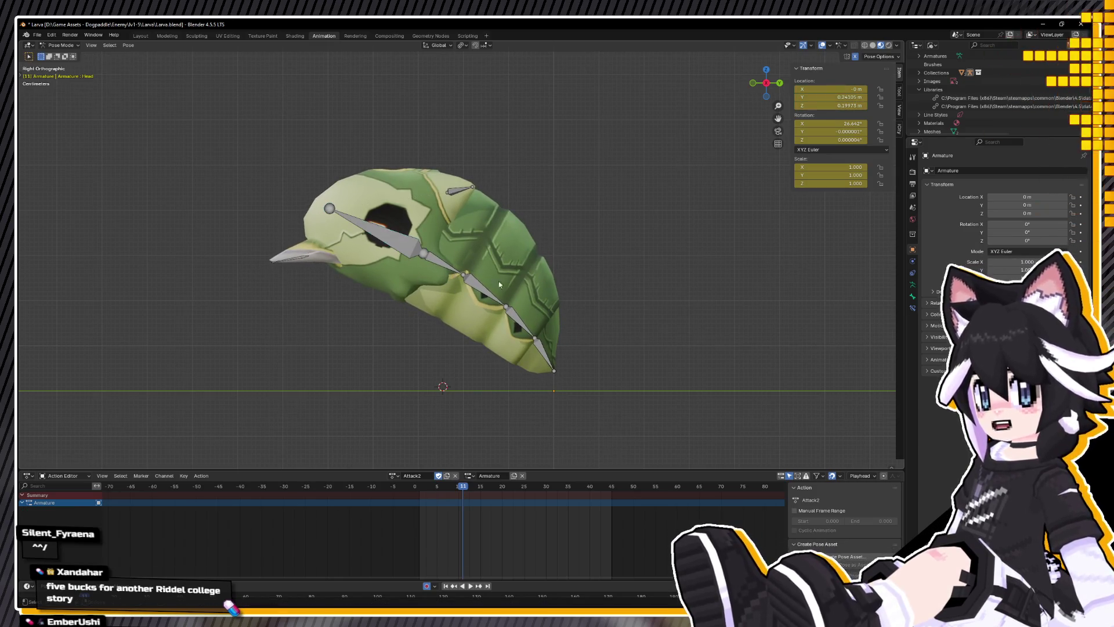
click(477, 293)
key(r)
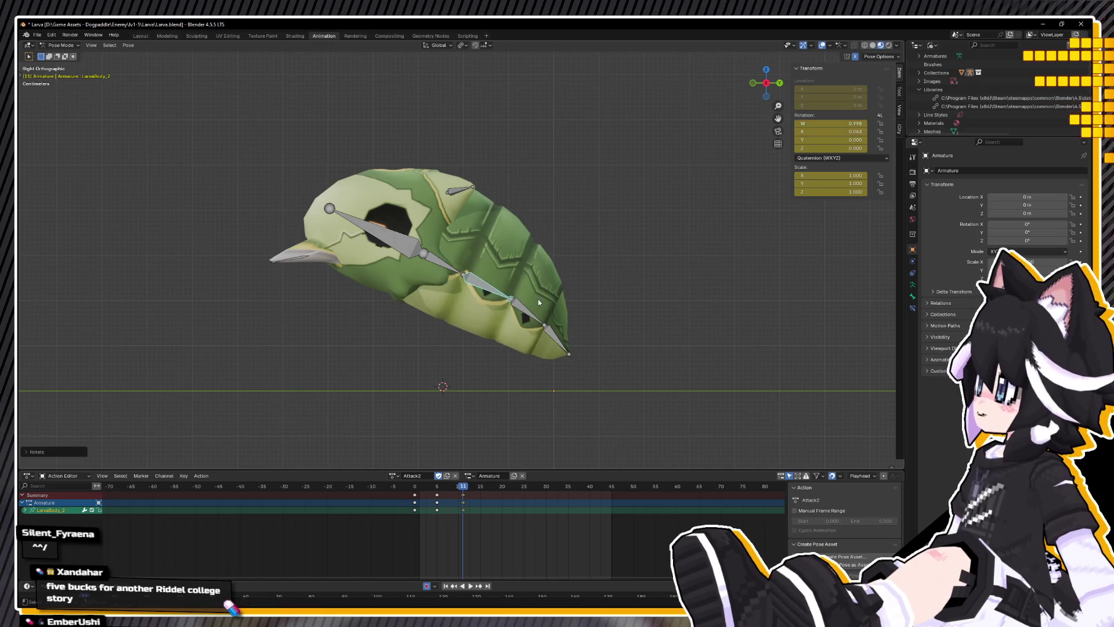
click(575, 304)
click(571, 316)
key(r)
click(587, 317)
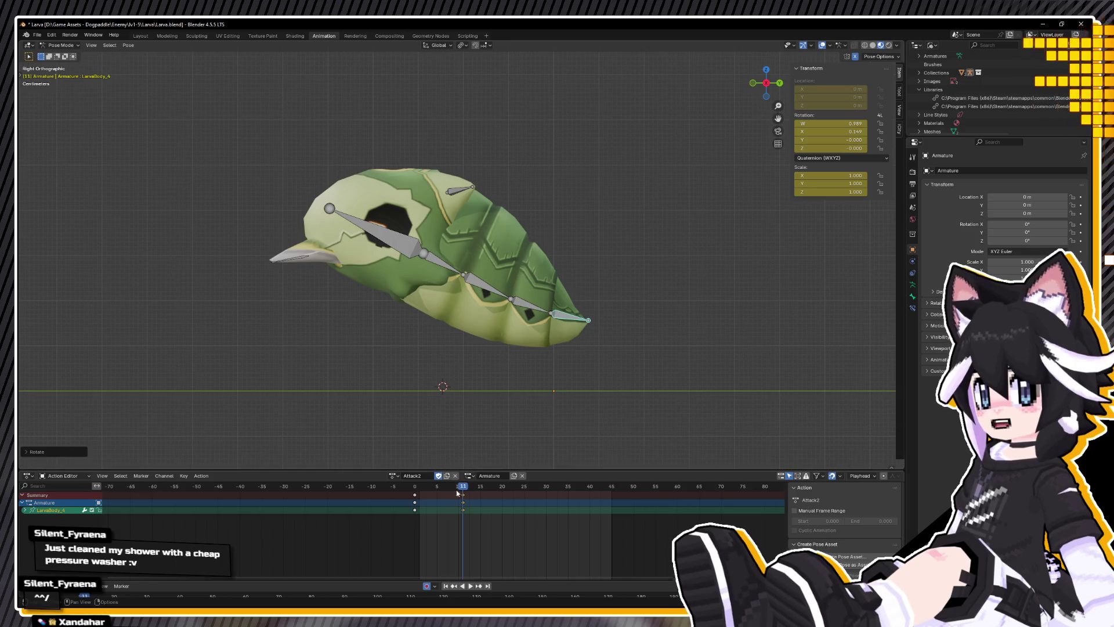
Step: Preview the attack, then rotate and move the Head bone at the attack pose frame
key(space)
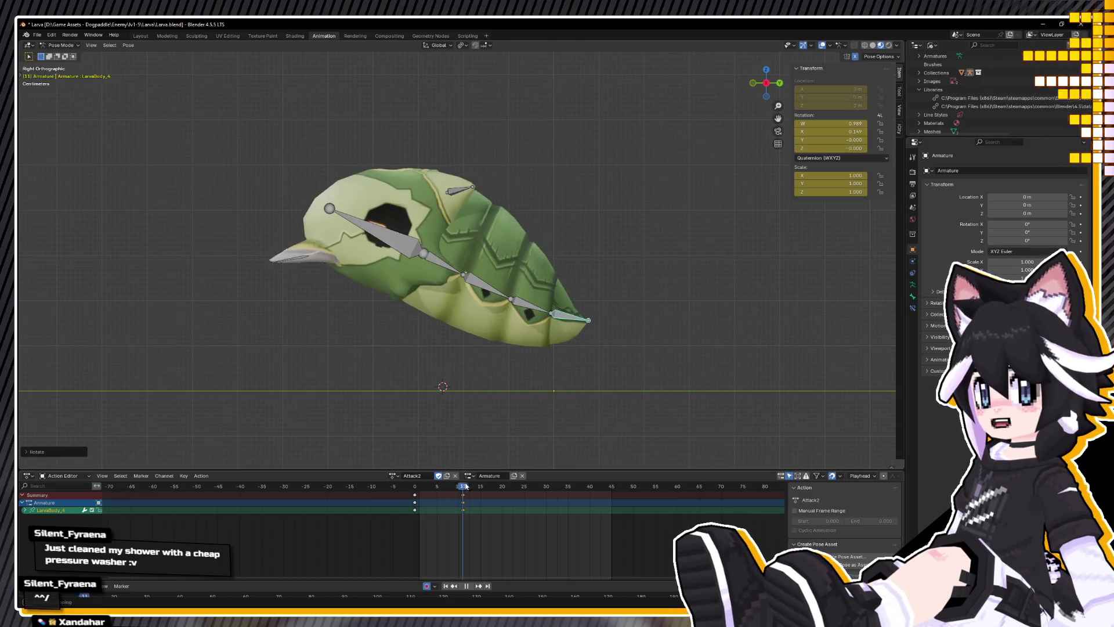
key(space)
click(372, 232)
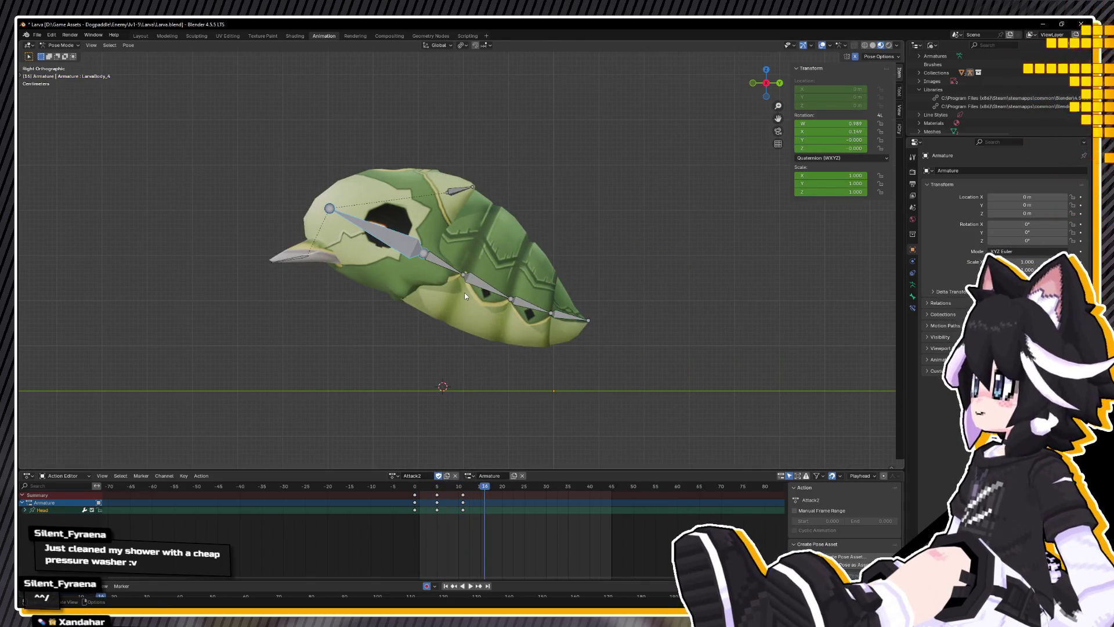
key(r)
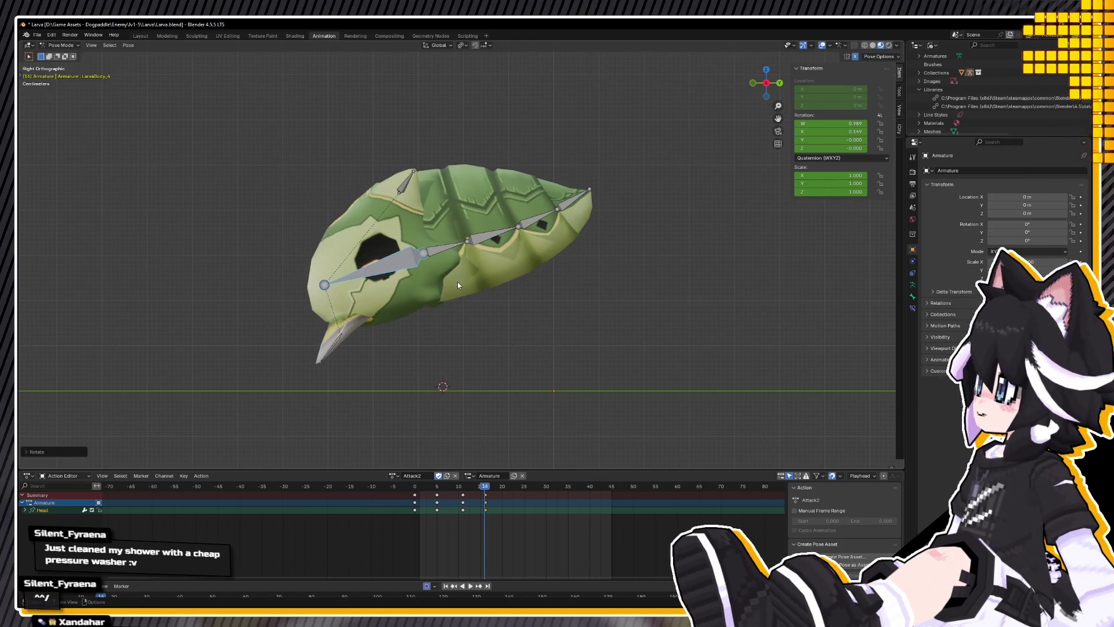
click(457, 281)
key(g)
click(289, 321)
Step: Bend the LarvaBody bone chain downward, then rotate it into a new pose
drag(290, 321, 330, 342)
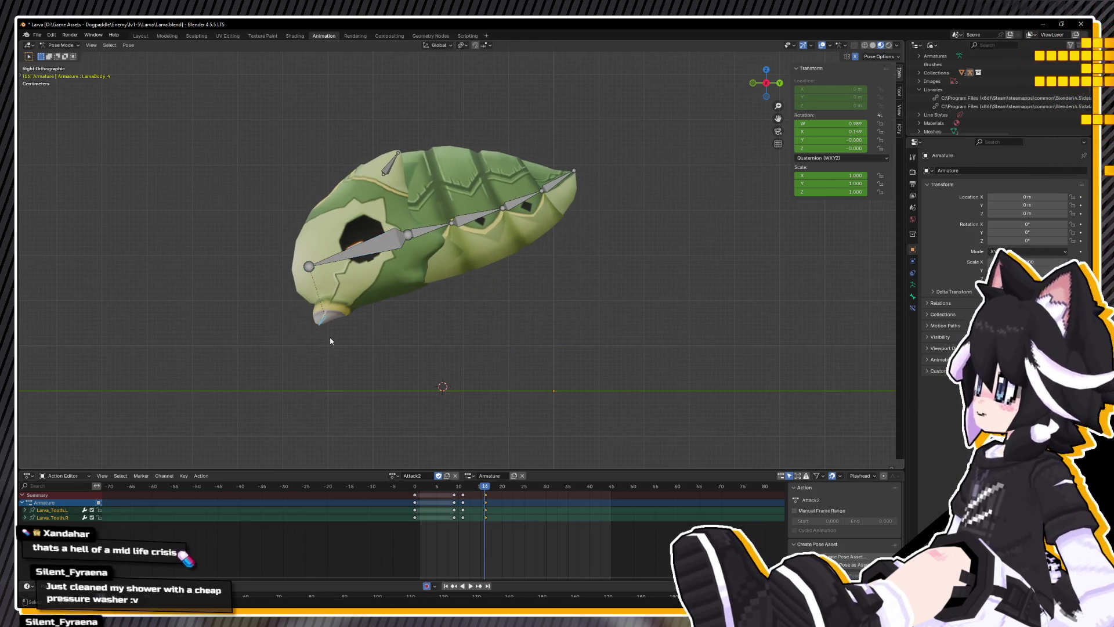
drag(410, 149, 625, 291)
key(r)
click(623, 292)
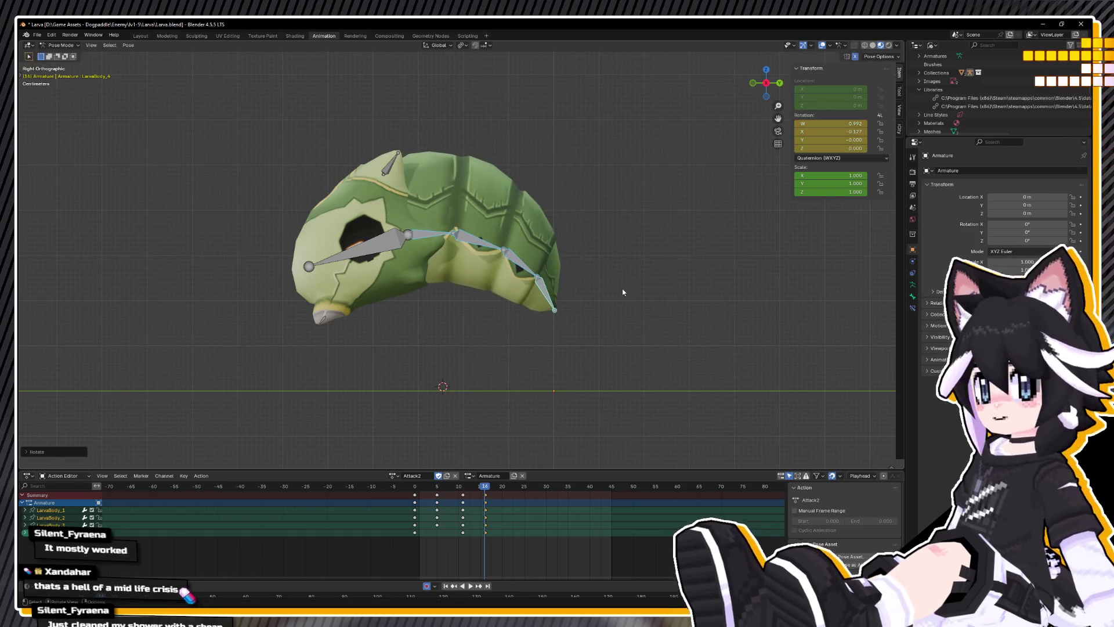
key(r)
click(379, 239)
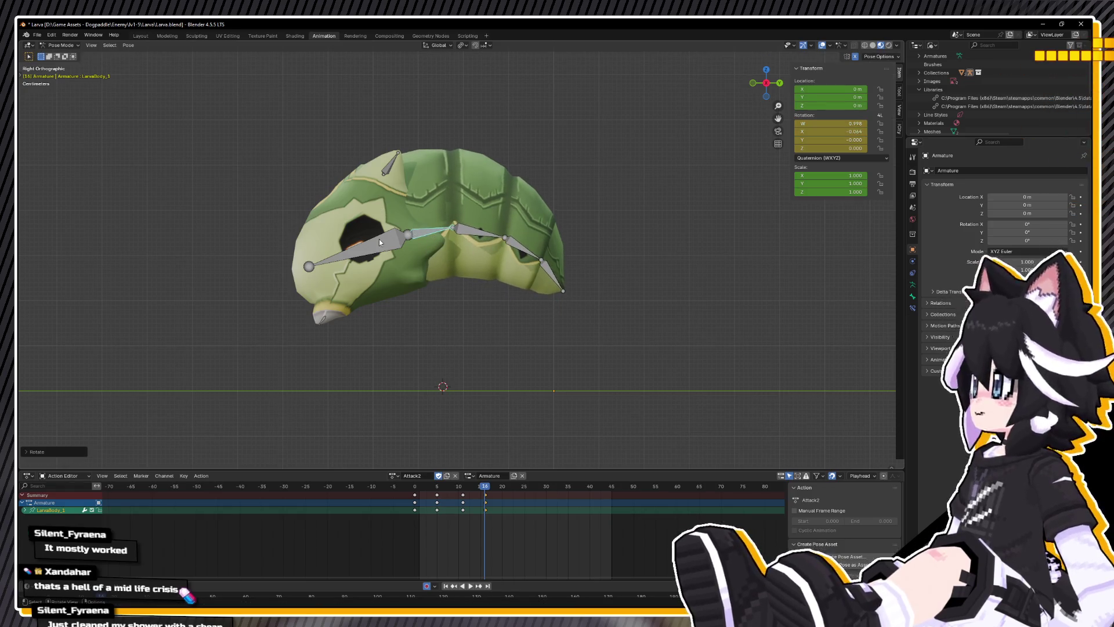
Step: Tilt the Head bone to -24.109° and raise it higher
click(375, 238)
key(r)
click(495, 304)
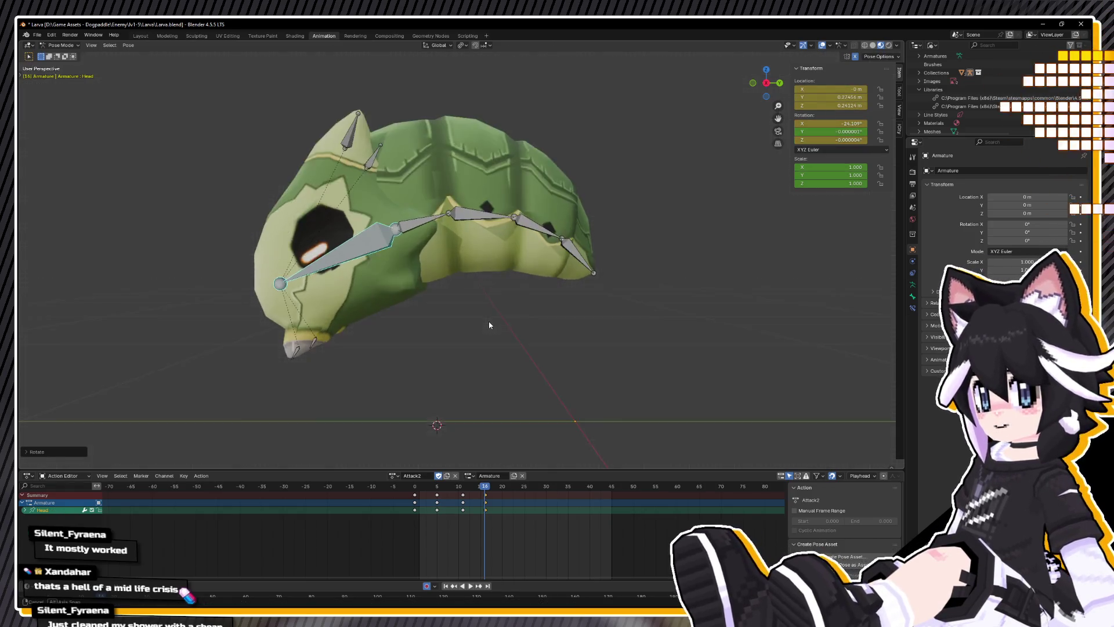
key(g)
click(328, 320)
click(329, 319)
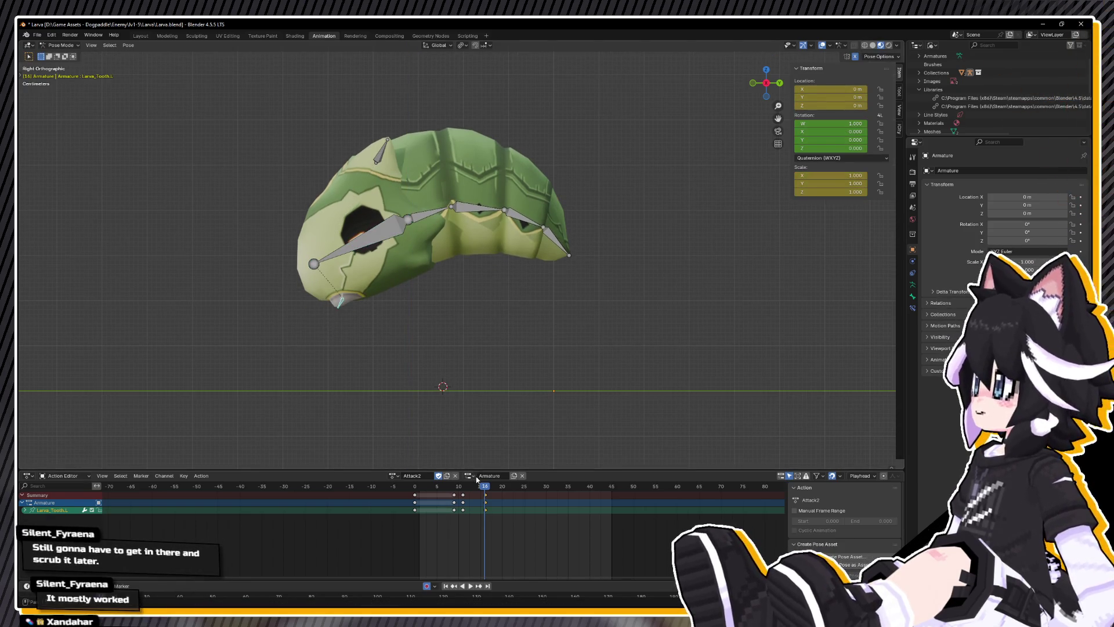
Step: Preview the attack from frame 0, scrub to frame 16, and save Larva.blend
key(space)
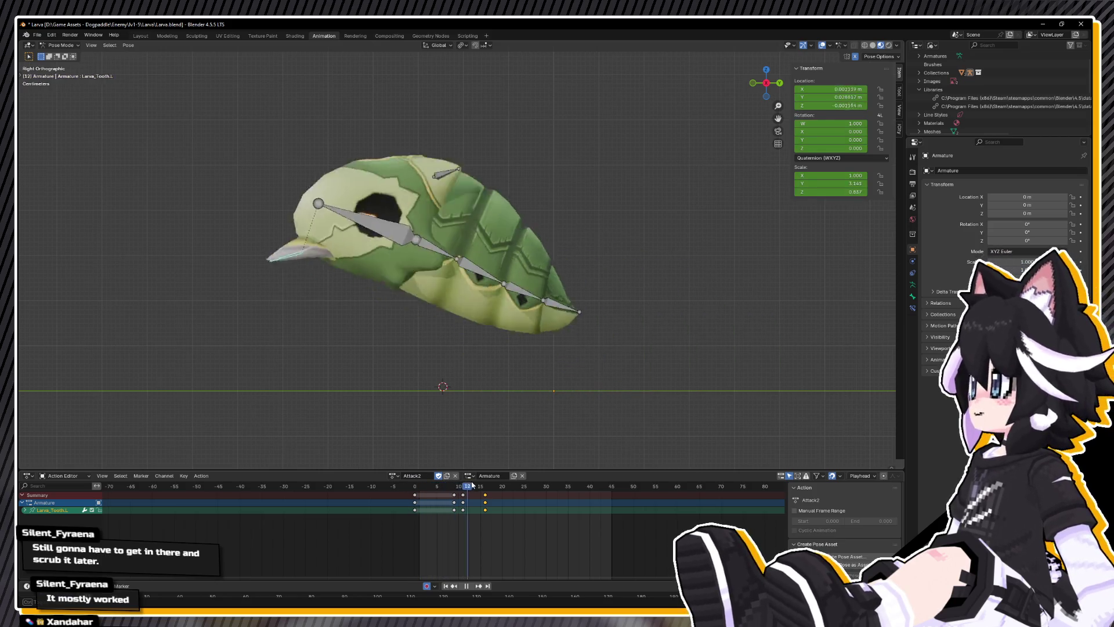
mouse_move(515, 483)
mouse_down()
mouse_move(367, 487)
mouse_move(486, 485)
mouse_up()
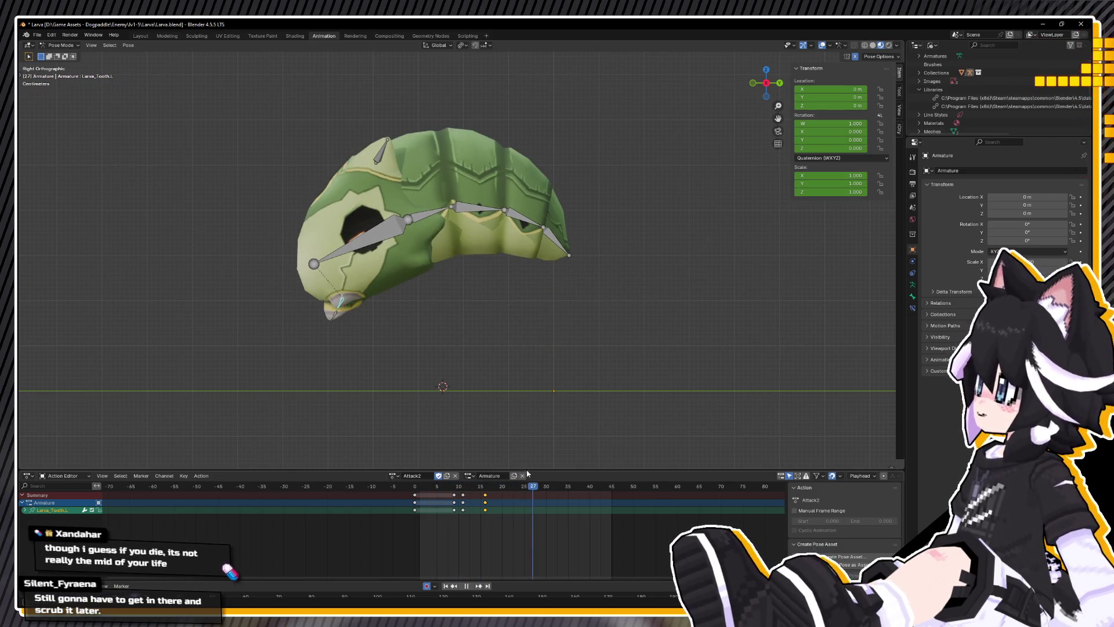
click(408, 481)
key(space)
key(space)
drag(471, 487, 487, 492)
key(space)
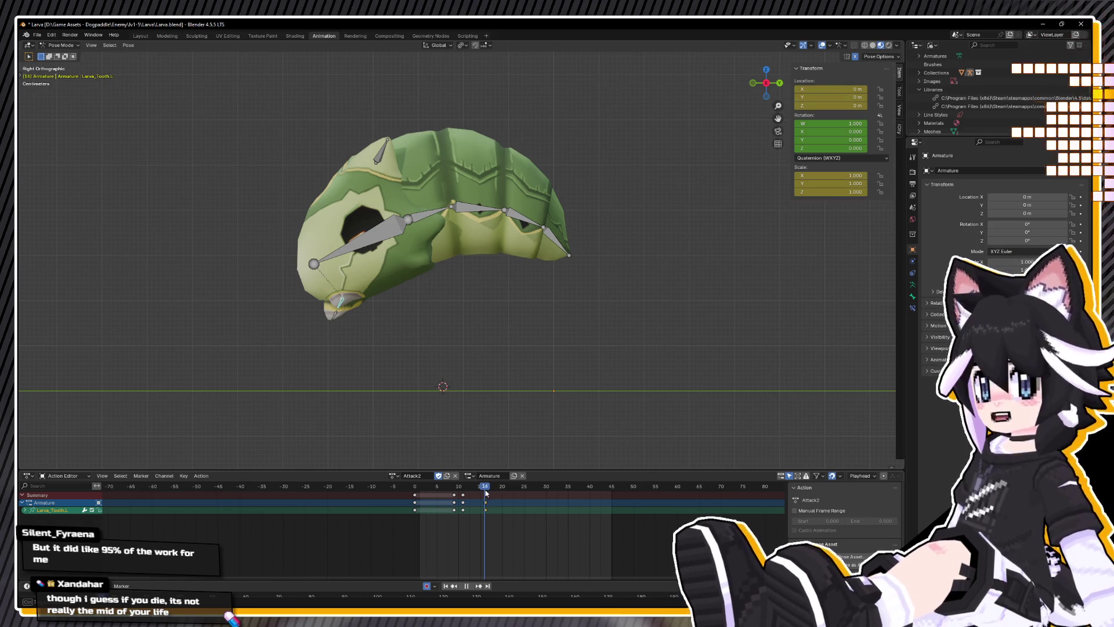
key(ctrl+s)
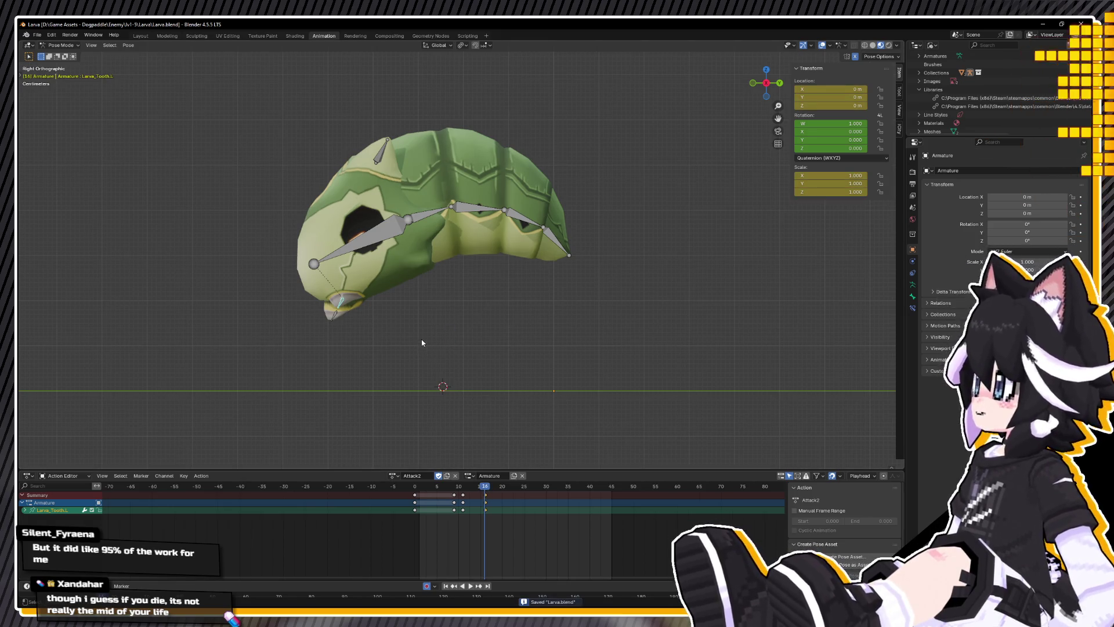
Step: At frame 16, raise the Head bone and bend the tail further
click(356, 254)
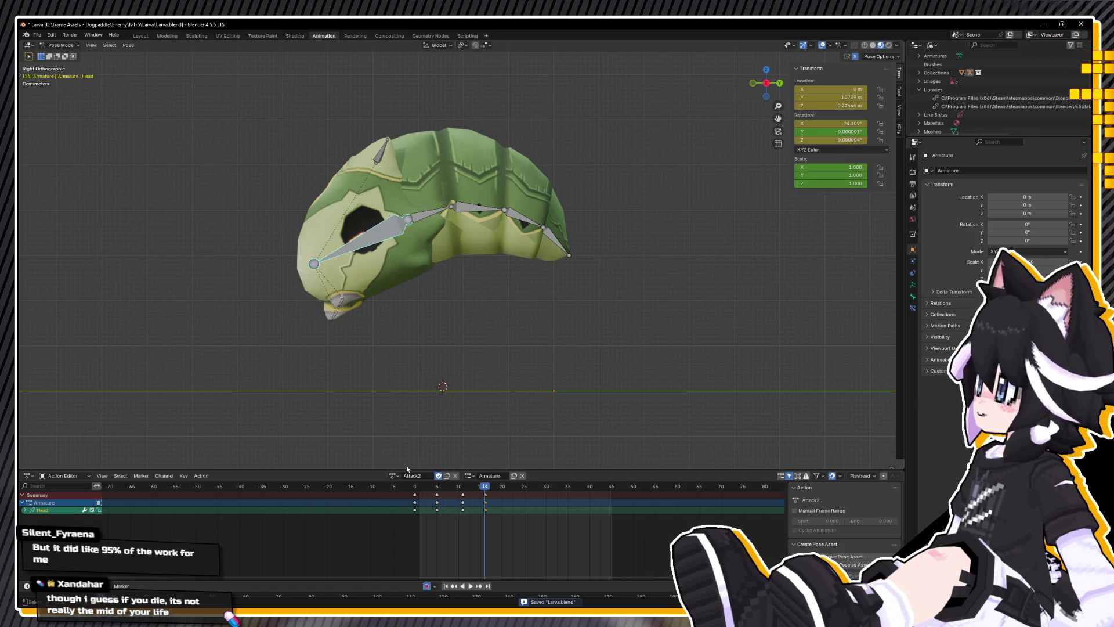
key(space)
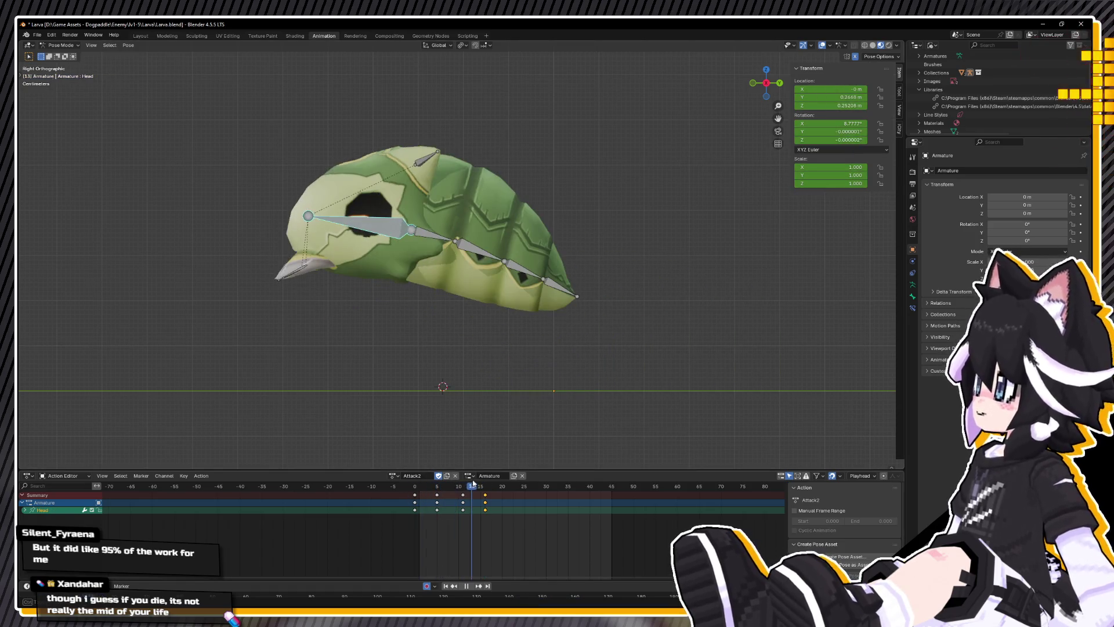
drag(498, 479, 485, 485)
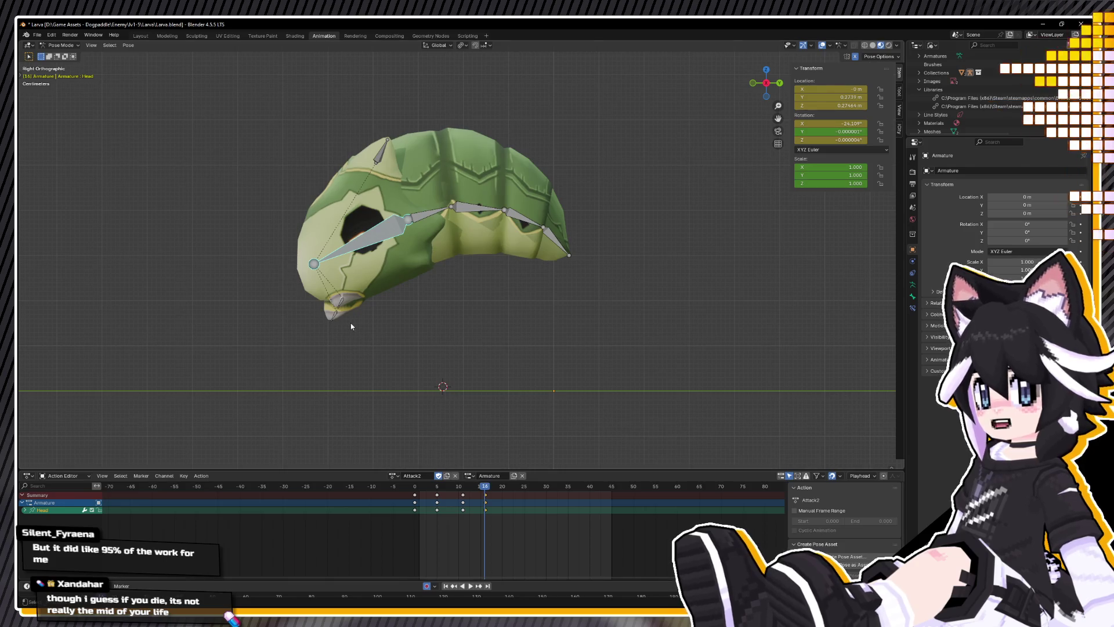
shift+middle_drag(411, 248, 438, 293)
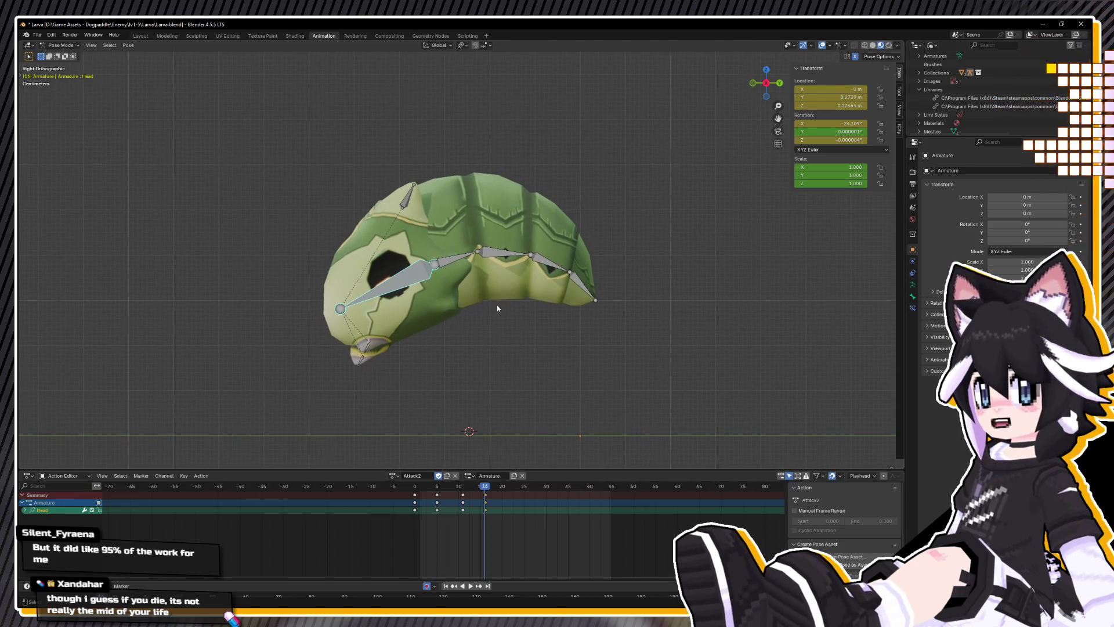
key(g)
click(478, 254)
key(ctrl+i)
key(r)
click(590, 274)
mouse_move(589, 273)
middle_down()
mouse_move(437, 292)
mouse_move(546, 297)
mouse_move(499, 296)
middle_up()
key(KP_3)
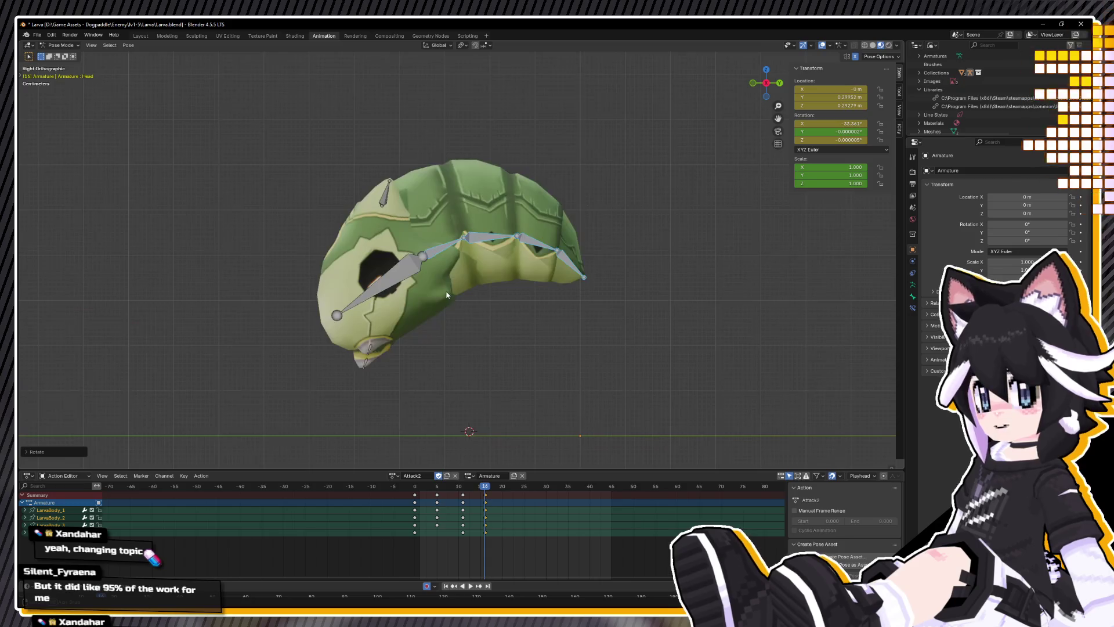
Step: Rotate the Head bone to -35.052° and move it to Location Y 0.2983 m
key(space)
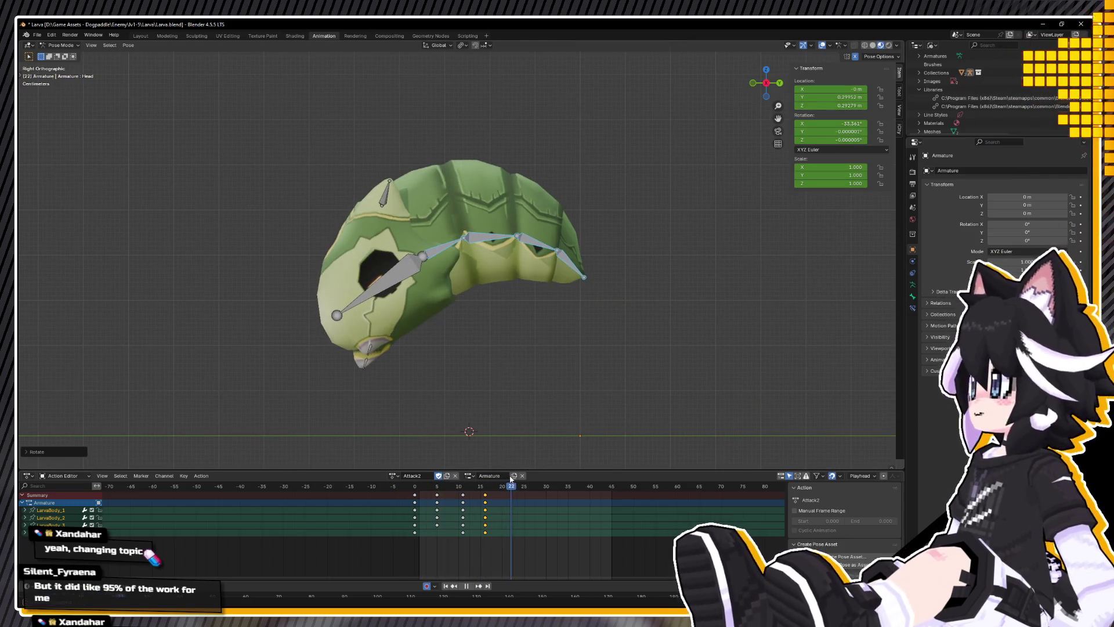
key(Escape)
click(392, 283)
key(r)
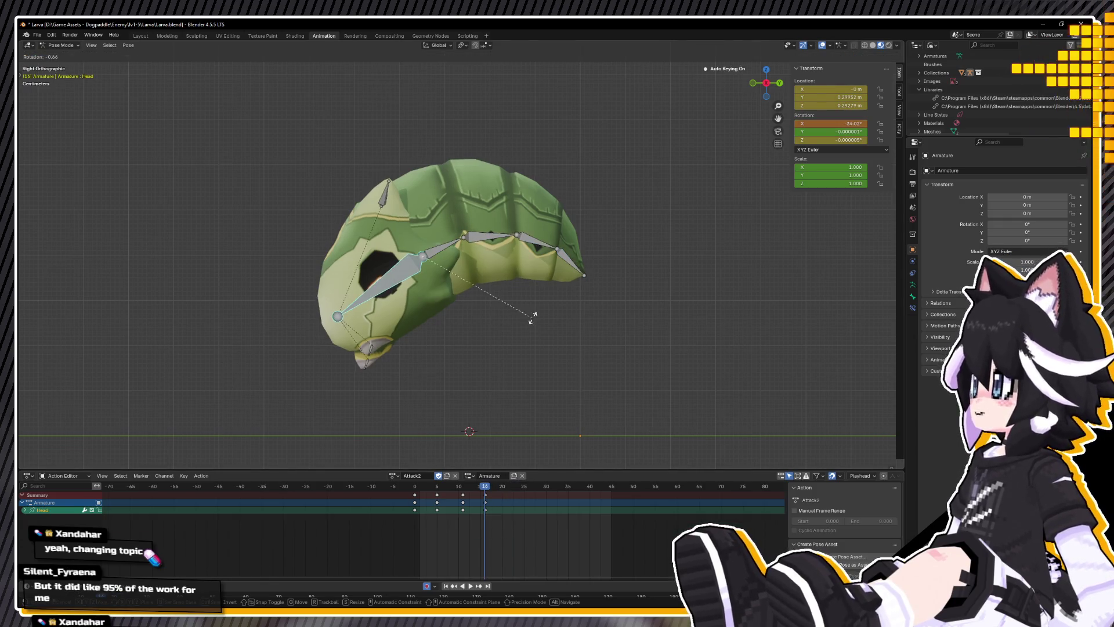
click(534, 321)
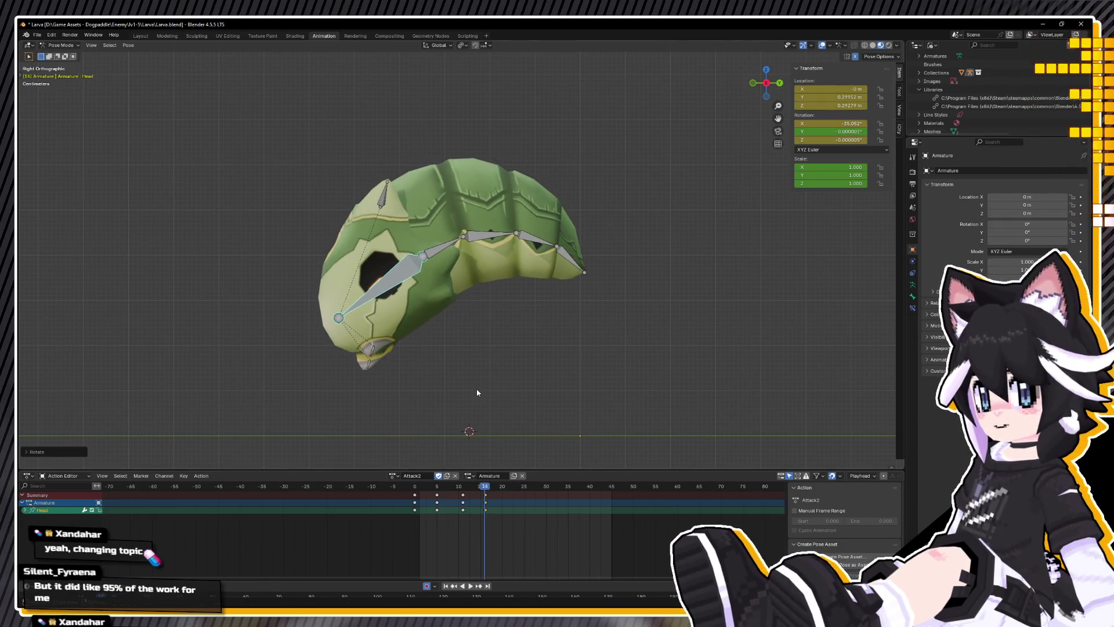
key(g)
click(485, 361)
key(g)
key(y)
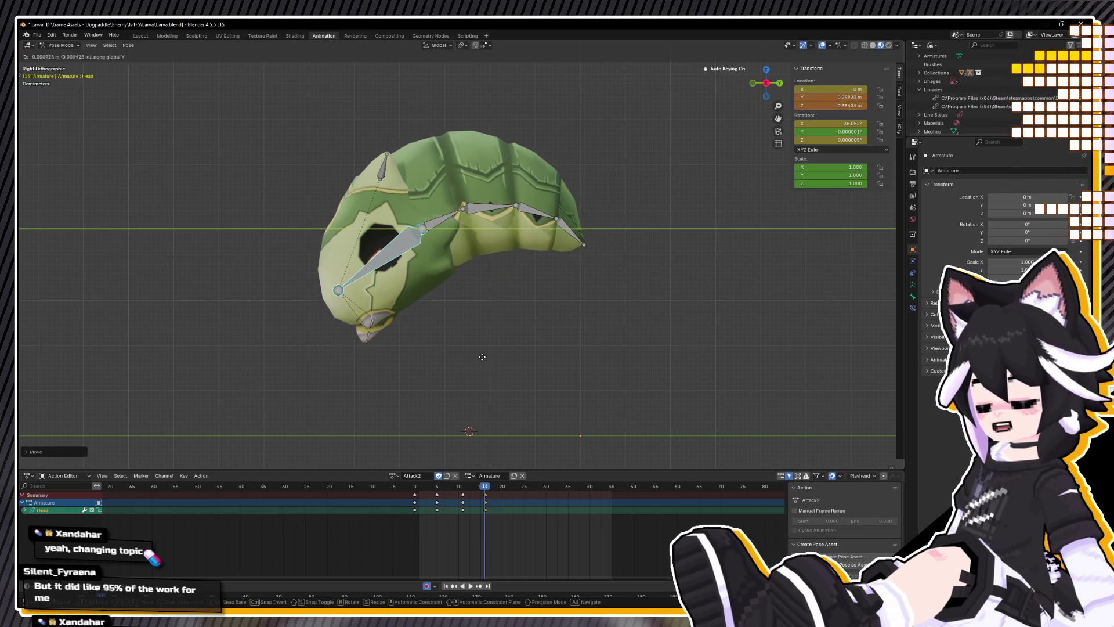
click(476, 361)
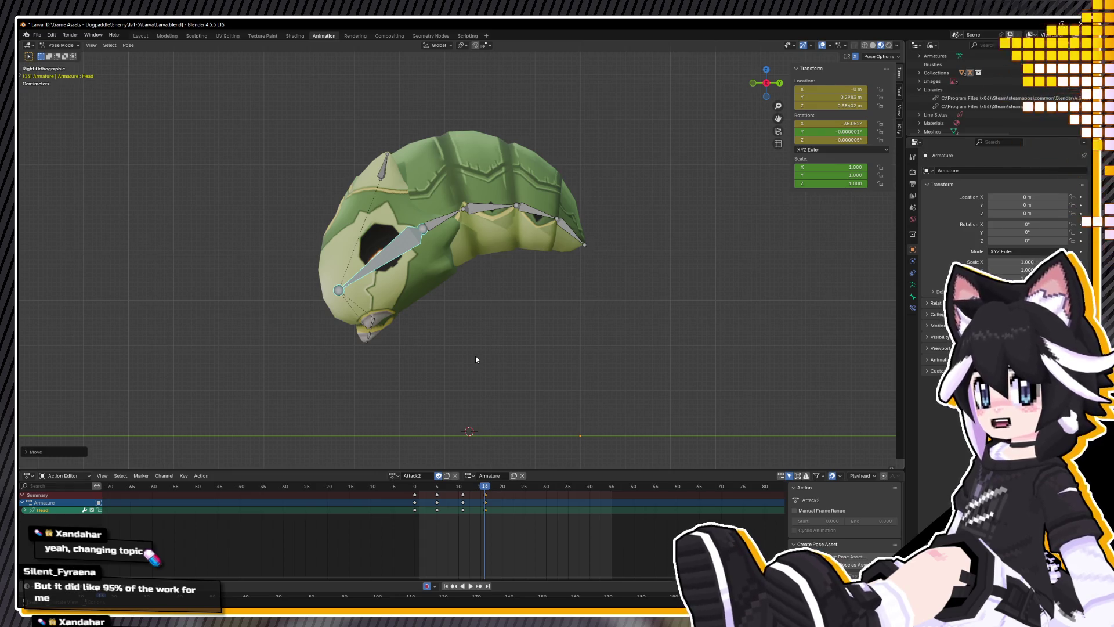
Step: At frame 23, tilt the Head bone to stand the larva upright and reposition it
key(space)
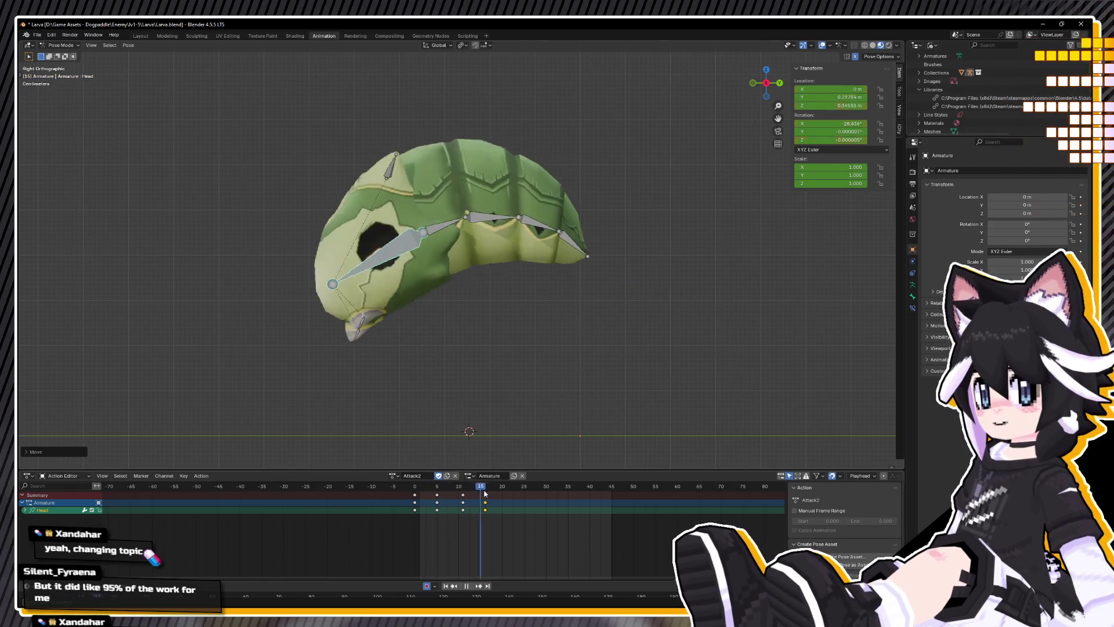
key(space)
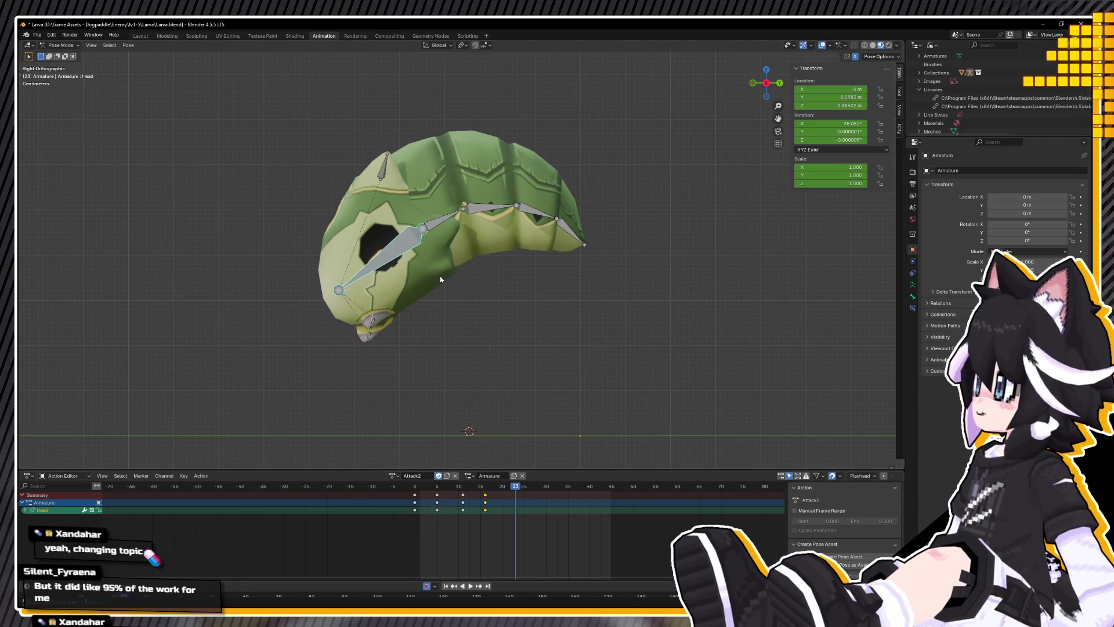
key(r)
click(465, 244)
key(g)
click(495, 292)
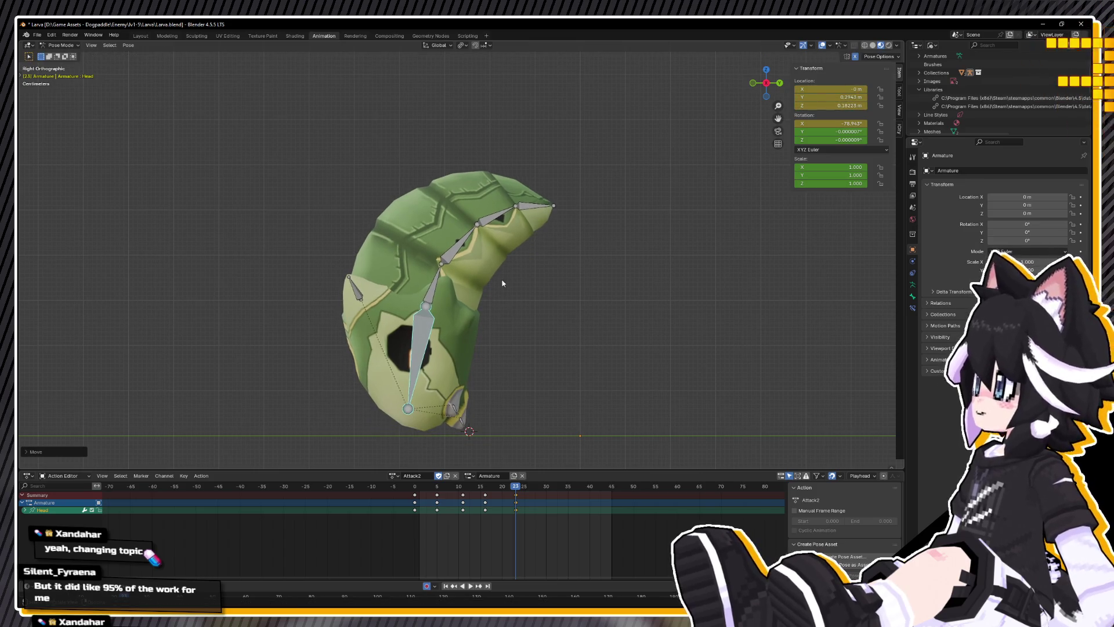
Step: Rotate and lower the LarvaBody chain, then raise the Head bone along Z
drag(400, 199, 580, 293)
key(r)
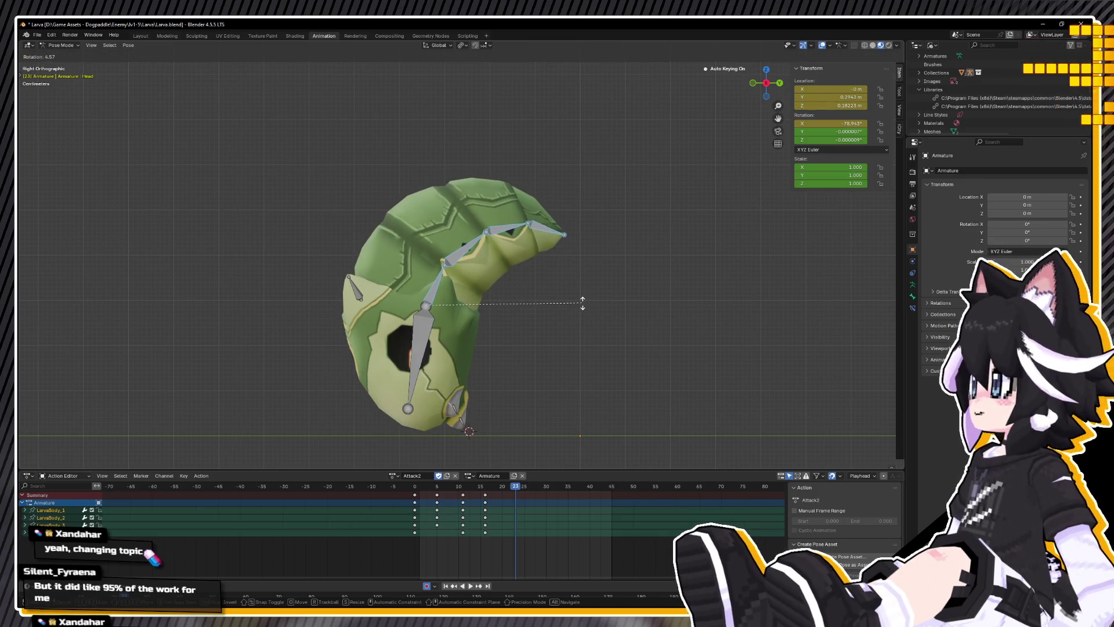
click(583, 303)
key(g)
key(z)
click(491, 348)
click(421, 352)
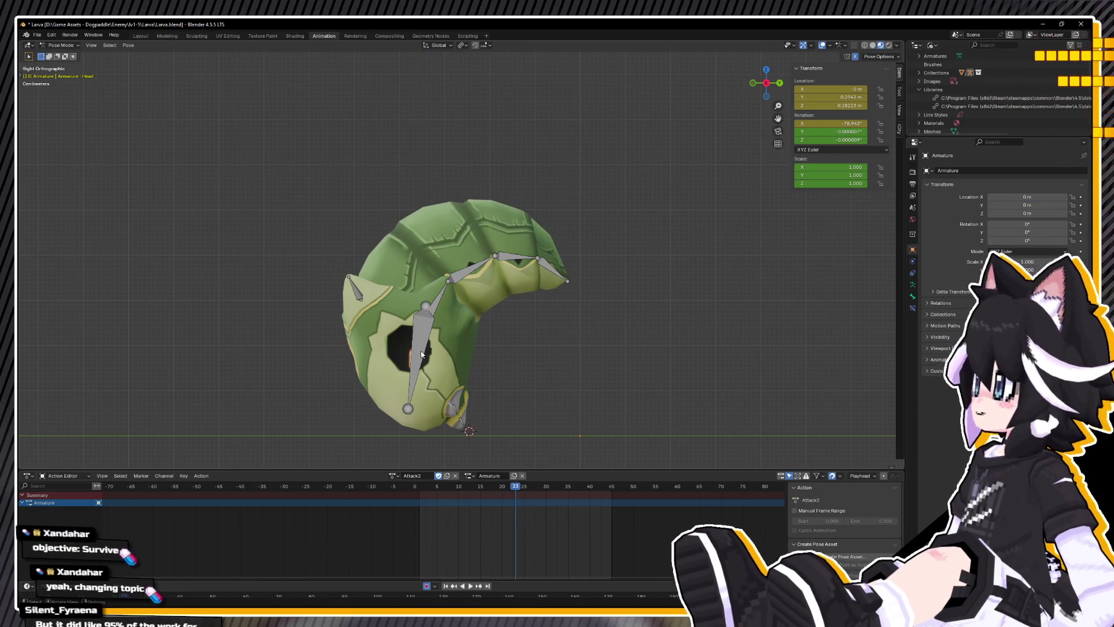
key(g)
key(z)
click(419, 358)
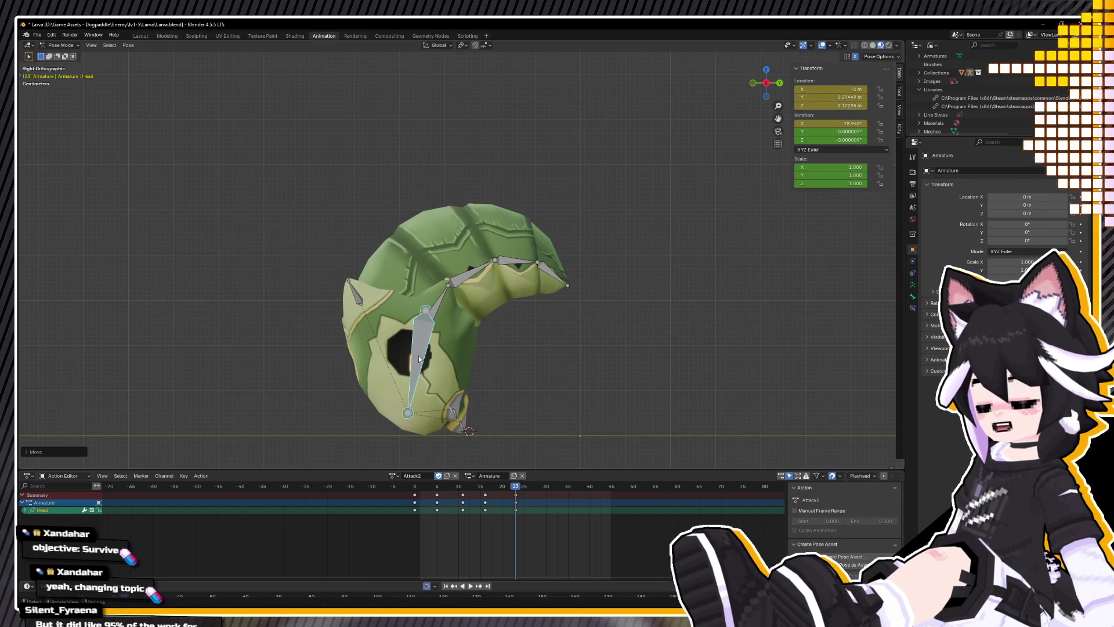
Step: Preview Attack2 to frame 25, then select all bones and the keyframe column near frame 16
key(space)
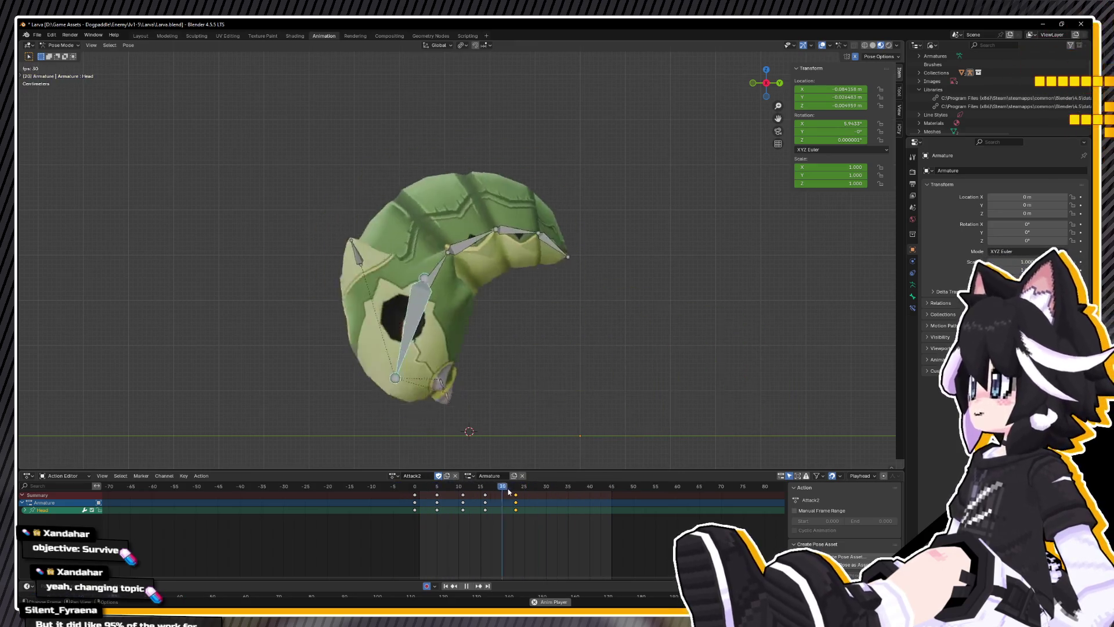
key(space)
key(a)
click(498, 486)
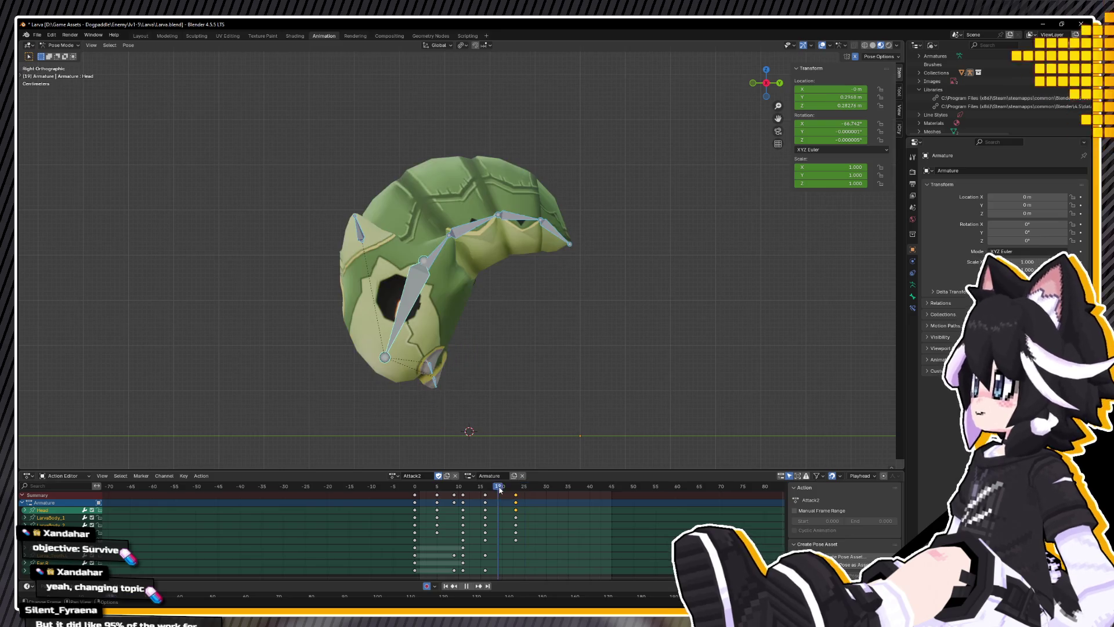
Step: Nudge the frame 16 keys slightly earlier and preview the attack up to the curled pose
drag(485, 495, 498, 496)
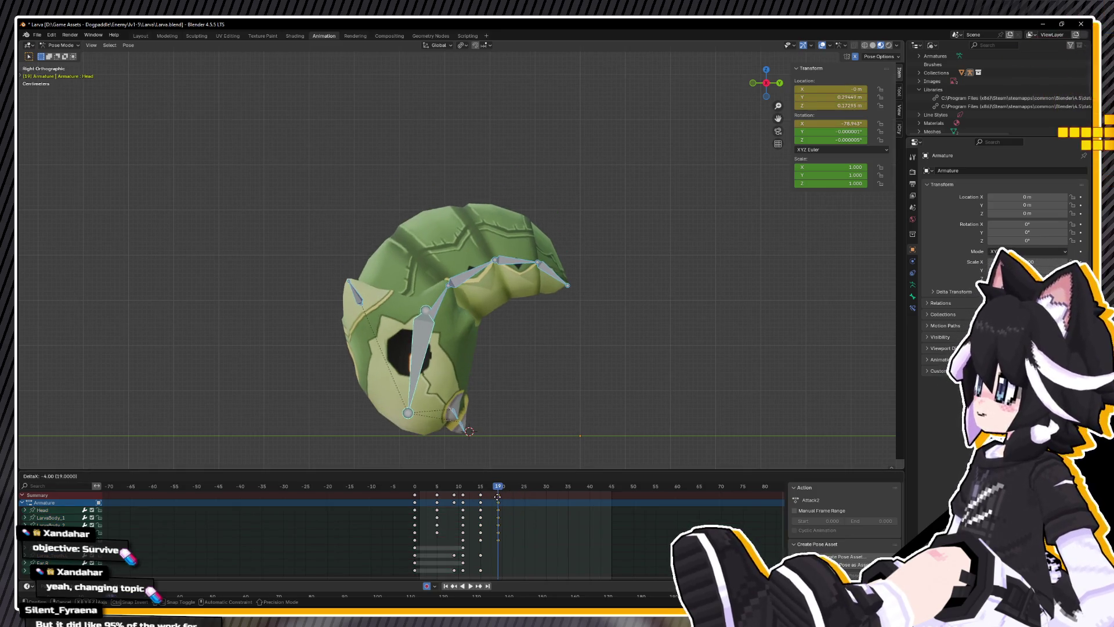
key(space)
click(406, 488)
mouse_move(429, 488)
mouse_down()
mouse_move(519, 486)
mouse_move(392, 487)
mouse_move(514, 493)
mouse_up()
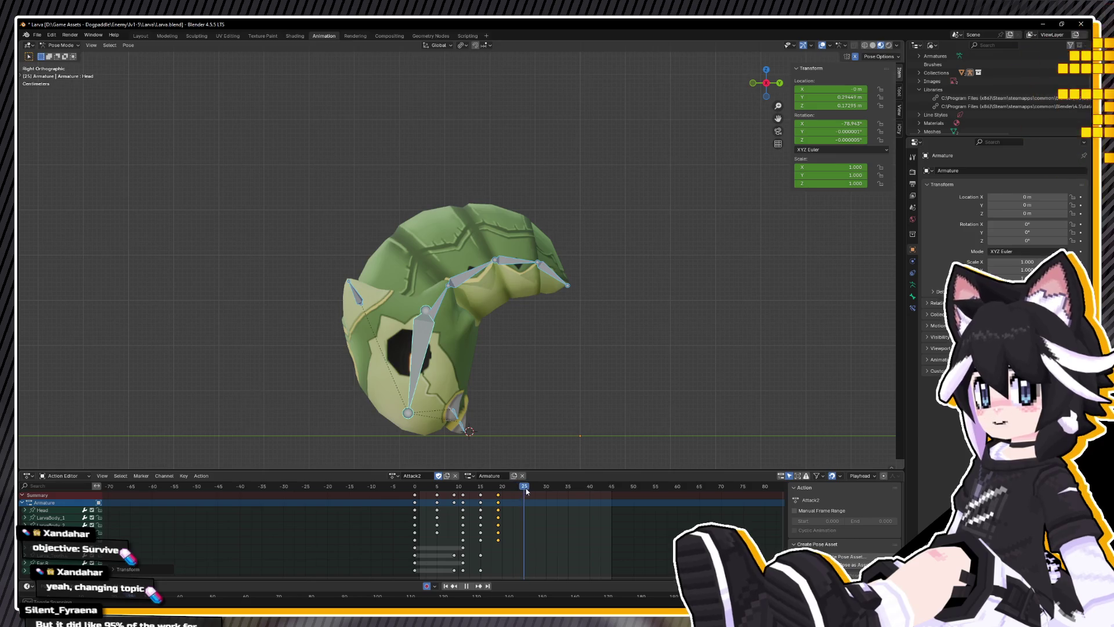
Step: Tilt the Head bone back and reposition it, keyed at frame 25
click(417, 369)
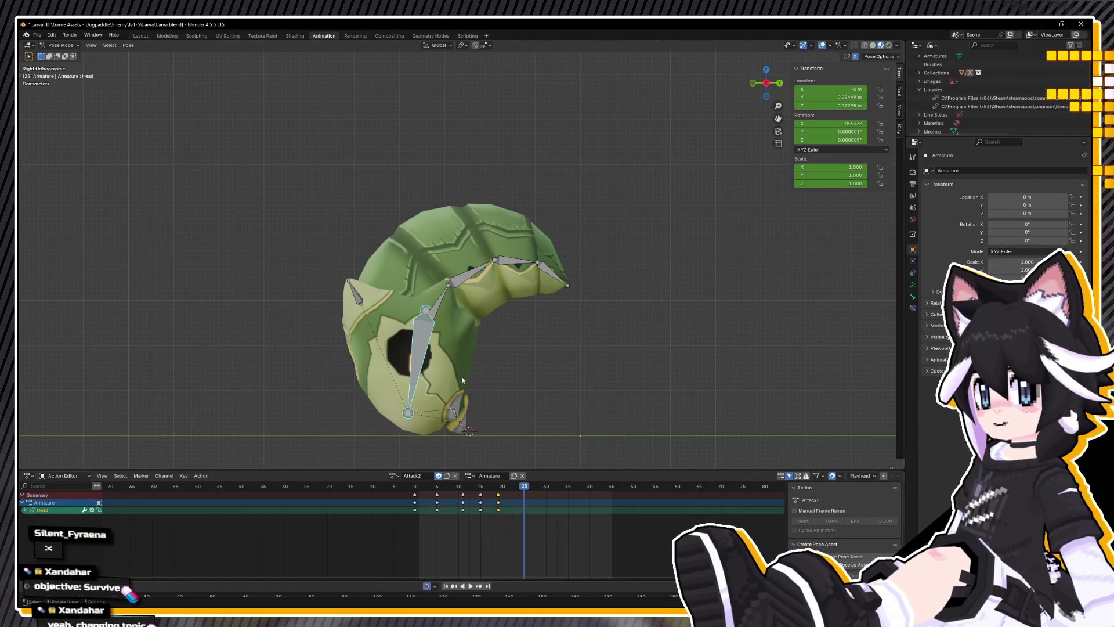
key(r)
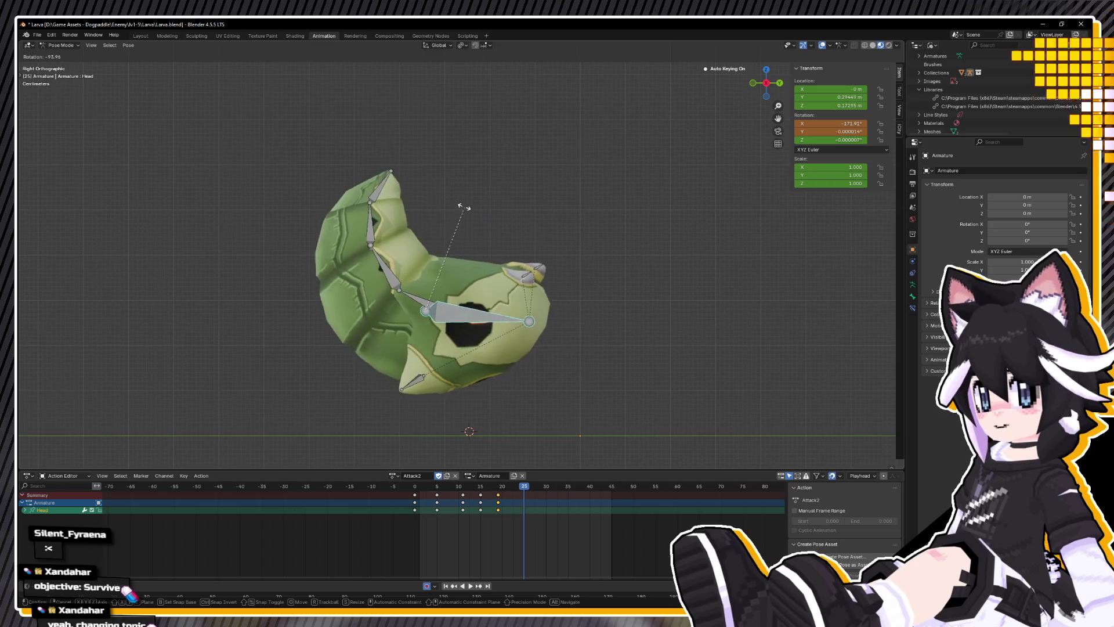
click(430, 193)
key(g)
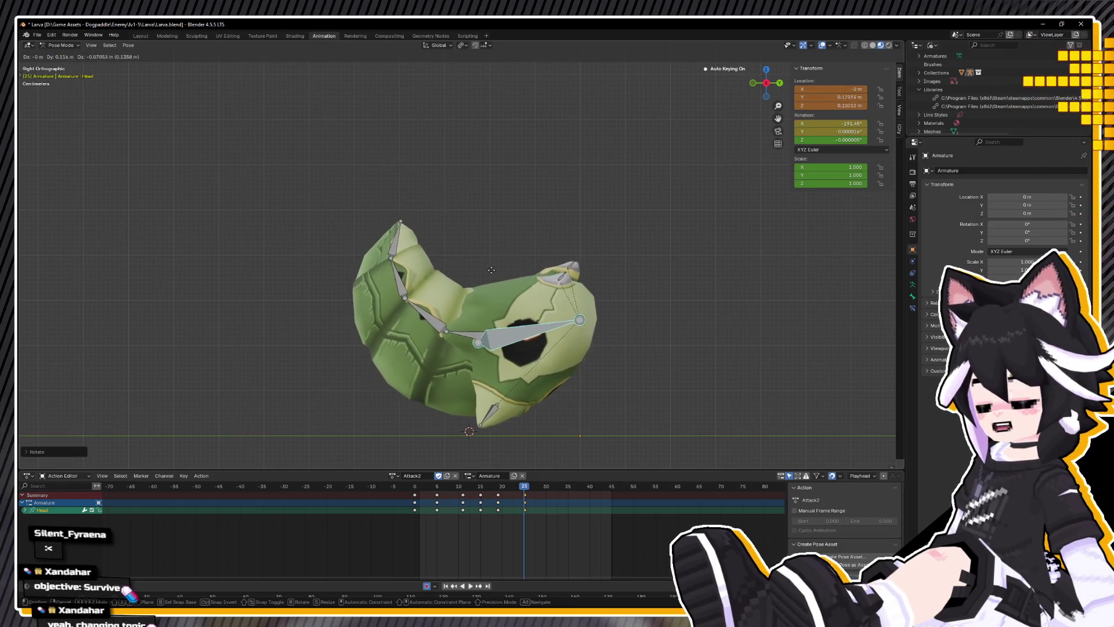
click(512, 290)
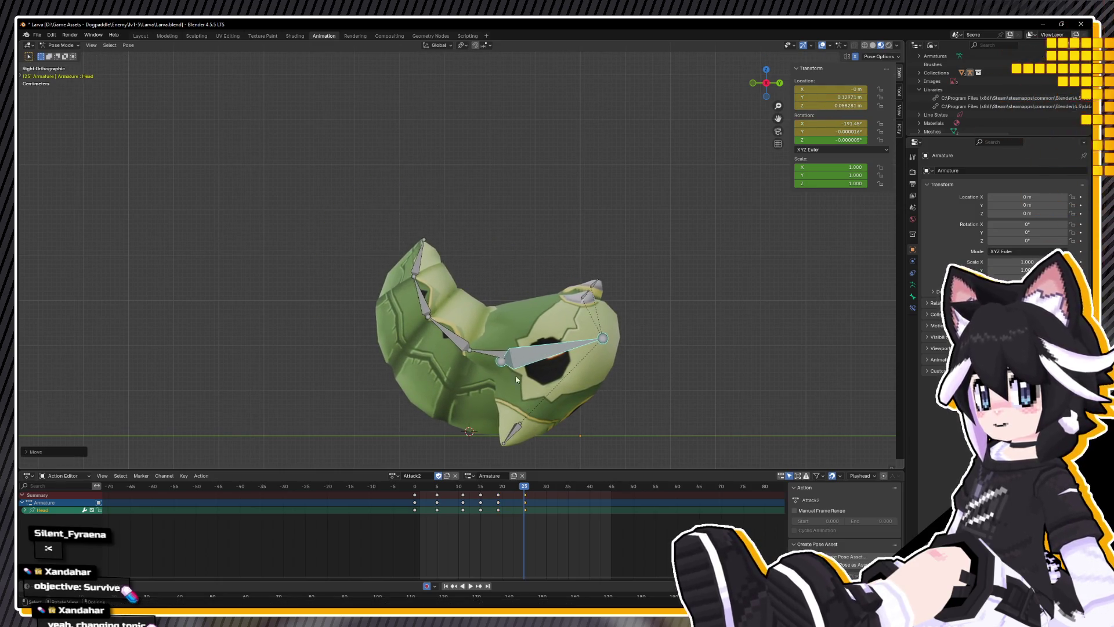
Step: After previewing, raise the head vertically (G Z) at frame 21
key(space)
mouse_move(500, 490)
mouse_down()
mouse_move(533, 490)
mouse_move(506, 489)
mouse_up()
key(space)
key(g)
key(z)
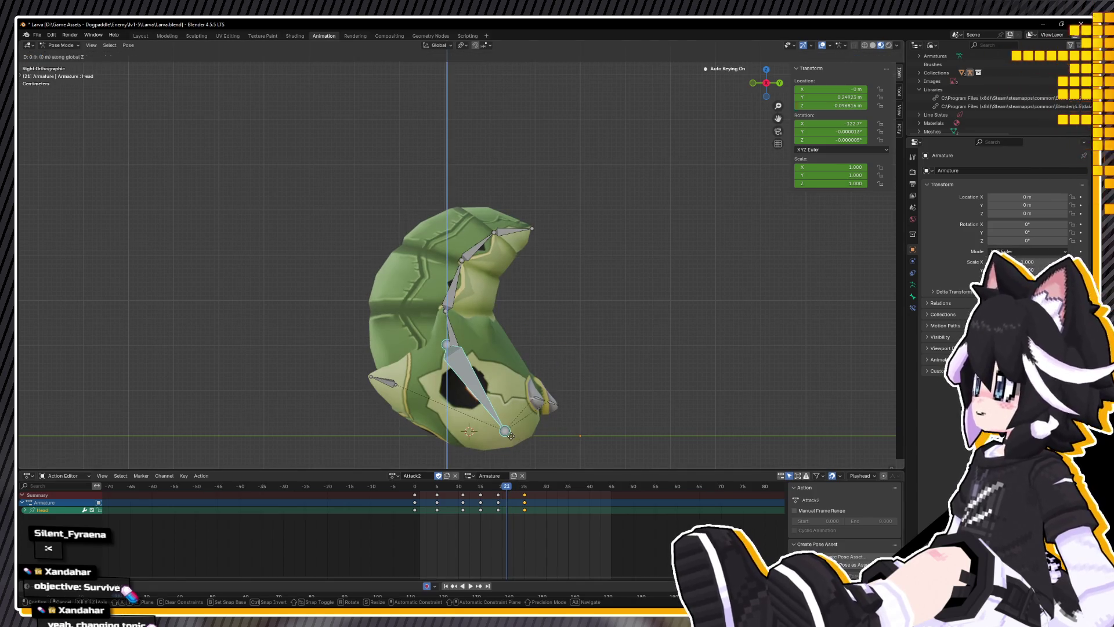
click(511, 423)
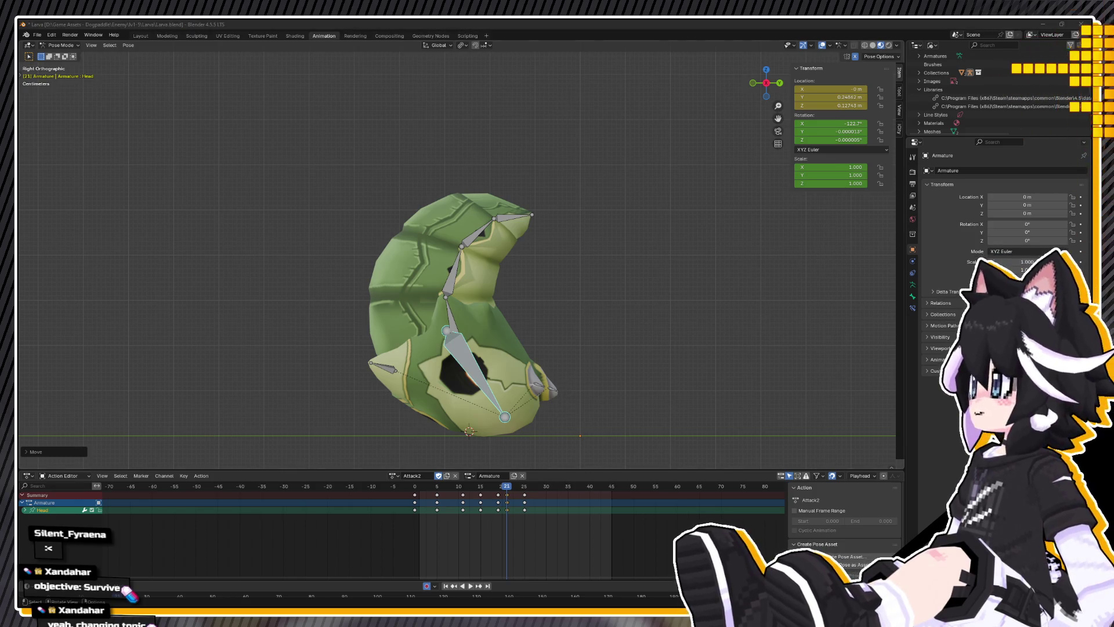
Step: At frame 25, reset LarvaBody_1's location with Alt+G and begin bending the body bones
key(Up)
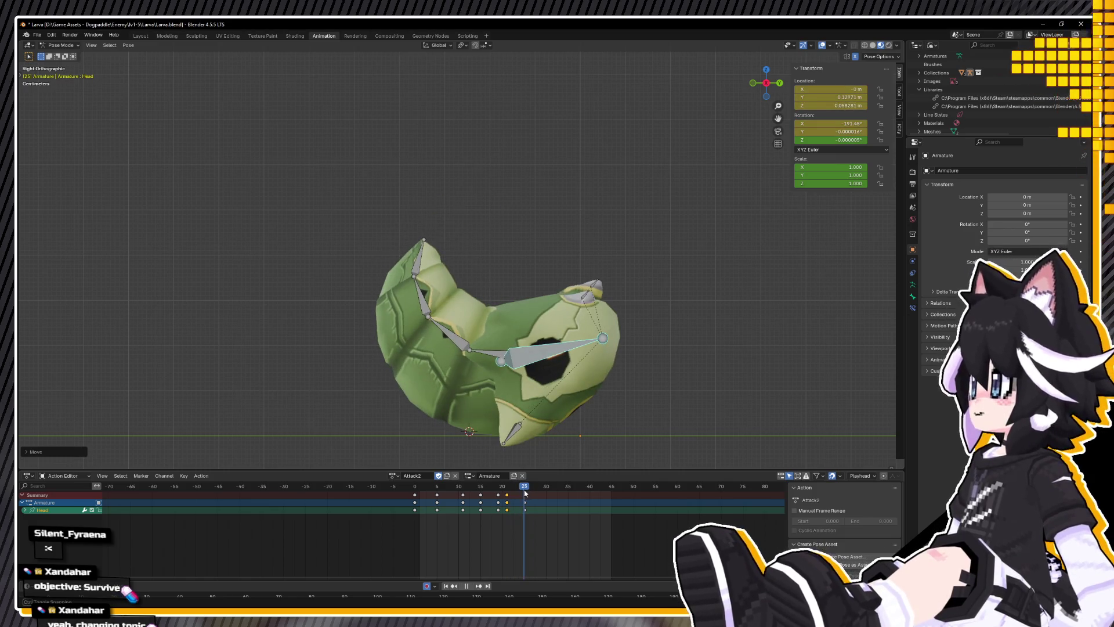
drag(375, 240, 513, 375)
key(alt+g)
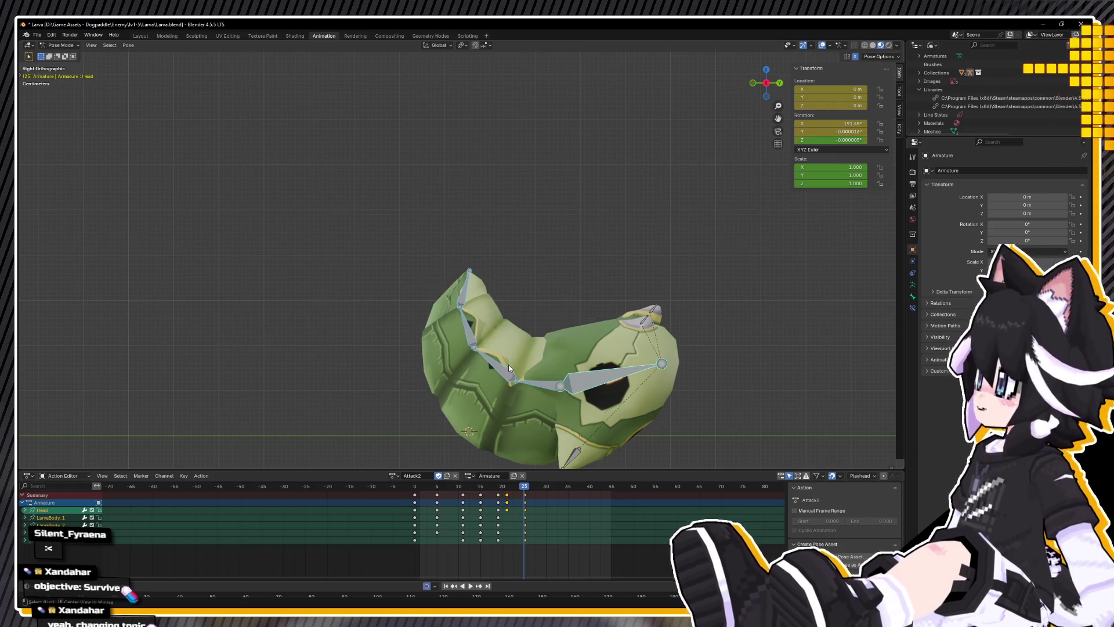
key(ctrl+z)
key(ctrl+z)
key(ctrl+shift+z)
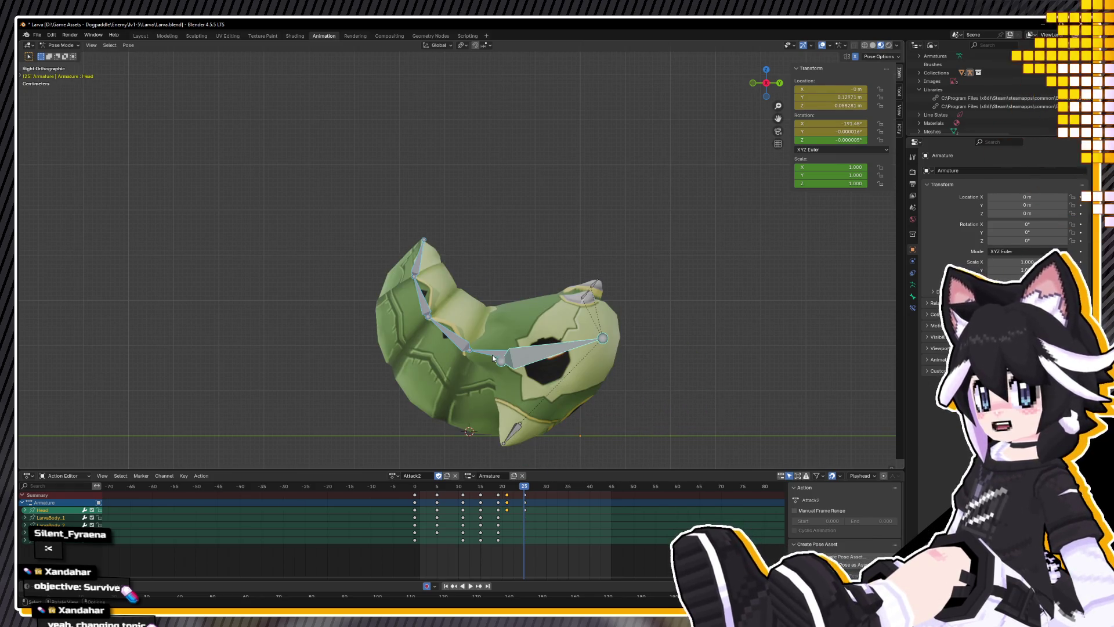
click(492, 355)
key(alt+g)
drag(375, 220, 479, 364)
key(r)
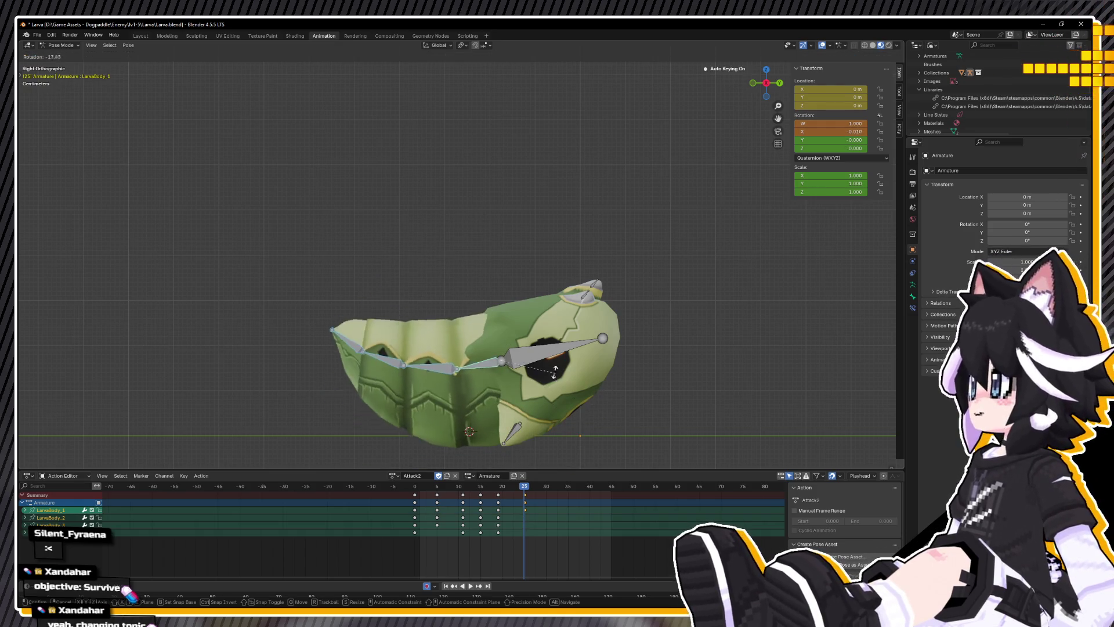
Step: Cancel the body bend and rotate the Head bone instead
key(Escape)
click(584, 349)
key(r)
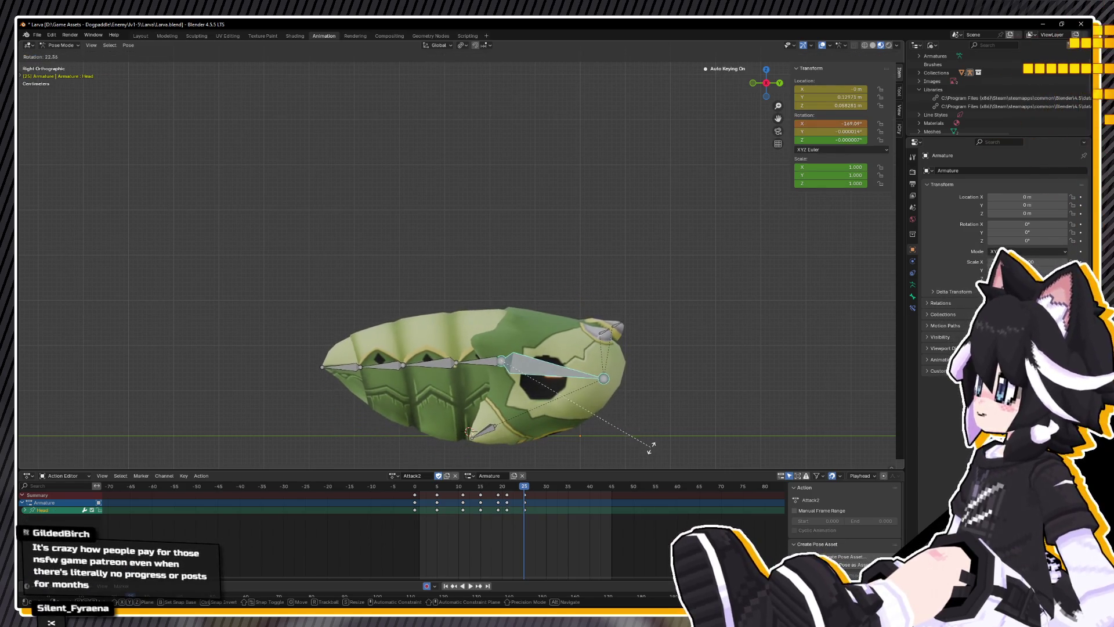
click(650, 448)
Step: Stretch LarvaBody_1 along global Y to 1.668 and preview it back at frame 19
click(496, 359)
key(s)
key(y)
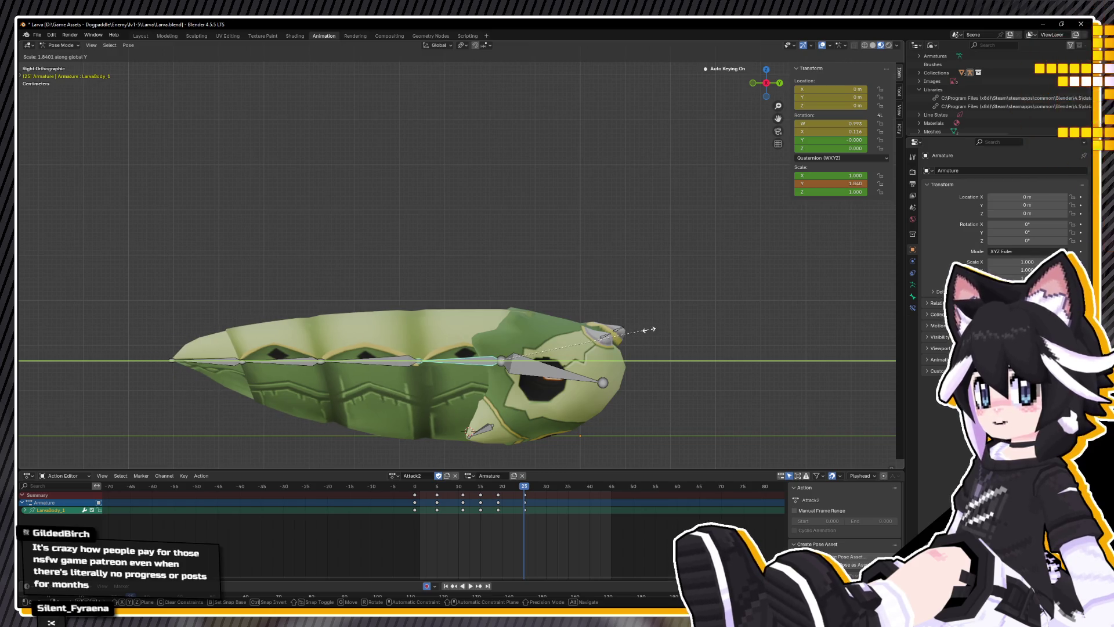
click(474, 520)
key(space)
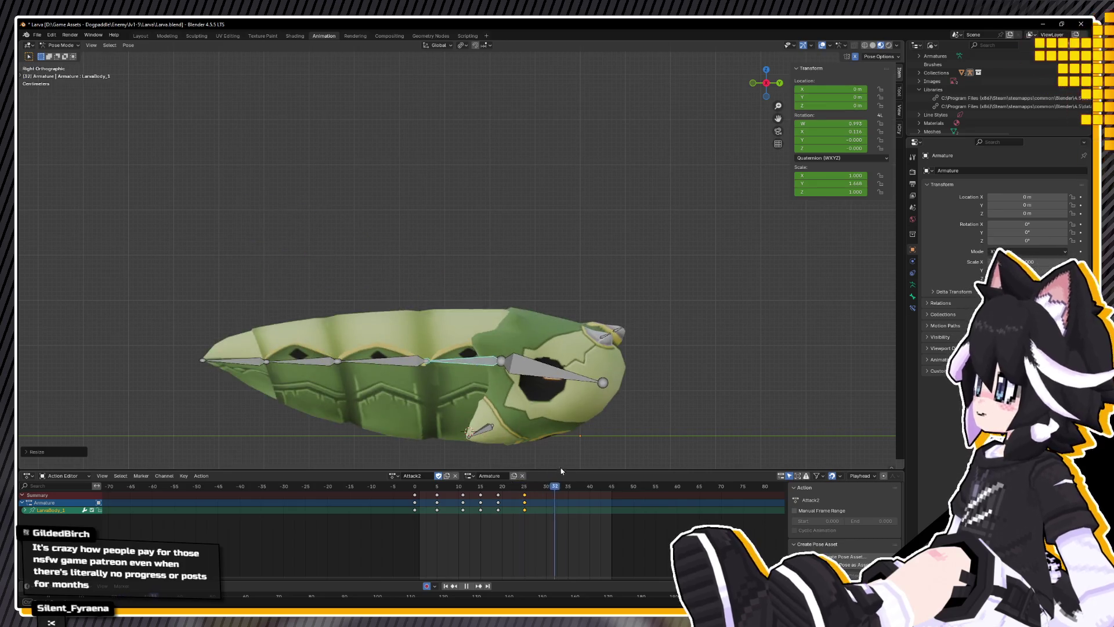
mouse_move(522, 487)
mouse_down()
mouse_move(459, 492)
mouse_move(499, 494)
mouse_up()
key(space)
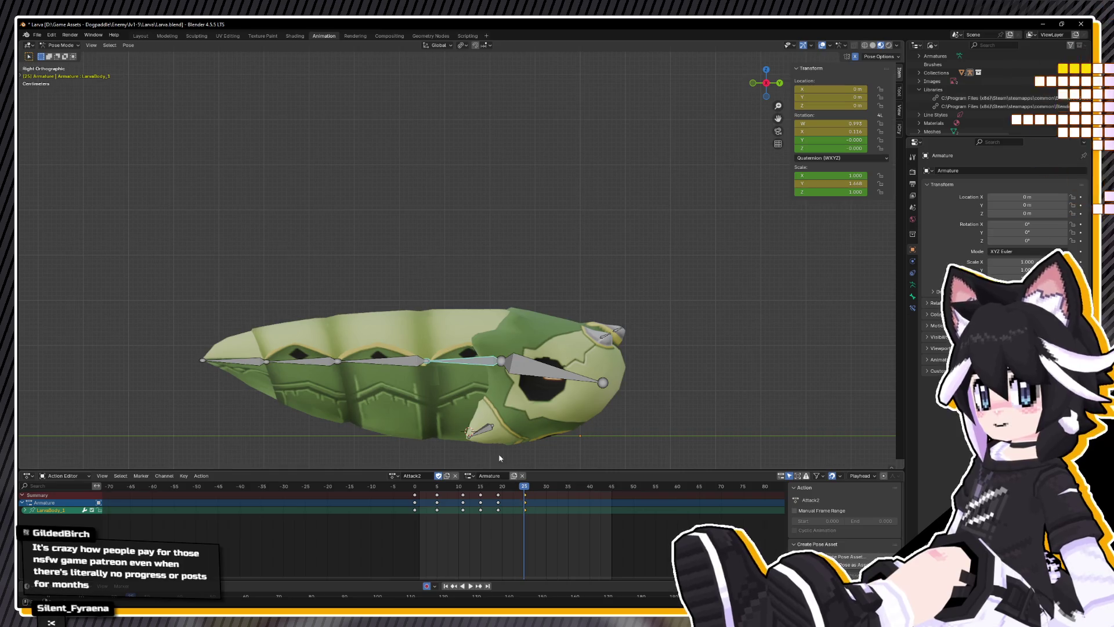
Step: Rotate and scale the body bones into a downward curve toward the tail
click(552, 364)
mouse_move(454, 304)
mouse_down()
mouse_move(158, 367)
mouse_move(159, 379)
mouse_up()
key(r)
click(585, 391)
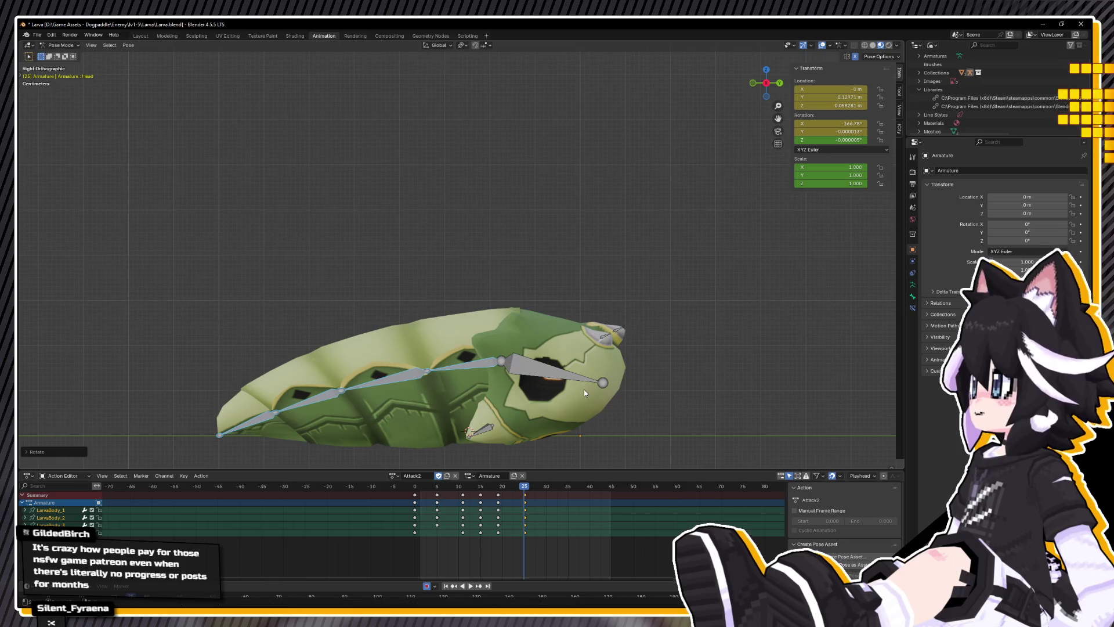
key(s)
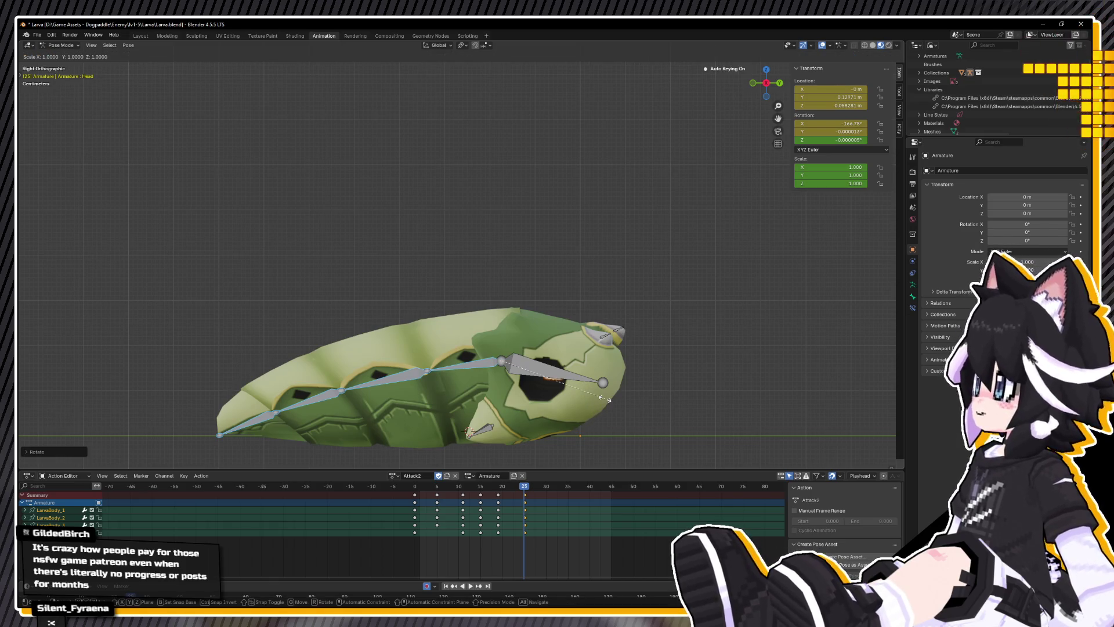
click(585, 389)
Step: Flatten the head on Z, scale it about 1.15 on X/Y, then rotate it back and lower it
click(585, 392)
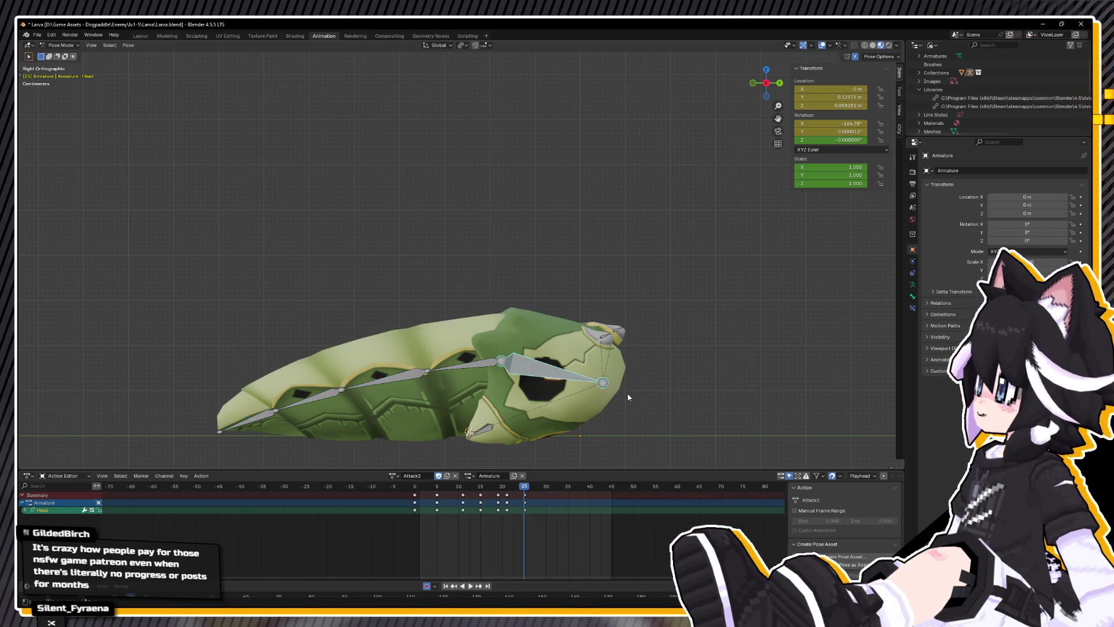
key(s)
key(z)
click(608, 391)
key(s)
key(shift+z)
click(618, 385)
key(r)
click(622, 382)
key(g)
click(622, 399)
Step: At frame 29, rotate the head up about 36° and raise it vertically
drag(537, 485, 541, 486)
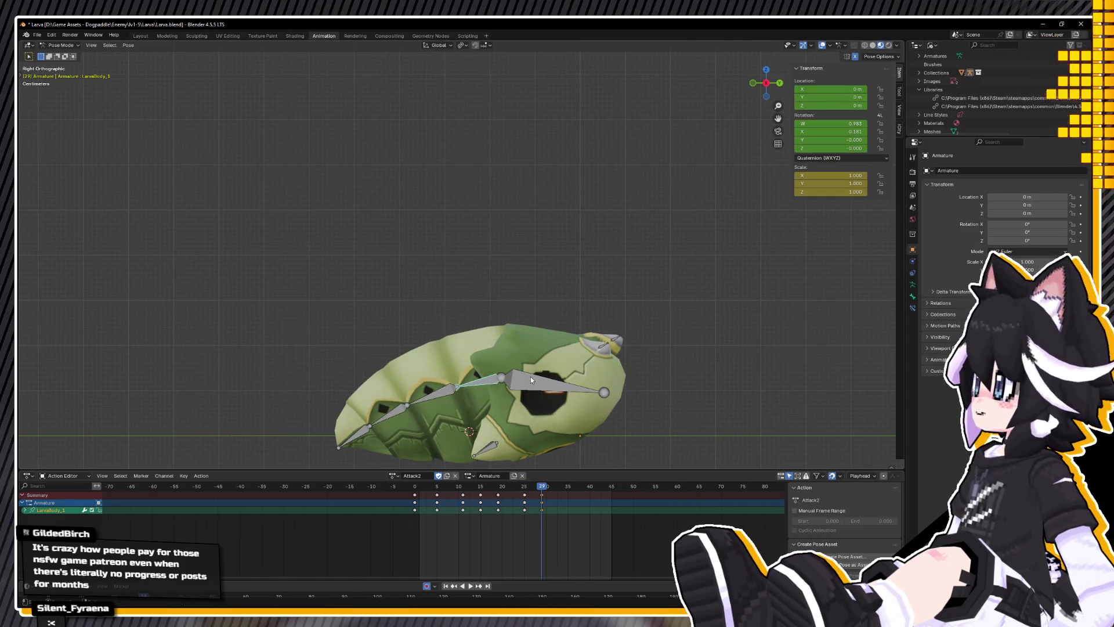
key(r)
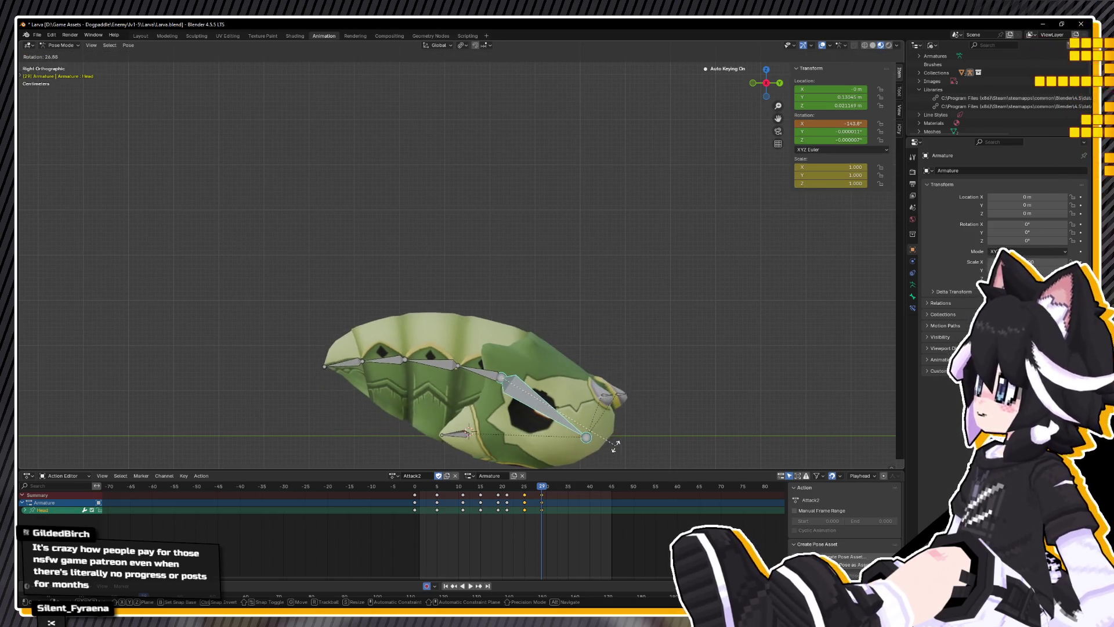
click(591, 453)
key(g)
key(z)
click(600, 419)
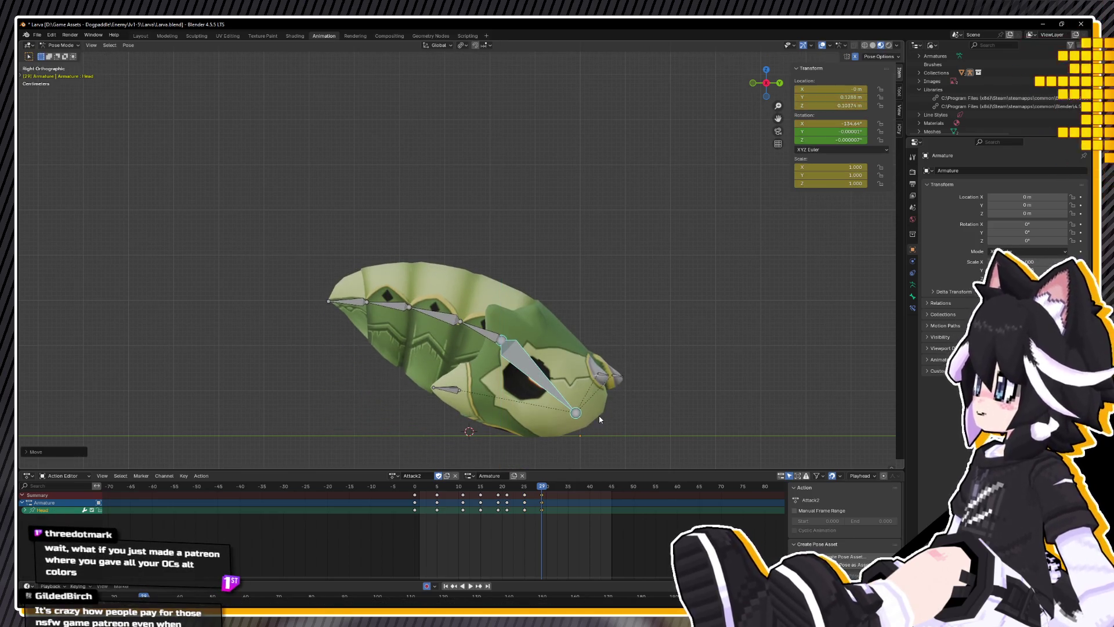
drag(549, 485, 574, 484)
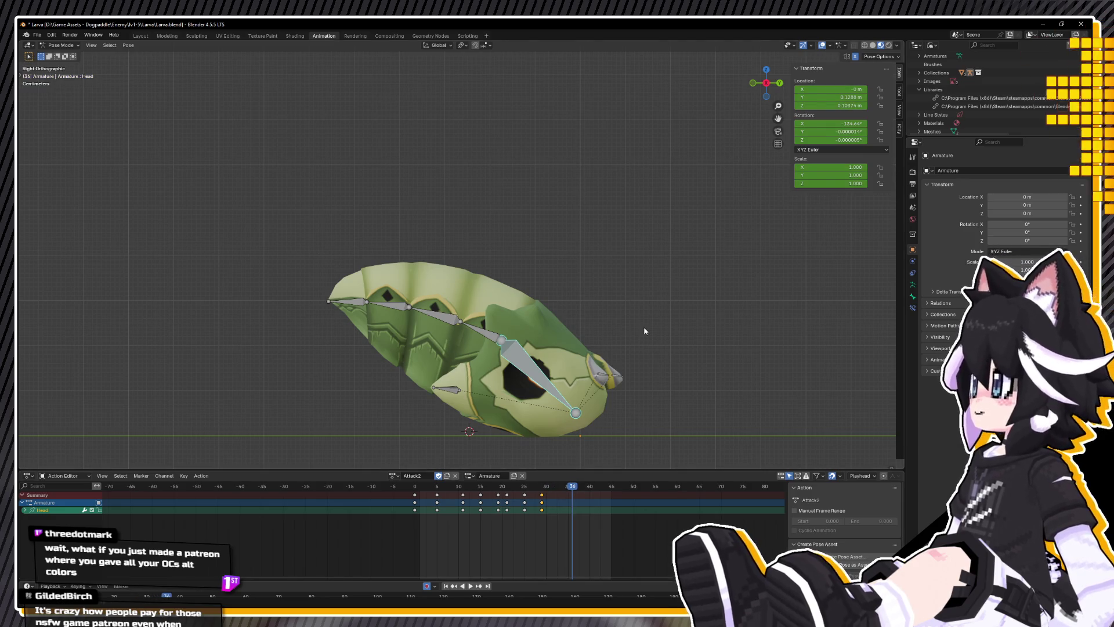
Step: At frame 36, rotate the head roughly 90° and move it to a new position
key(r)
click(572, 409)
key(g)
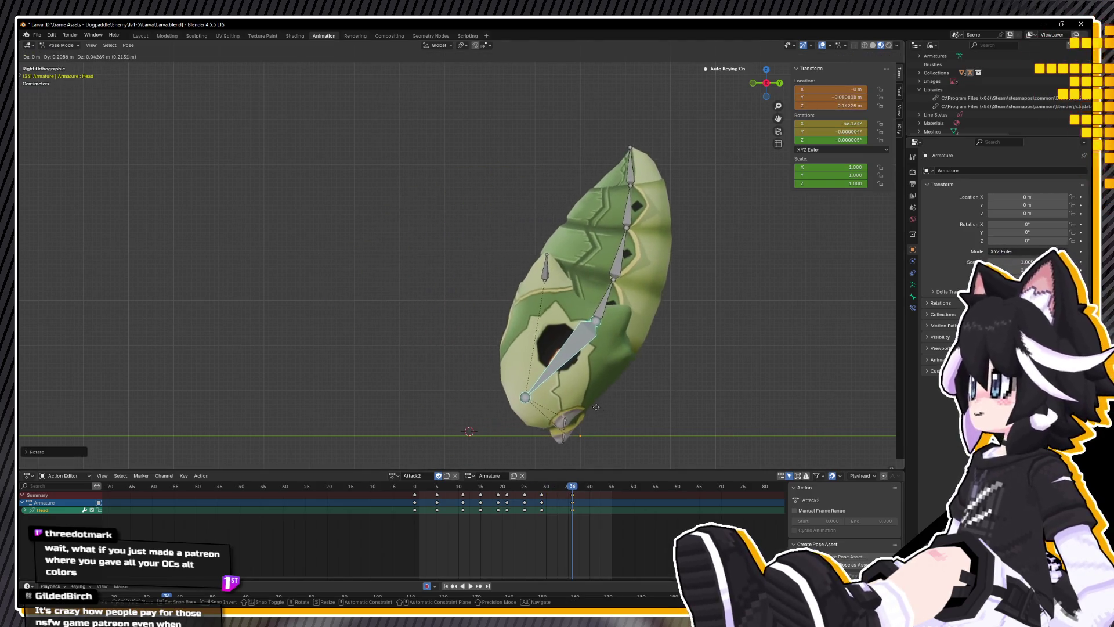
click(626, 447)
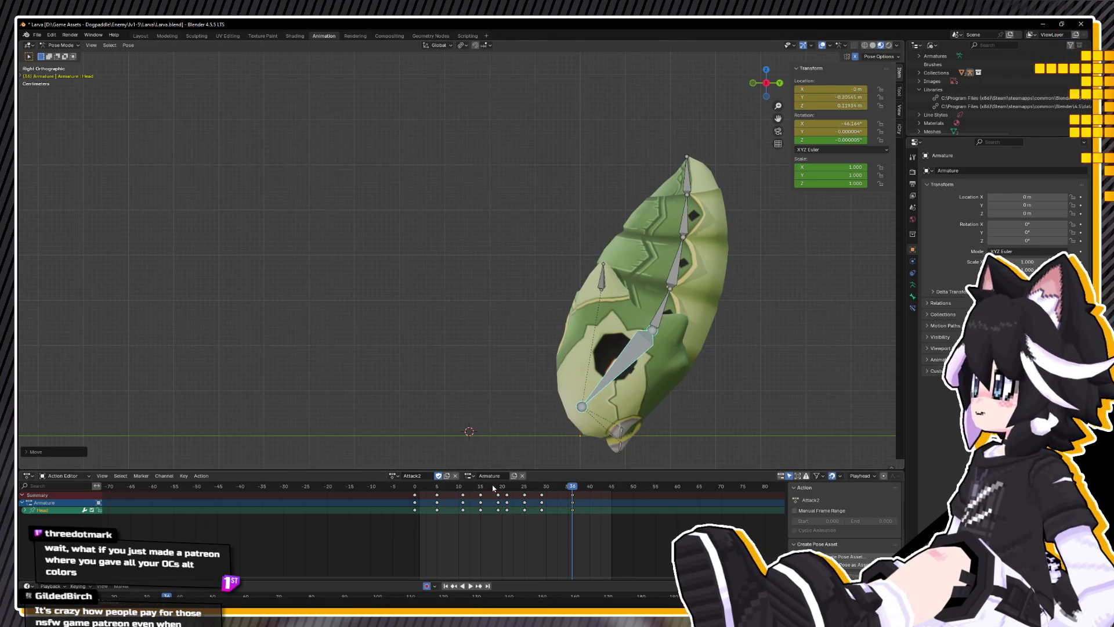
Step: Copy the full-body starting pose from frame 0
key(shift+Left)
key(a)
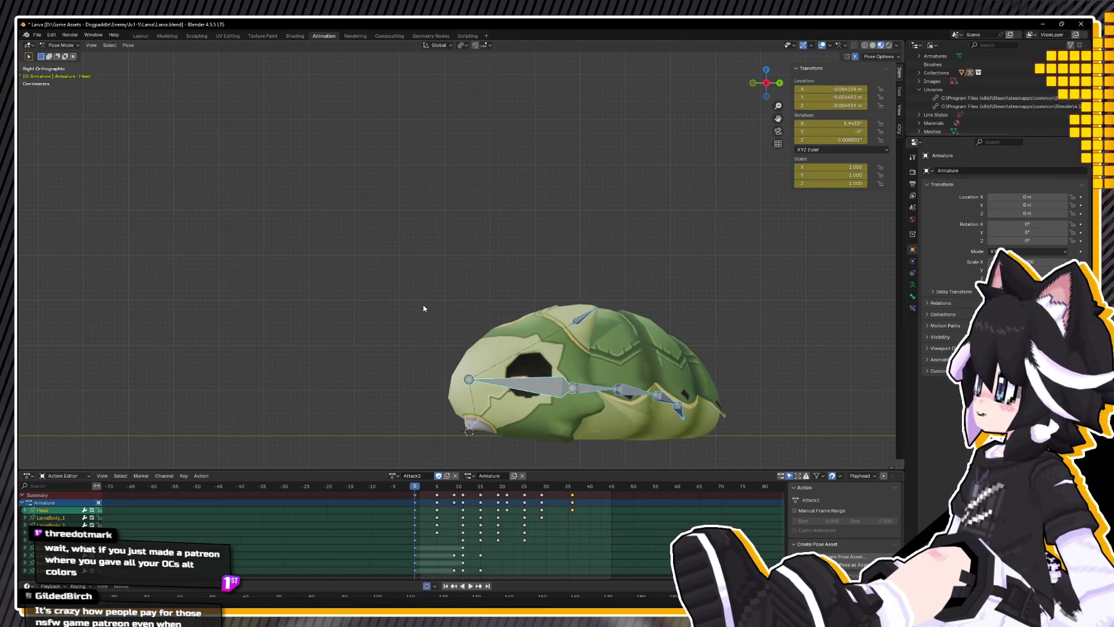
right_click(423, 308)
click(401, 288)
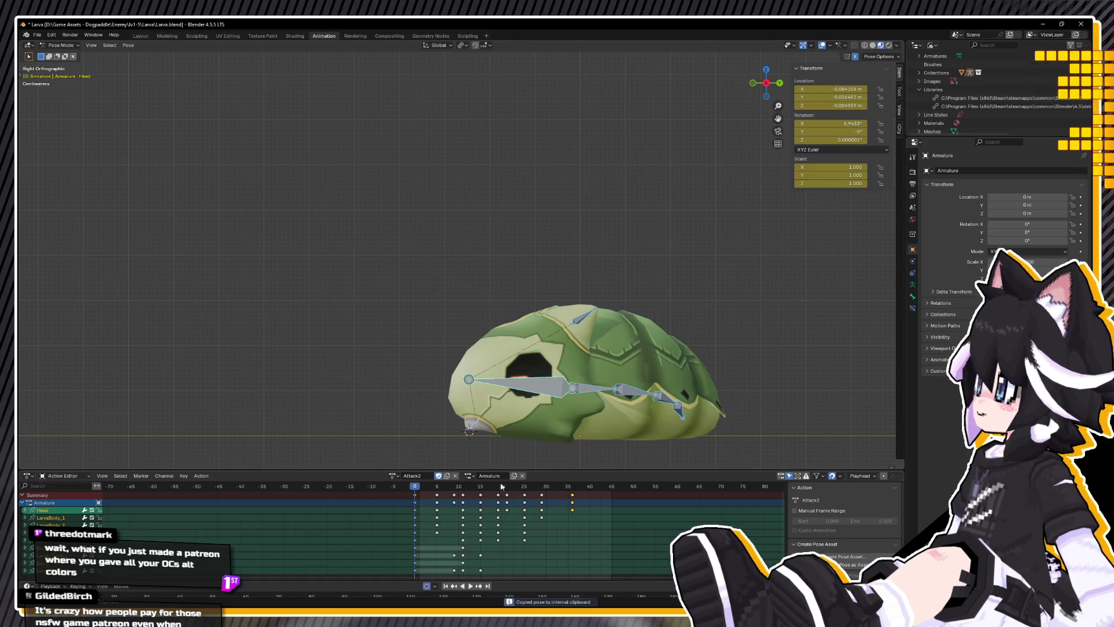
Step: Paste the starting pose onto all bones at frame 45 so the attack returns to rest
key(space)
drag(551, 485, 572, 486)
click(471, 377)
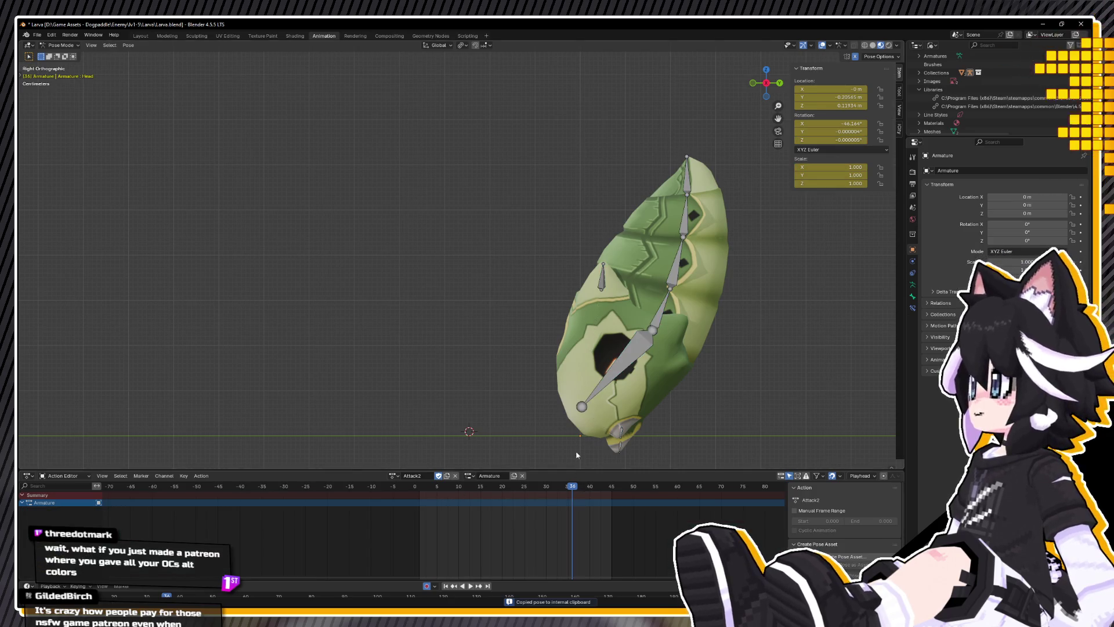
click(591, 435)
key(a)
key(space)
right_click(533, 406)
click(532, 410)
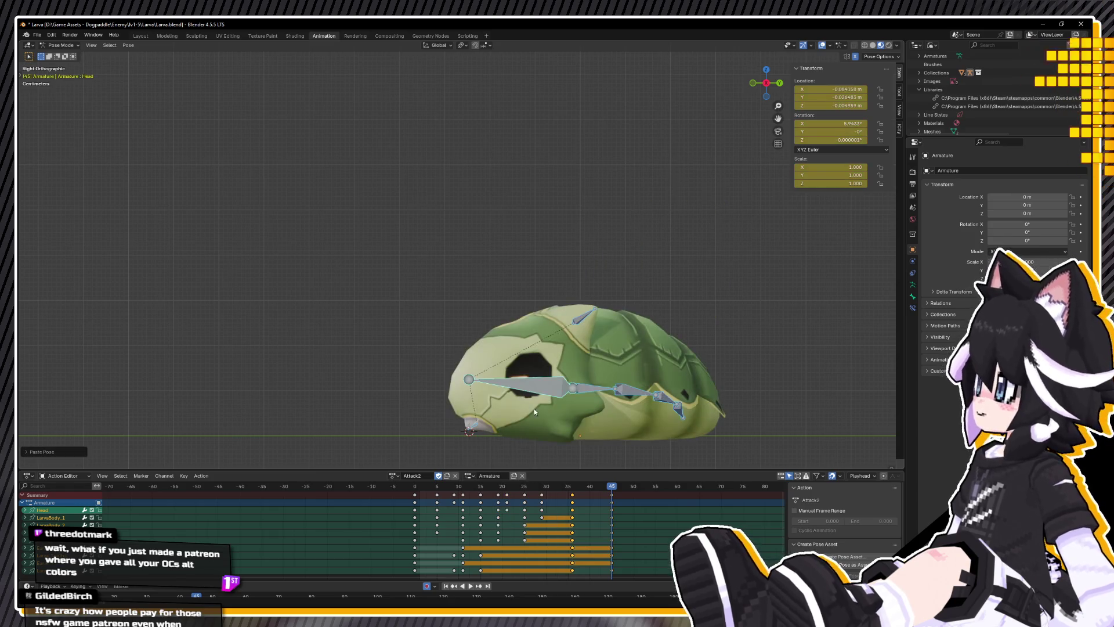
Step: Drag the Head bone to shift the larva left and preview the result
key(space)
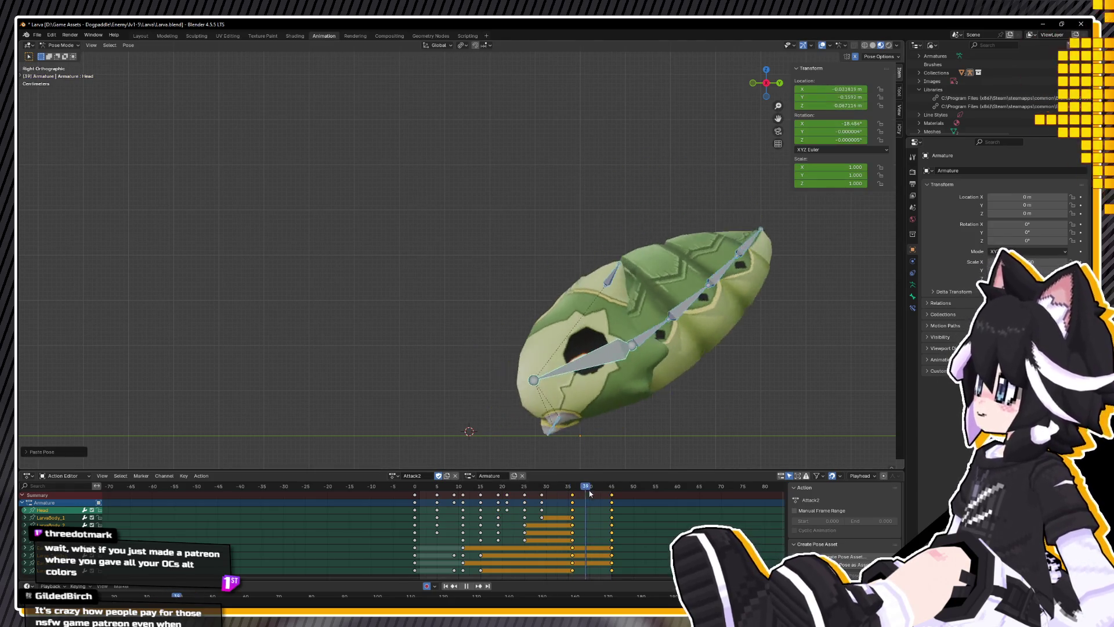
key(Escape)
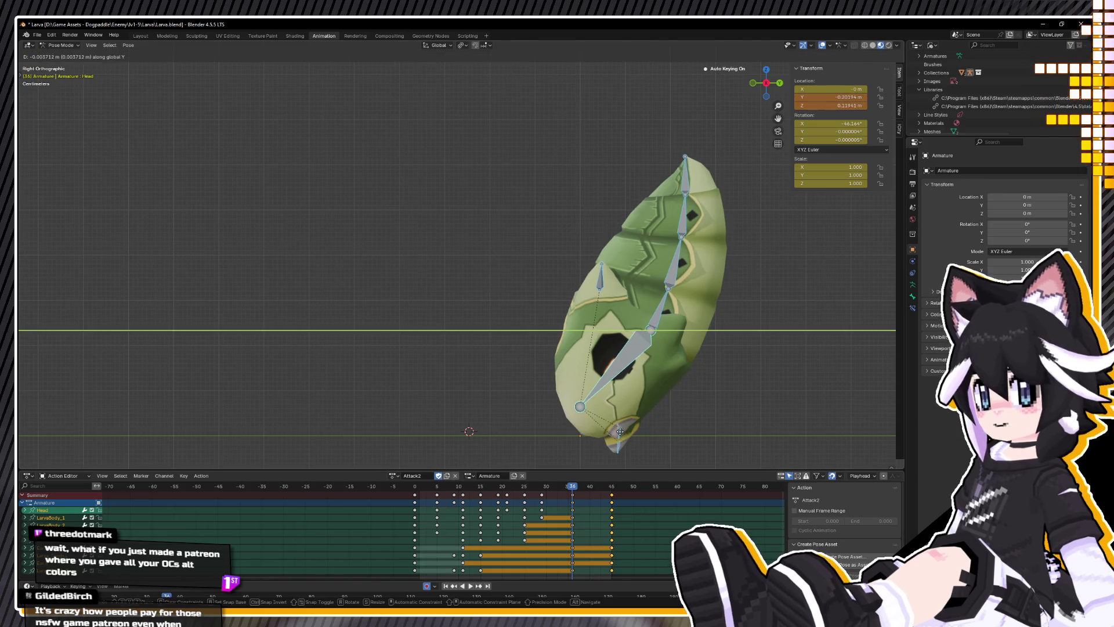
click(608, 380)
drag(608, 381, 538, 379)
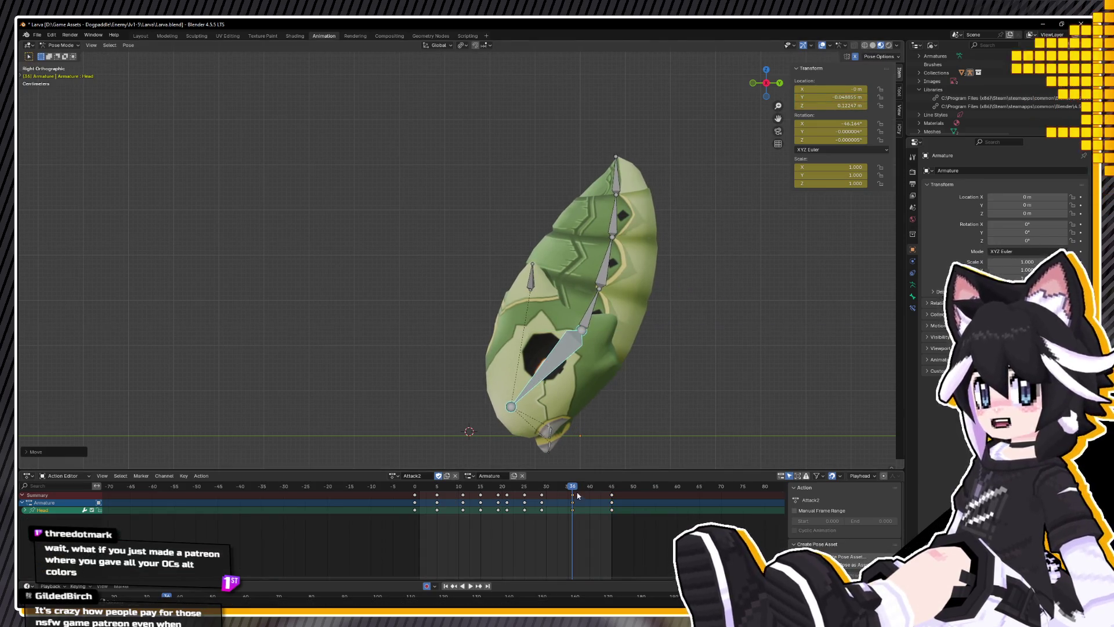
key(space)
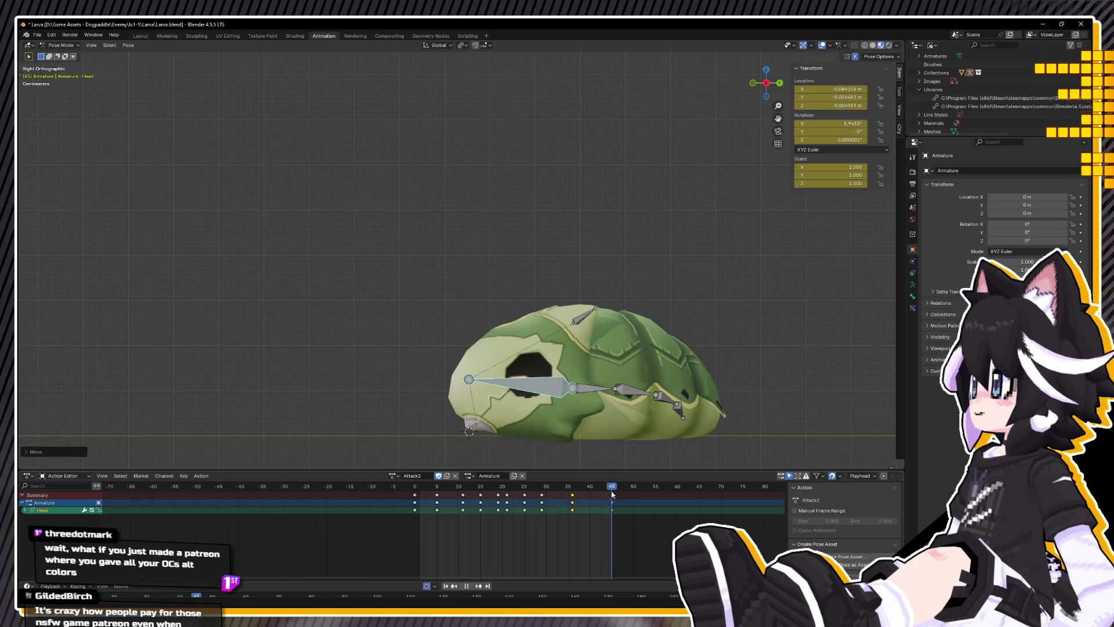
key(space)
Step: Save Larva.blend and replay Attack2 through frames 20 to 34
key(ctrl+s)
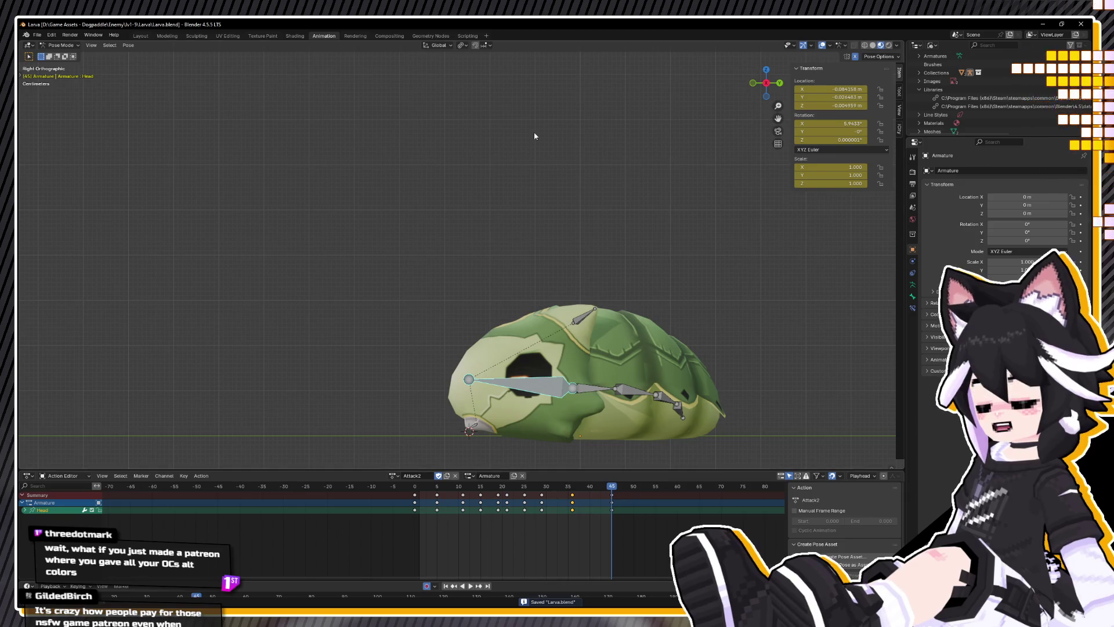
scroll(367, 354, up, 2)
scroll(368, 350, down, 2)
shift+middle_drag(645, 384, 610, 350)
key(space)
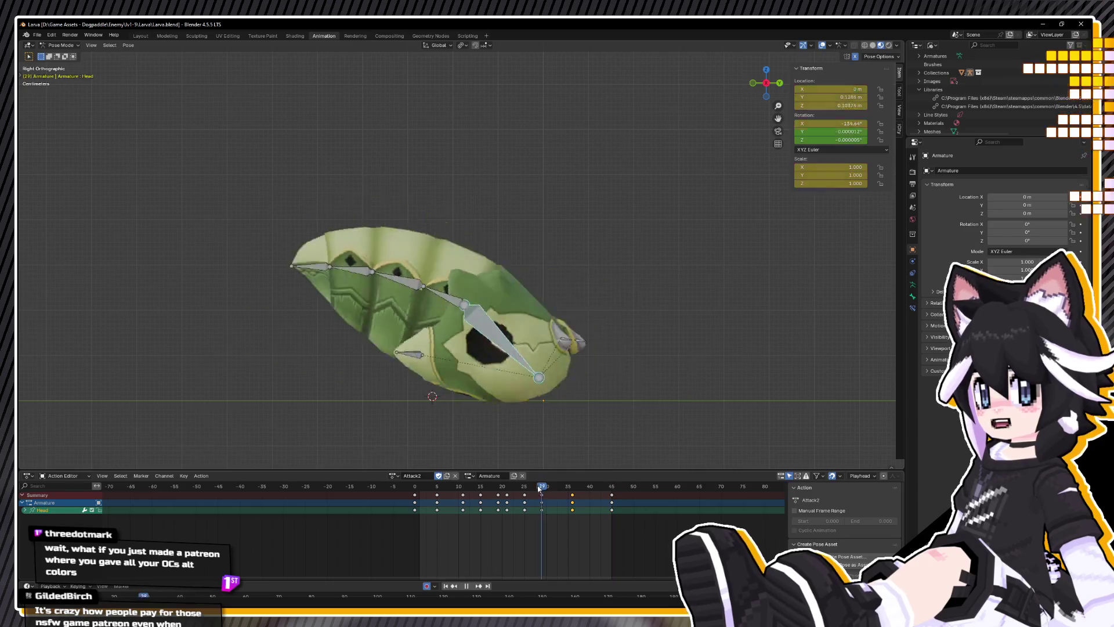
drag(506, 495, 564, 488)
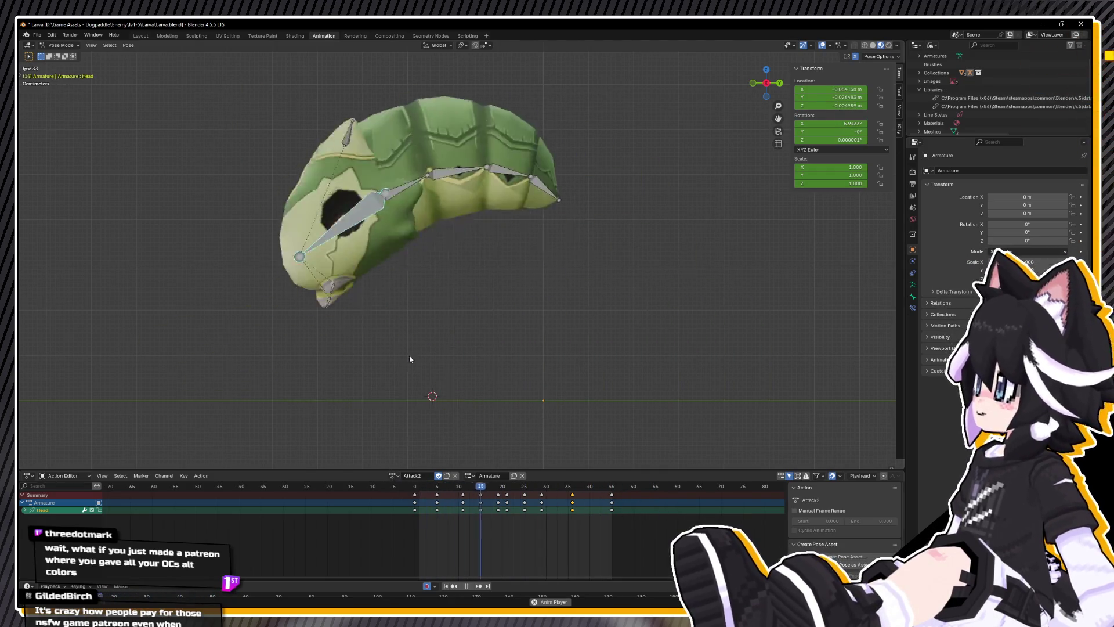
Step: Bend the LarvaBody_2 bone about 37.71° toward the head
mouse_move(473, 487)
mouse_down()
mouse_move(456, 492)
mouse_move(498, 483)
mouse_up()
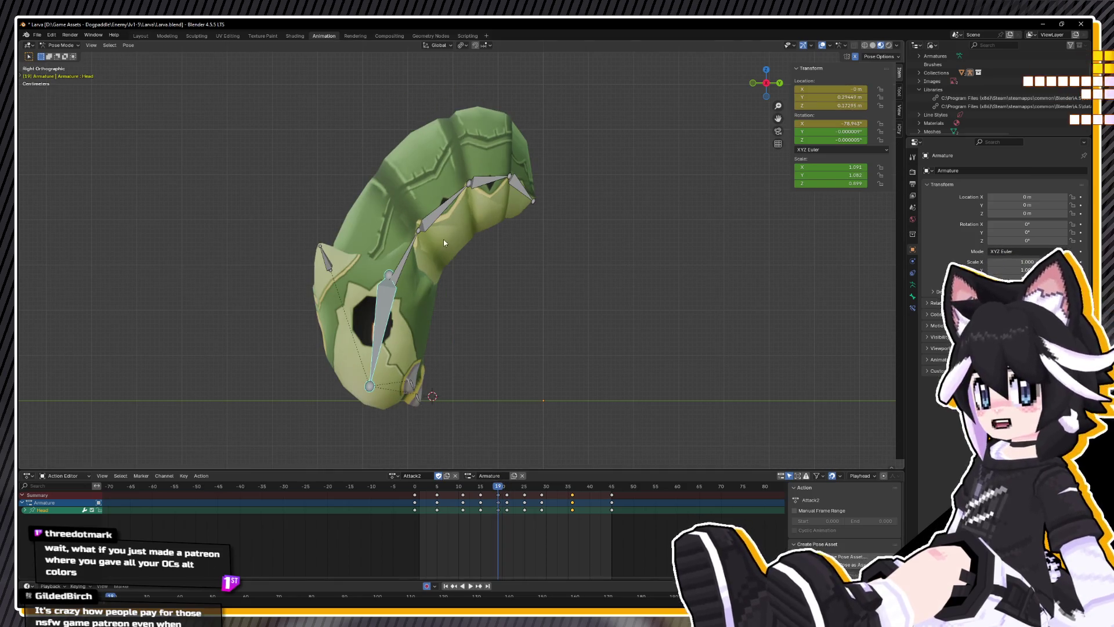
drag(431, 151, 561, 232)
key(r)
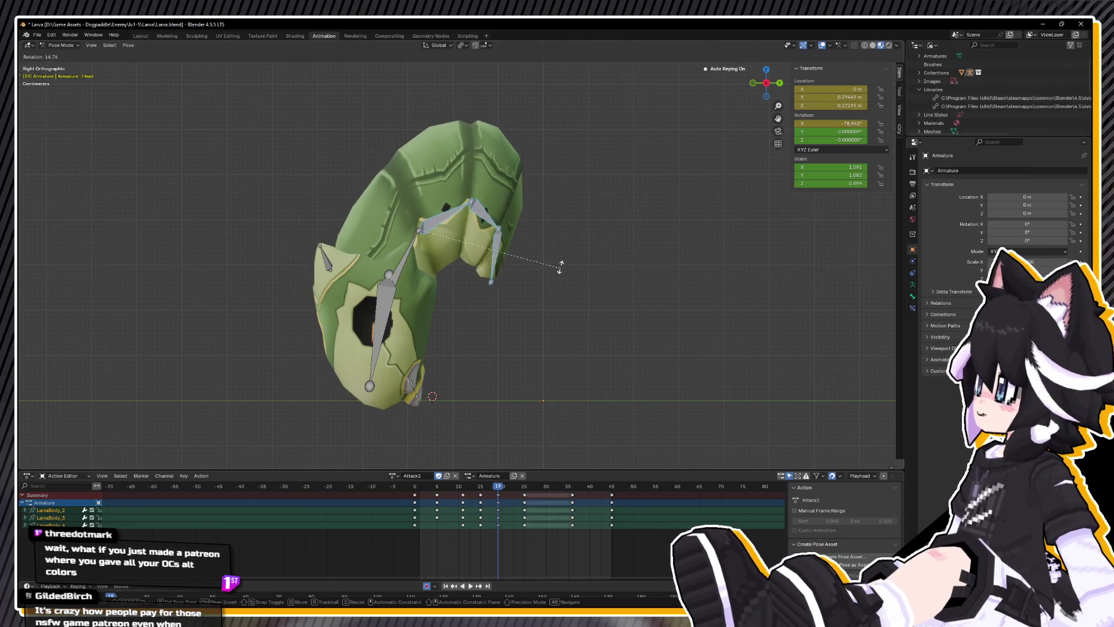
key(Escape)
click(453, 220)
key(r)
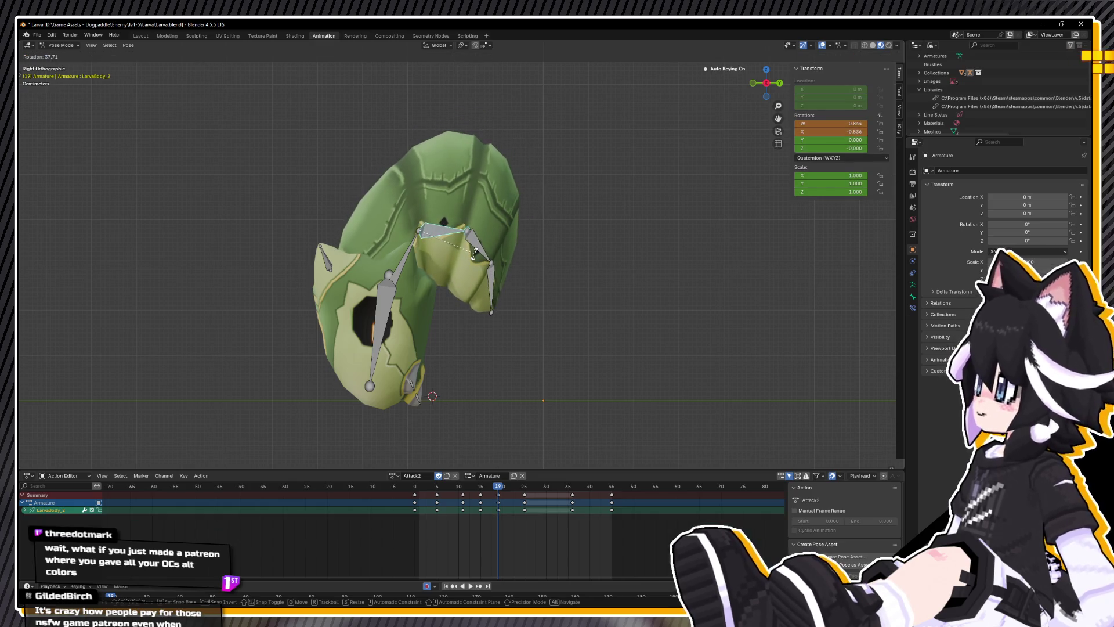
click(474, 254)
Step: Play and scrub frames 19 to 25 to check the bend, orbiting into perspective
key(space)
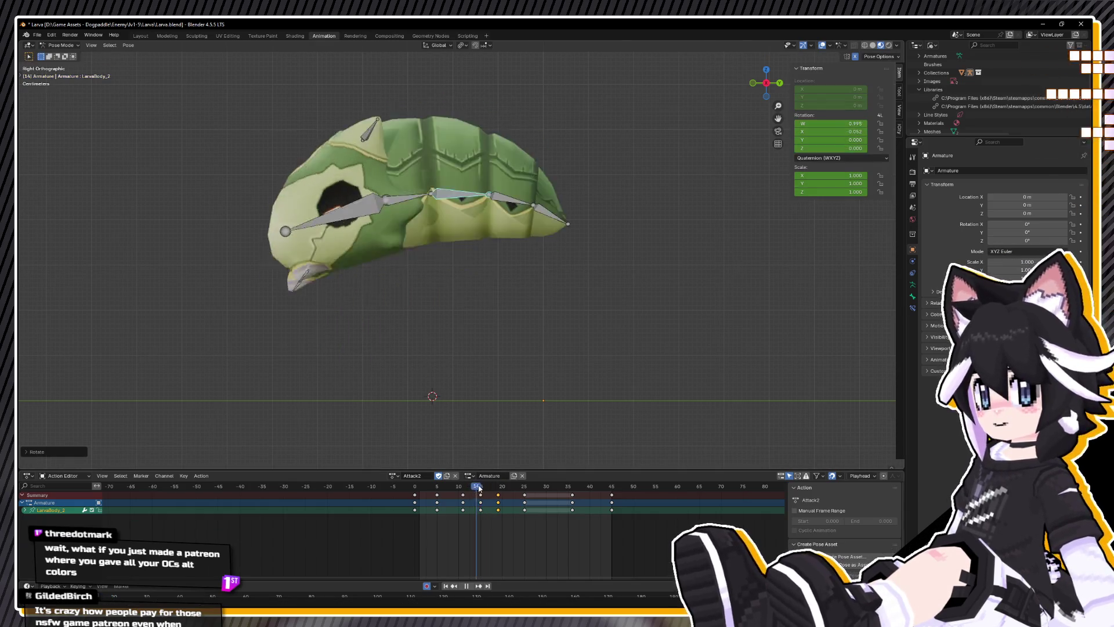
click(497, 486)
mouse_move(498, 486)
mouse_down()
mouse_move(526, 489)
mouse_move(476, 495)
mouse_move(582, 502)
mouse_move(521, 499)
mouse_up()
mouse_move(481, 441)
middle_down()
mouse_move(444, 399)
mouse_move(485, 402)
mouse_move(551, 447)
middle_up()
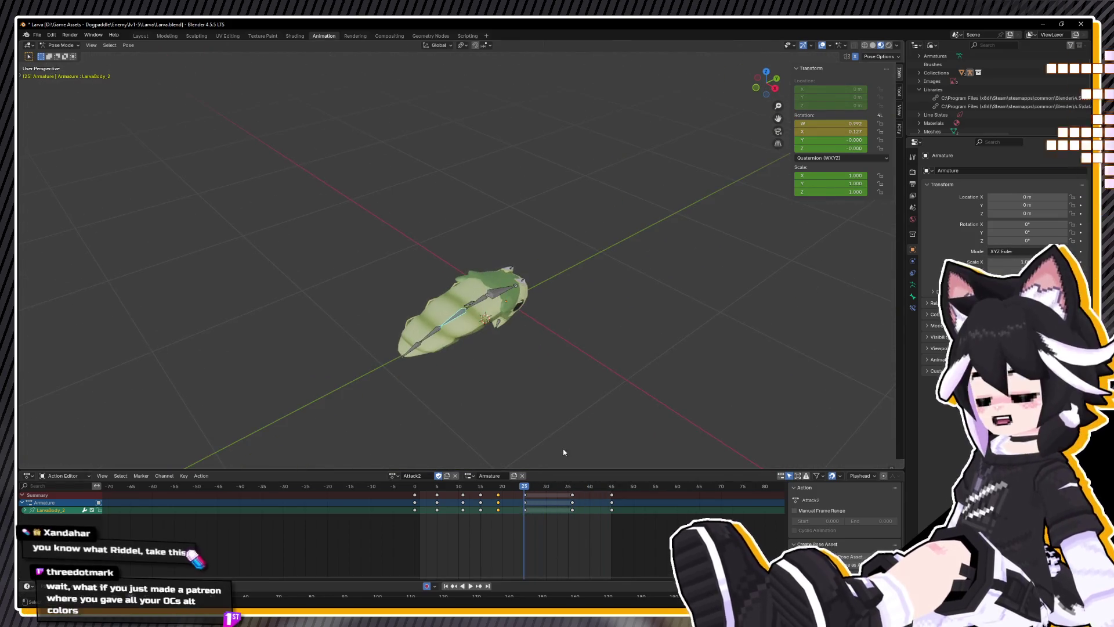
Step: Key all bones at frame 25 and shift the selected keys about two frames later
key(a)
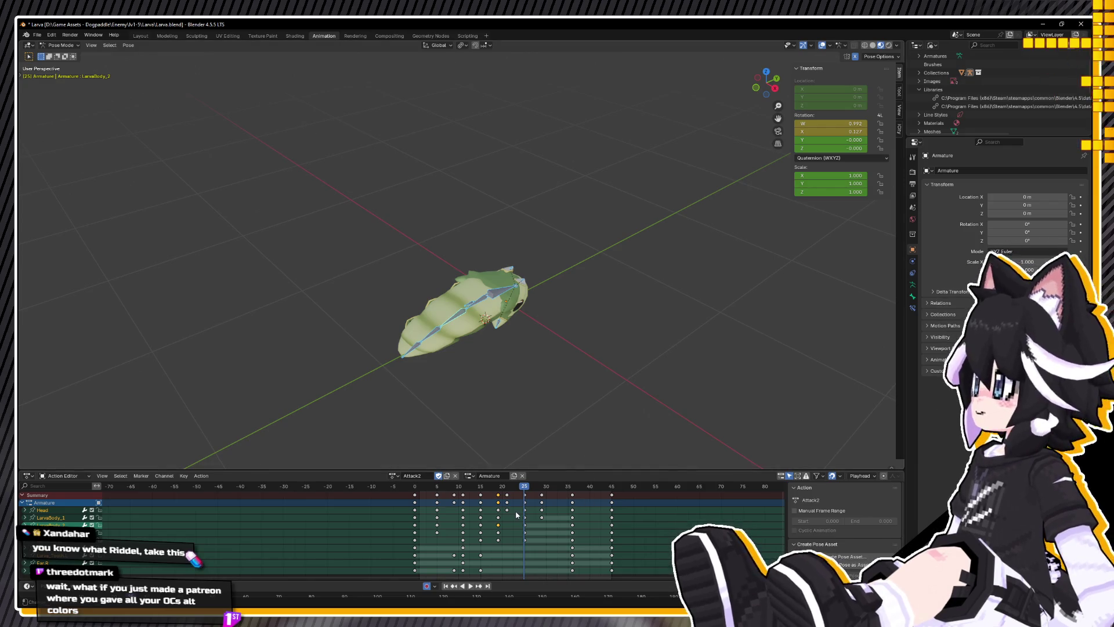
key(i)
key(space)
key(space)
drag(544, 499, 552, 499)
key(space)
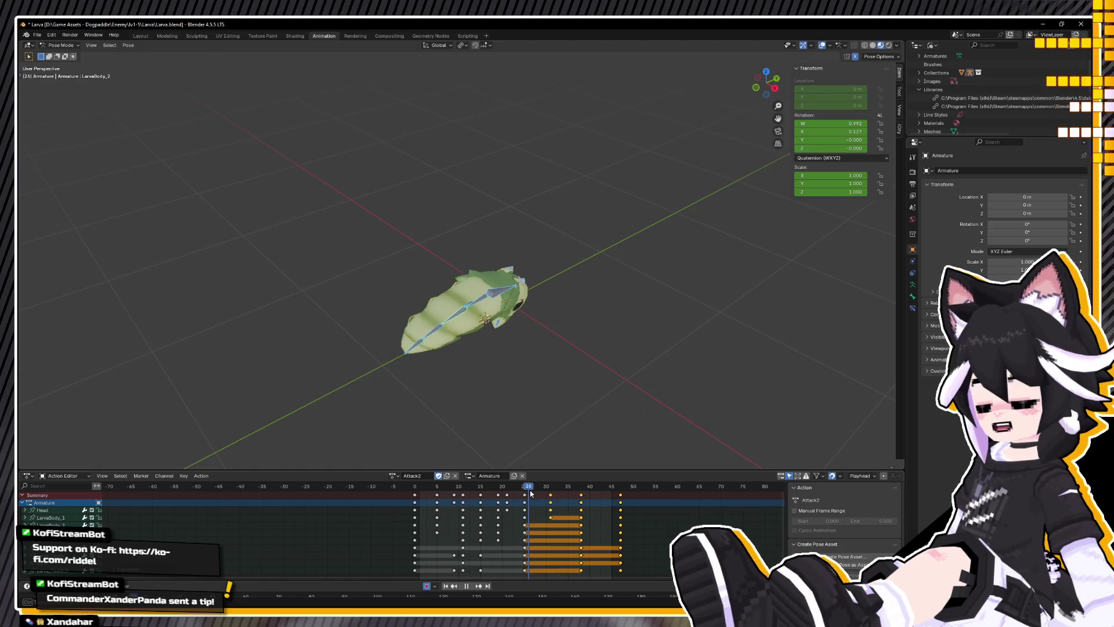
Step: Key every bone's pose at frame 26, preview, and save Larva.blend
key(i)
key(space)
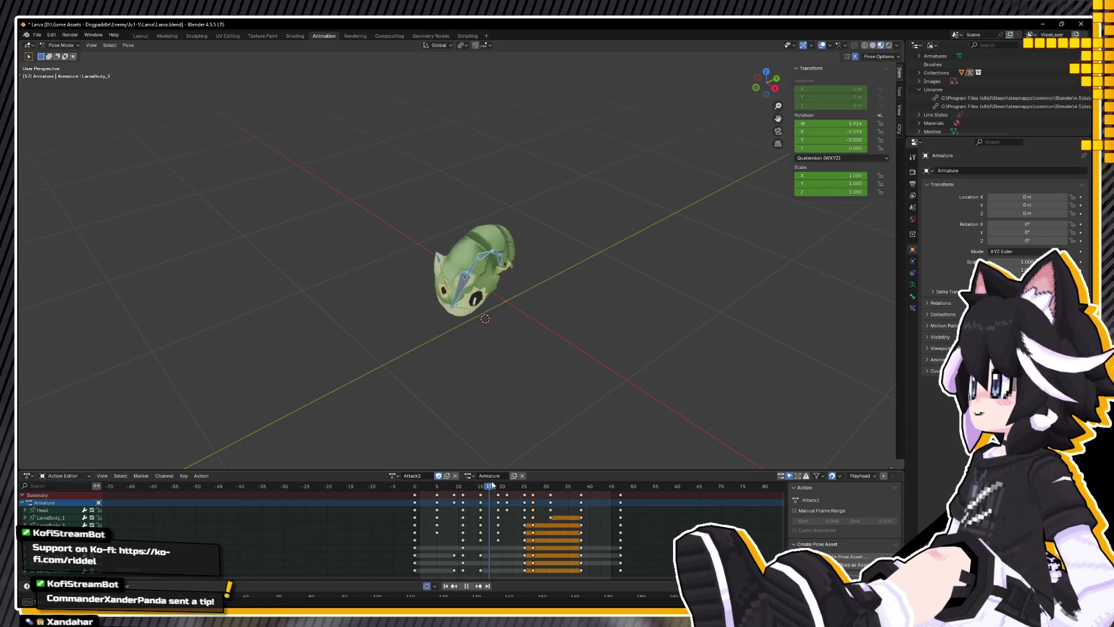
key(space)
key(ctrl+s)
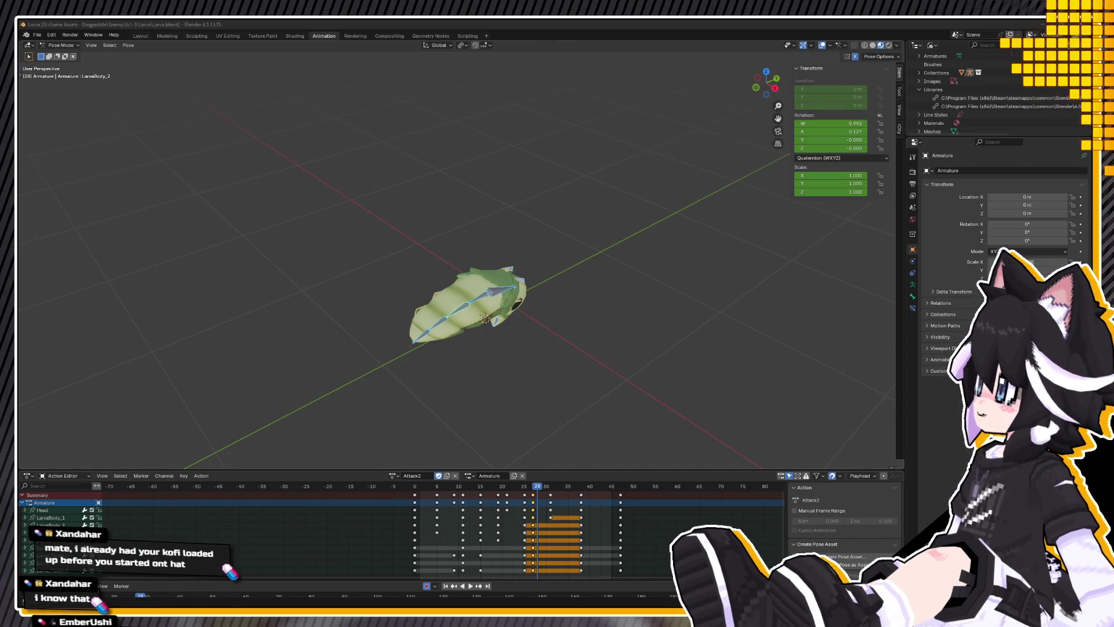
Step: Play and scrub Attack2 from a lower angle, inspecting frames 22 to 30
key(space)
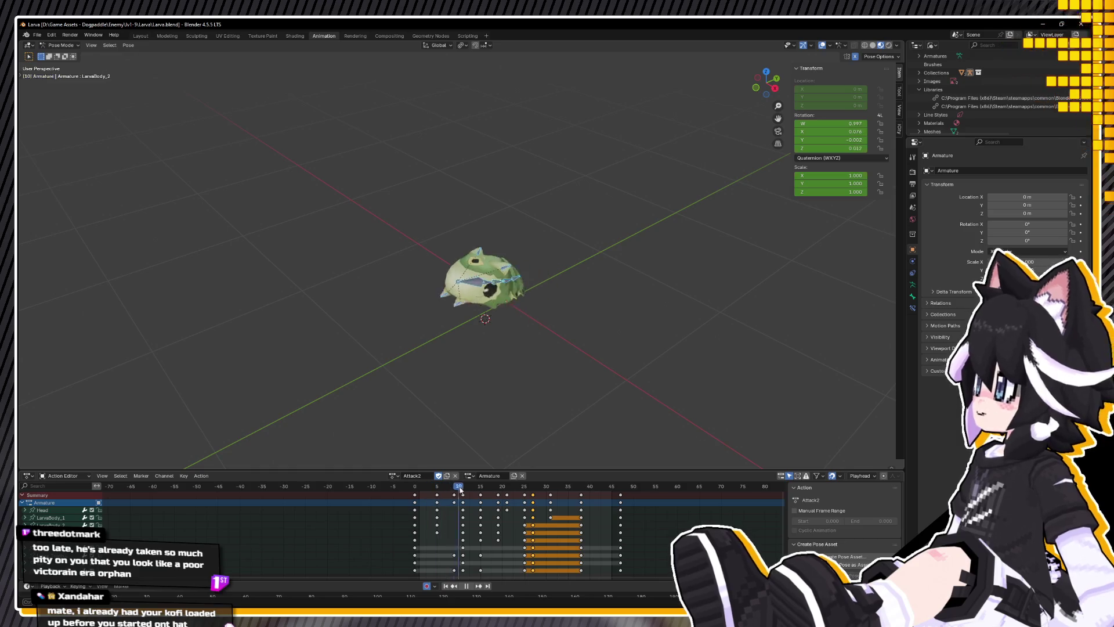
drag(649, 448, 369, 446)
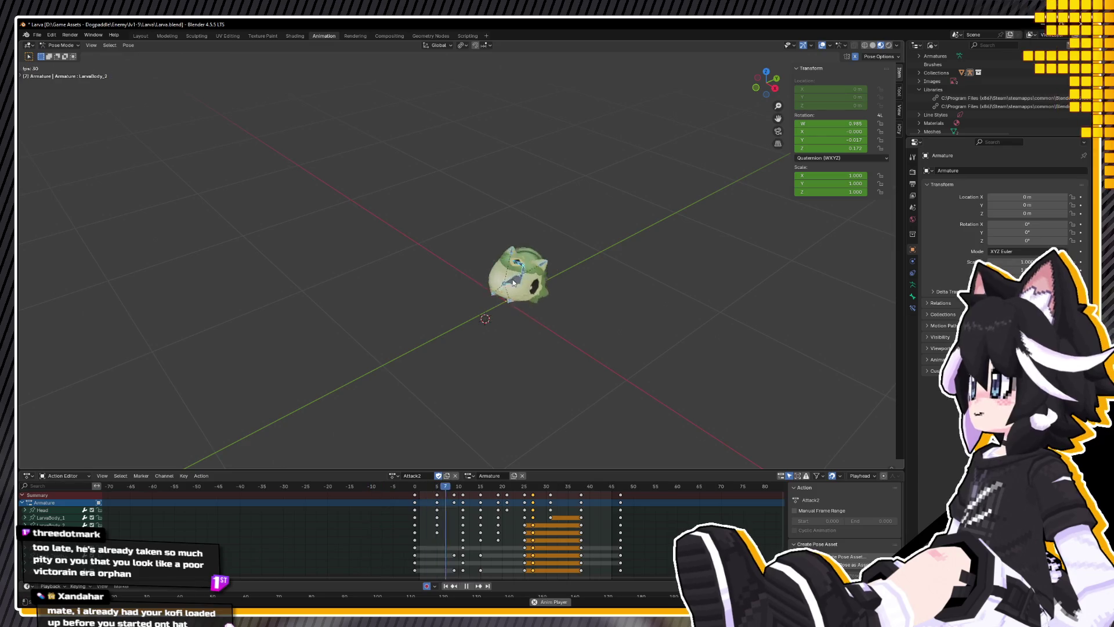
middle_drag(530, 294, 527, 270)
scroll(528, 272, up, 4)
click(511, 492)
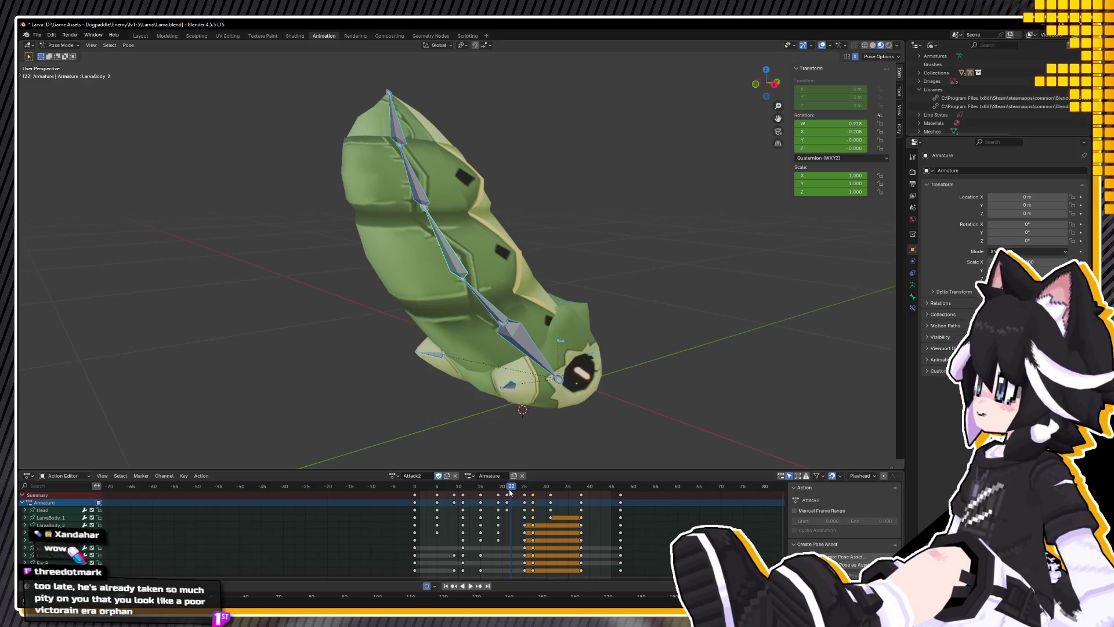
key(space)
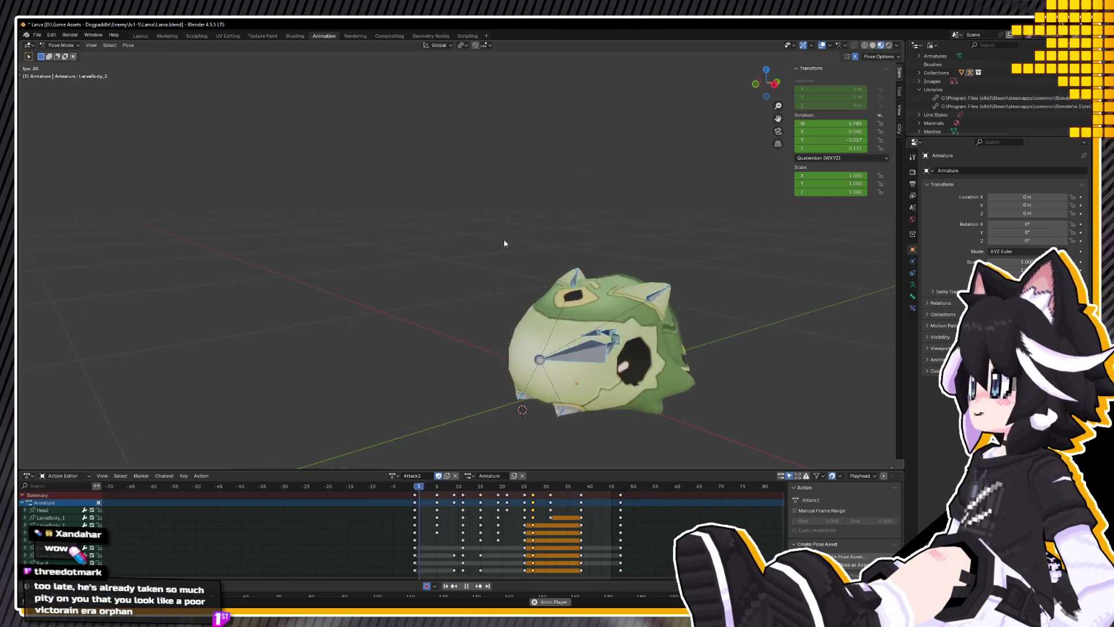
key(space)
drag(509, 494, 520, 490)
key(space)
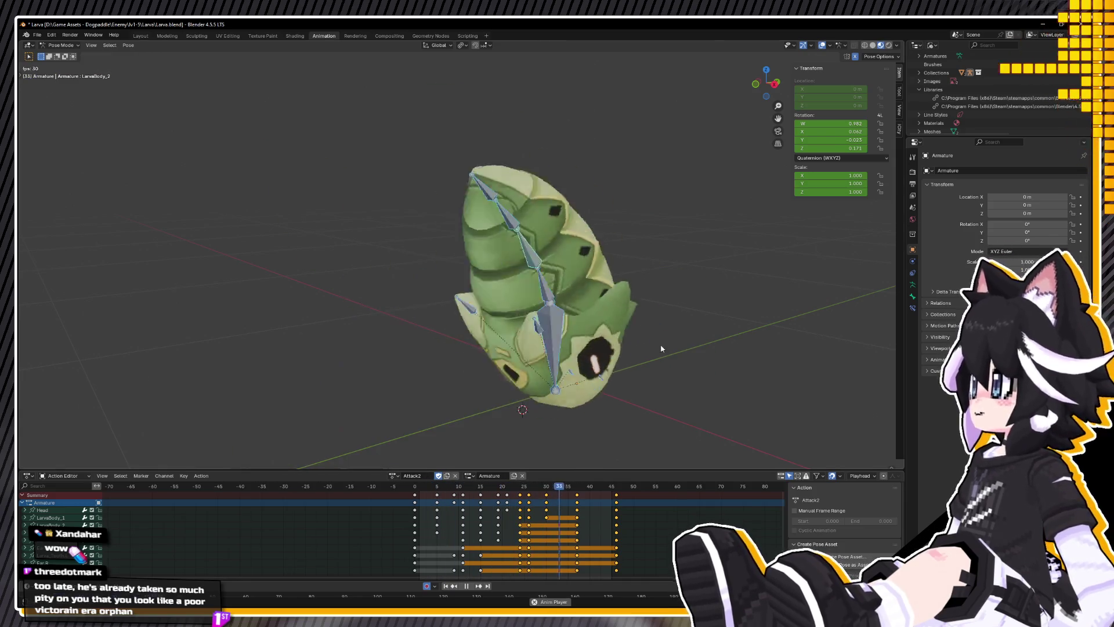
drag(512, 491, 551, 490)
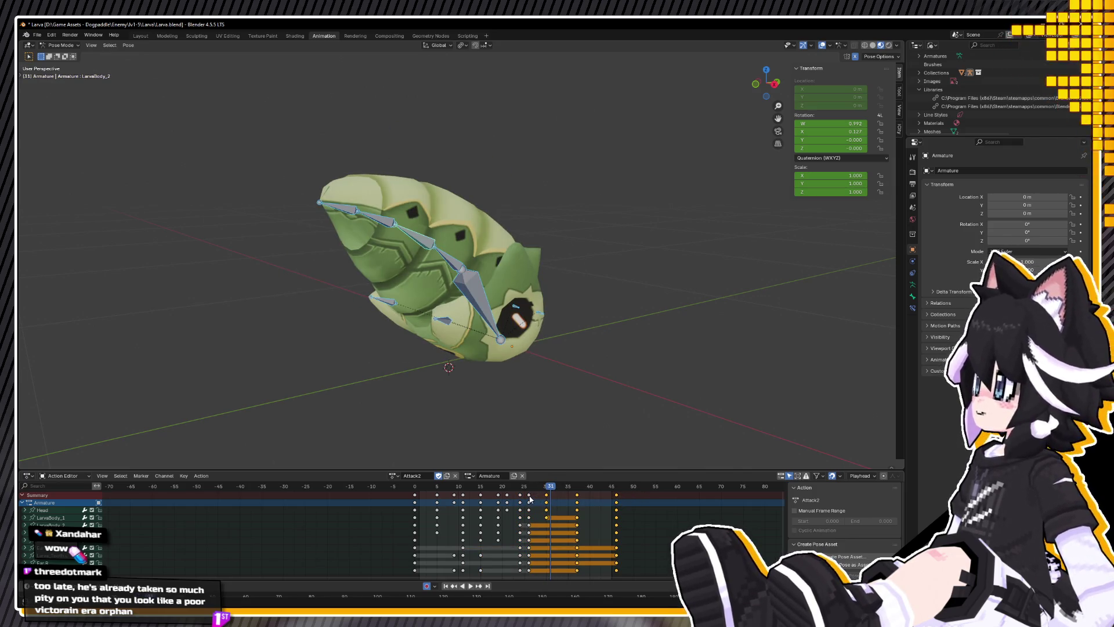
key(space)
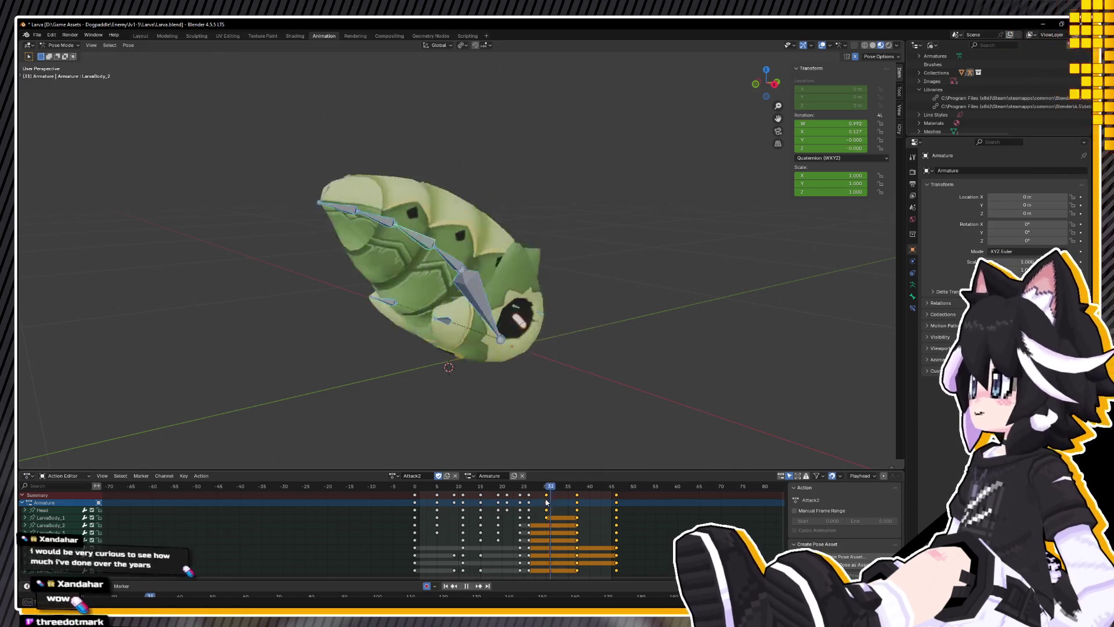
key(space)
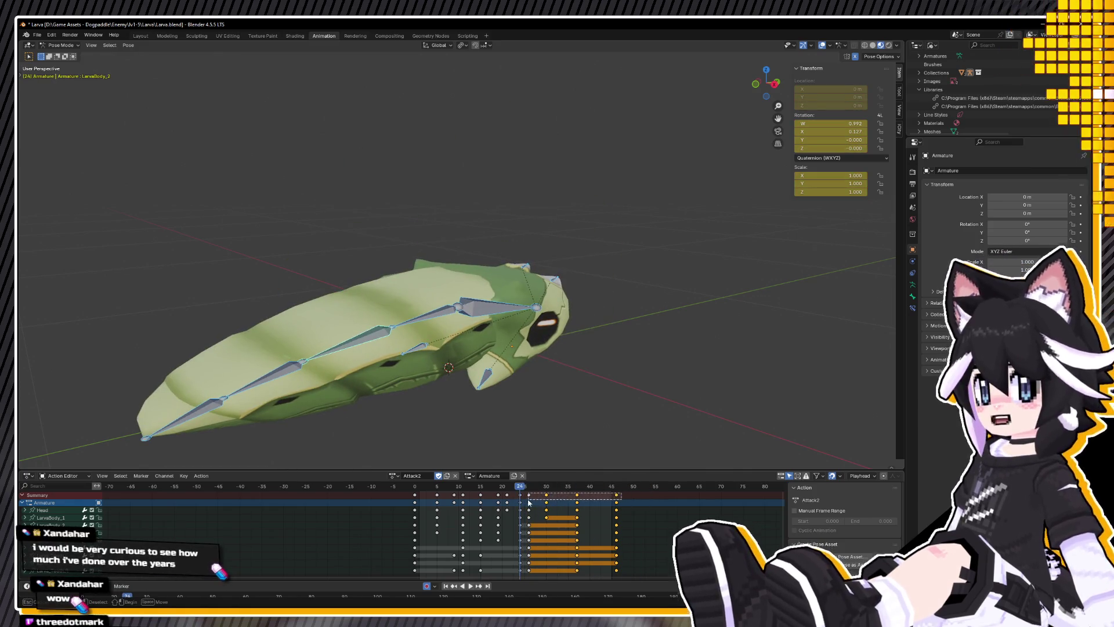
Step: Move the selected body keys one frame earlier, replay, and save Larva.blend
key(g)
click(525, 500)
click(434, 486)
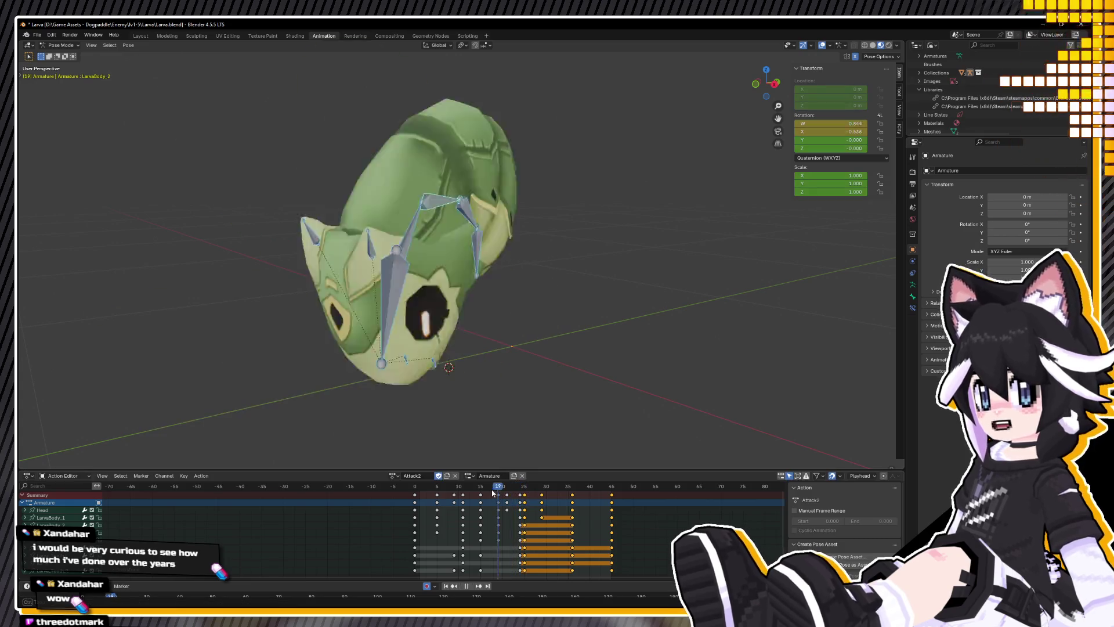
key(space)
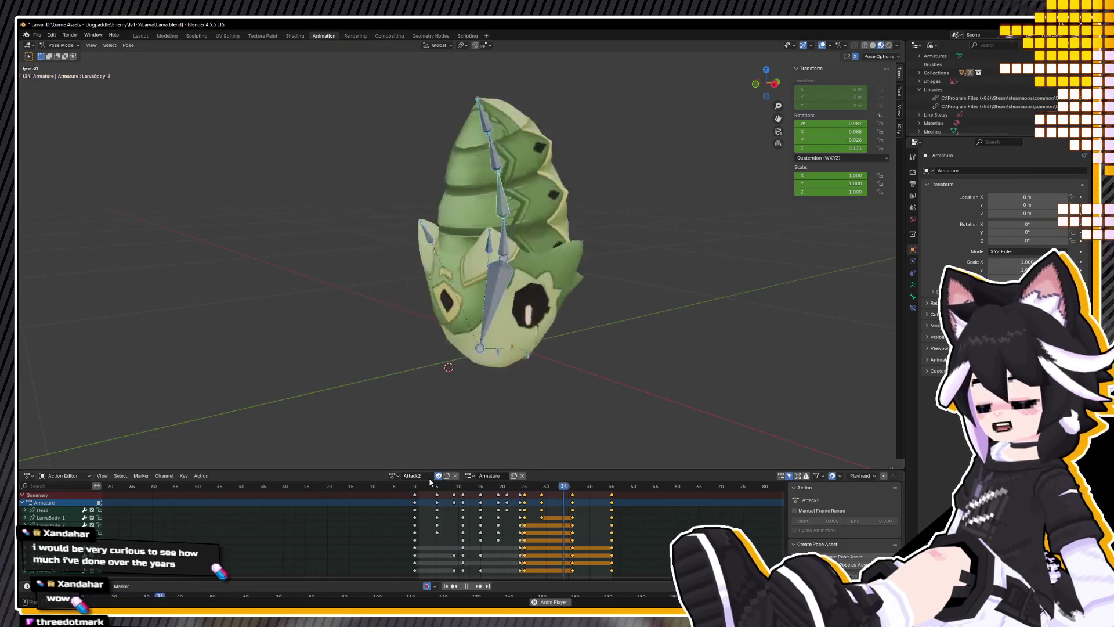
key(ctrl+s)
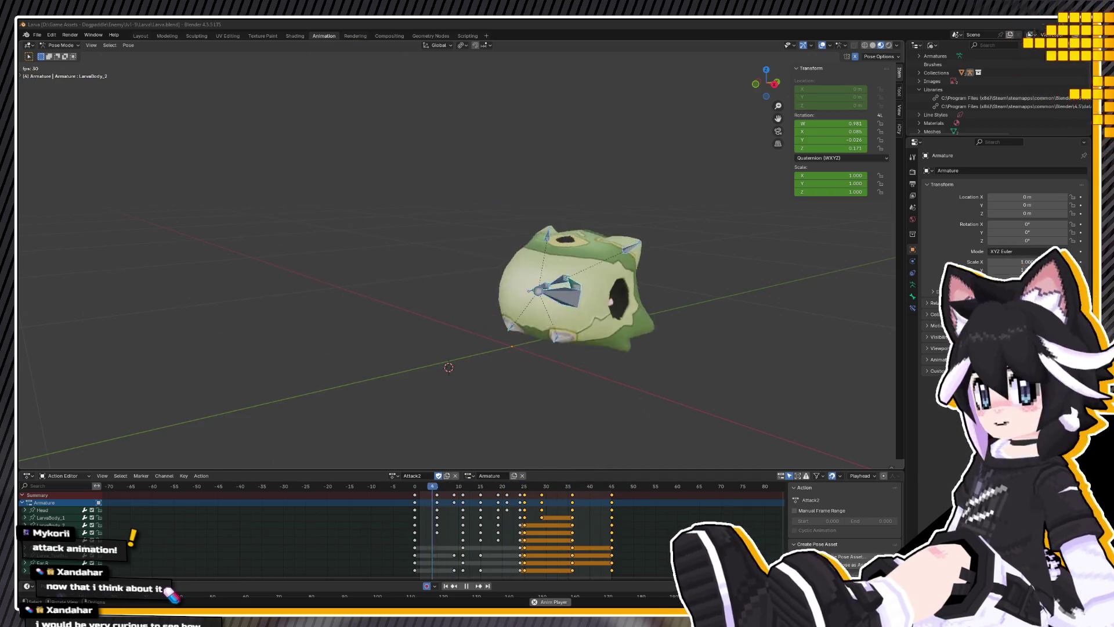
middle_drag(411, 377, 408, 349)
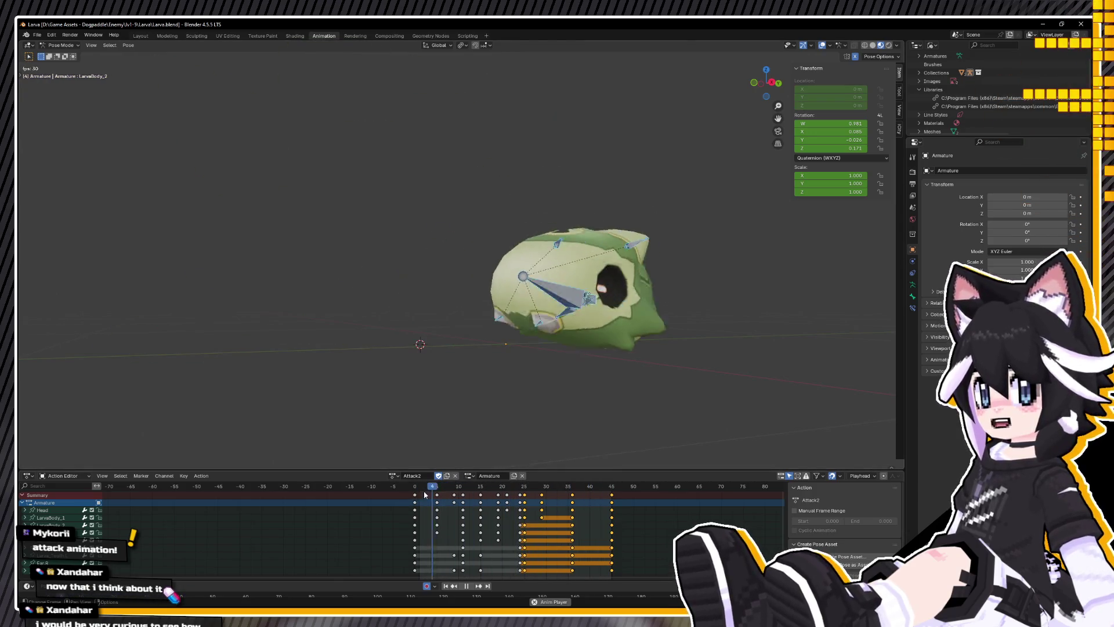
click(448, 490)
Step: At frame 11 in the right side view, select both tooth bones and resize and reposition them
drag(448, 490, 463, 484)
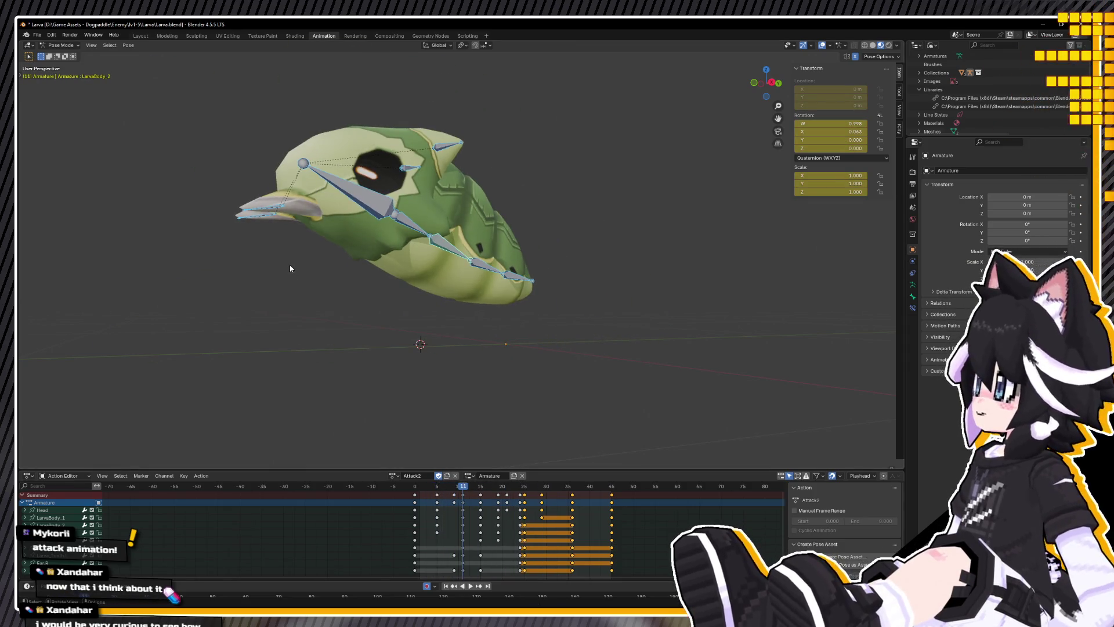
alt+middle_drag(370, 253, 349, 248)
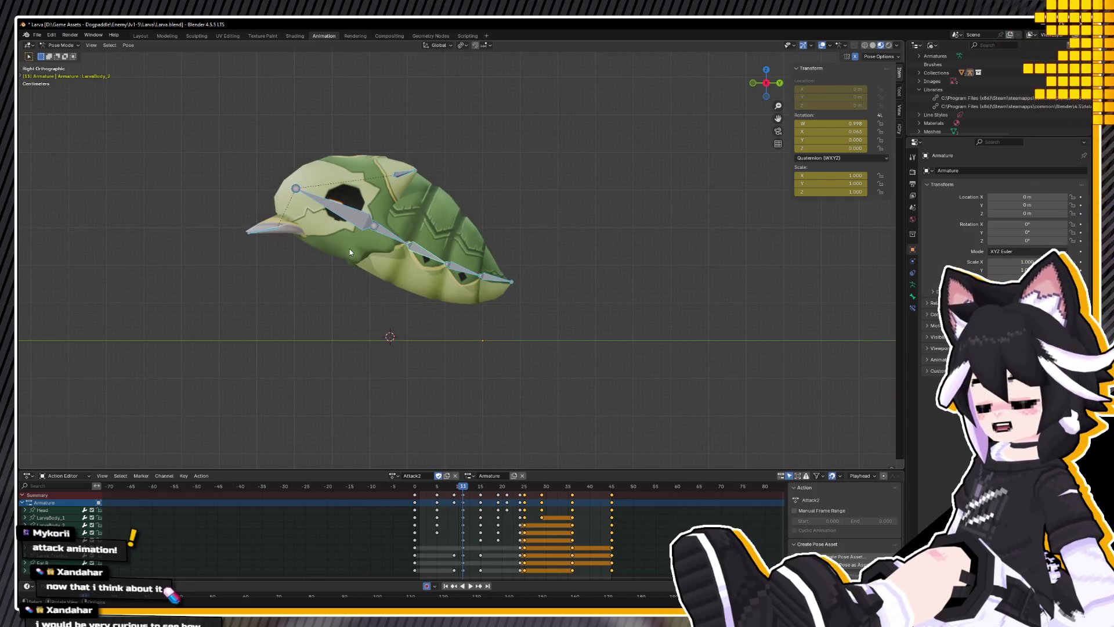
drag(214, 196, 263, 245)
key(g)
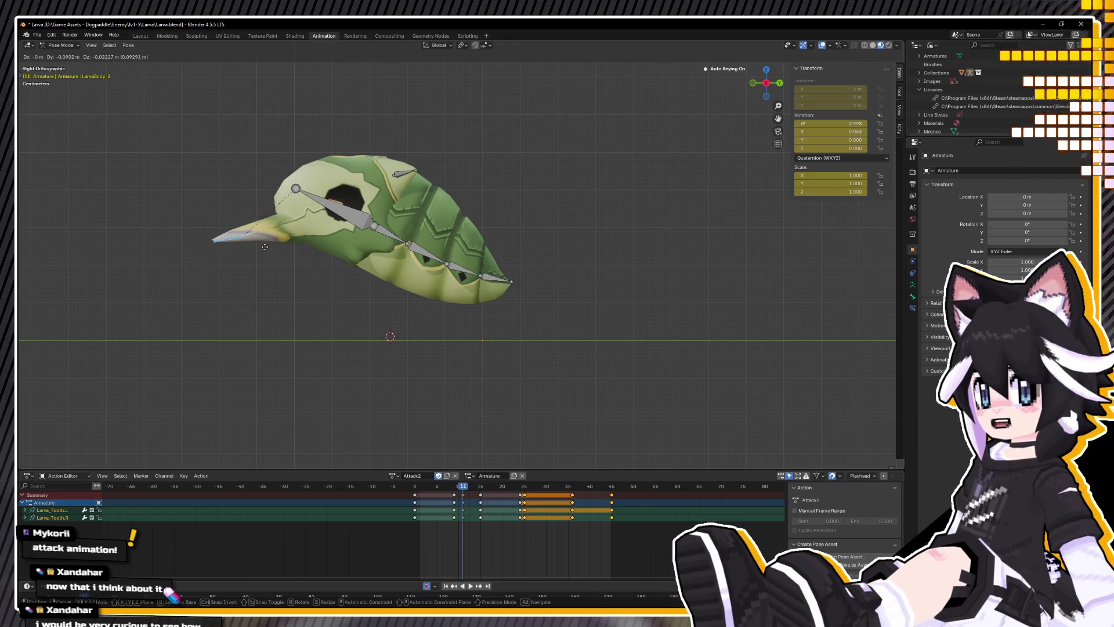
key(s)
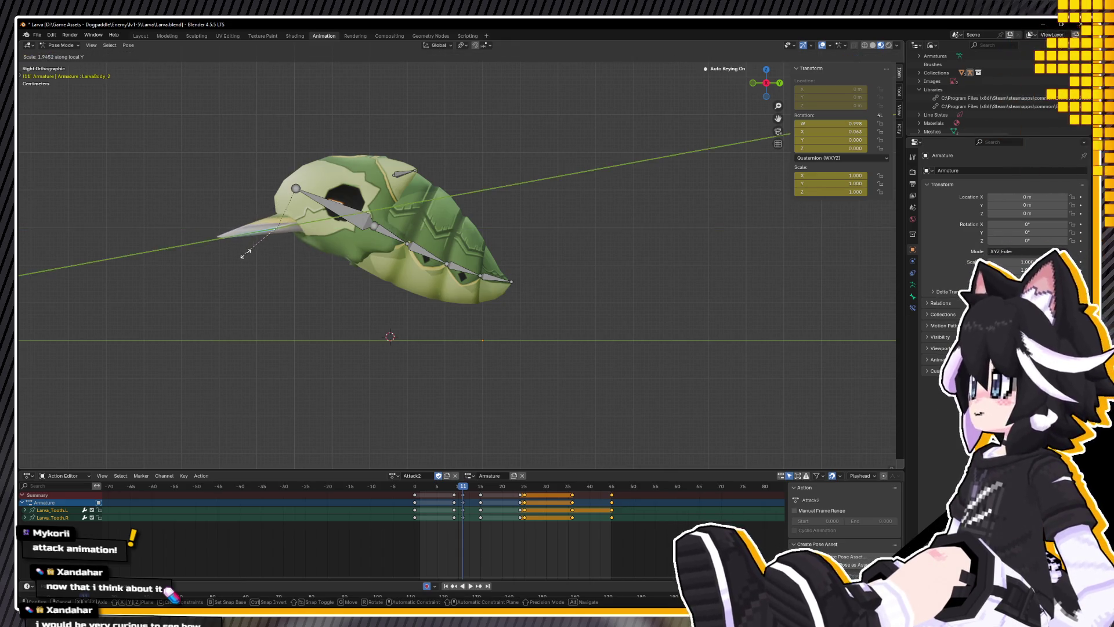
click(242, 257)
key(g)
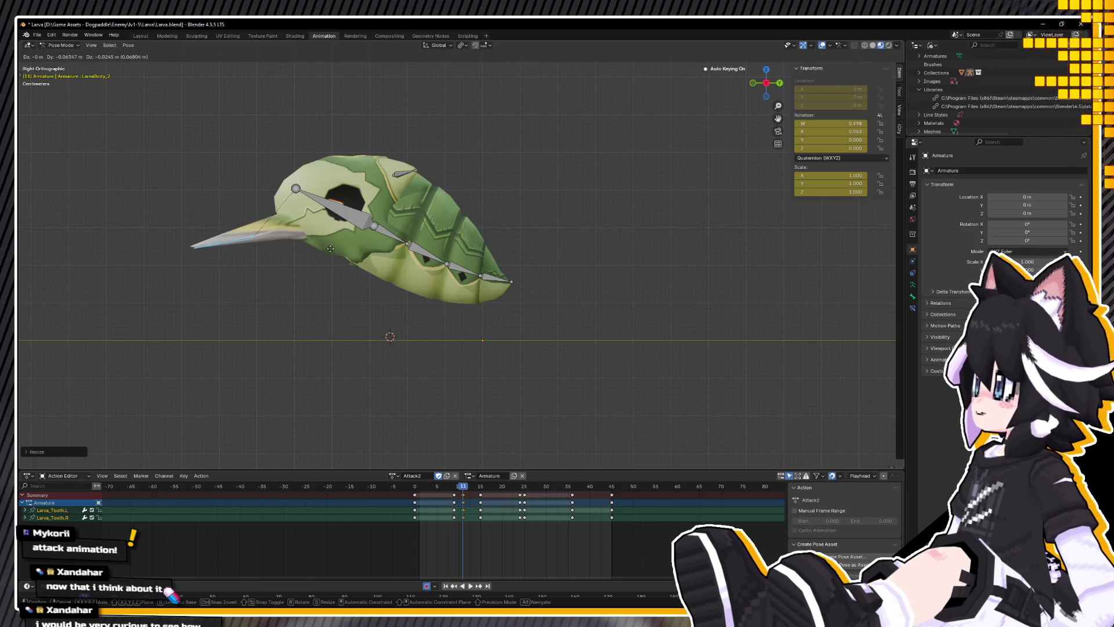
click(325, 247)
mouse_move(326, 247)
middle_down()
mouse_move(511, 248)
mouse_move(347, 245)
middle_up()
key(KP_3)
Step: Lengthen both teeth along their local Y axis and slide them further forward
key(g)
key(y)
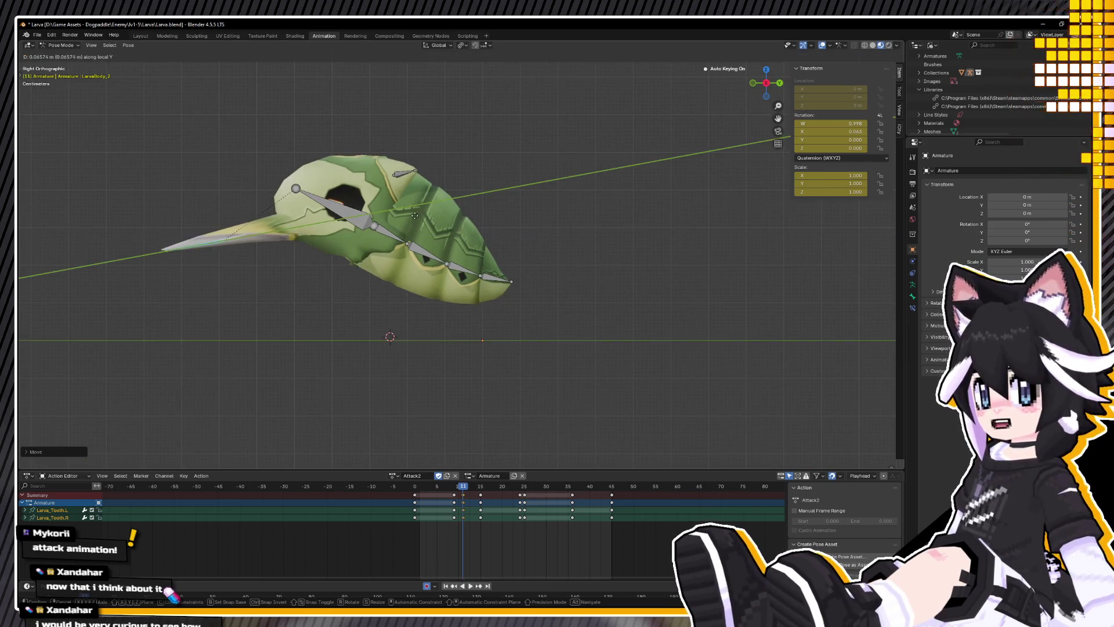
key(s)
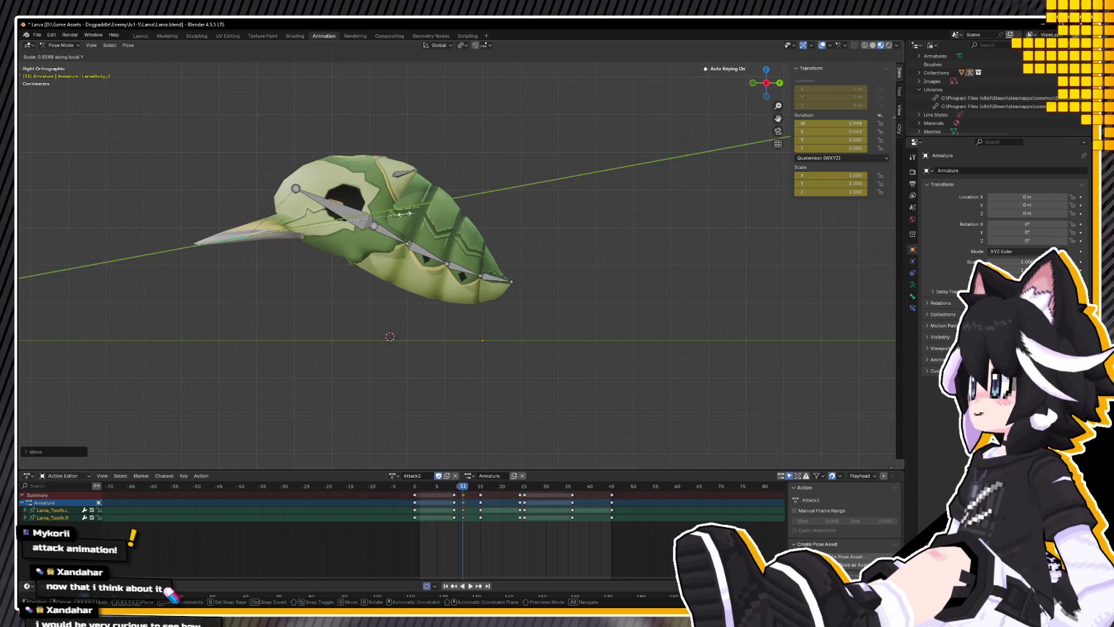
click(403, 214)
key(g)
key(y)
key(y)
key(y)
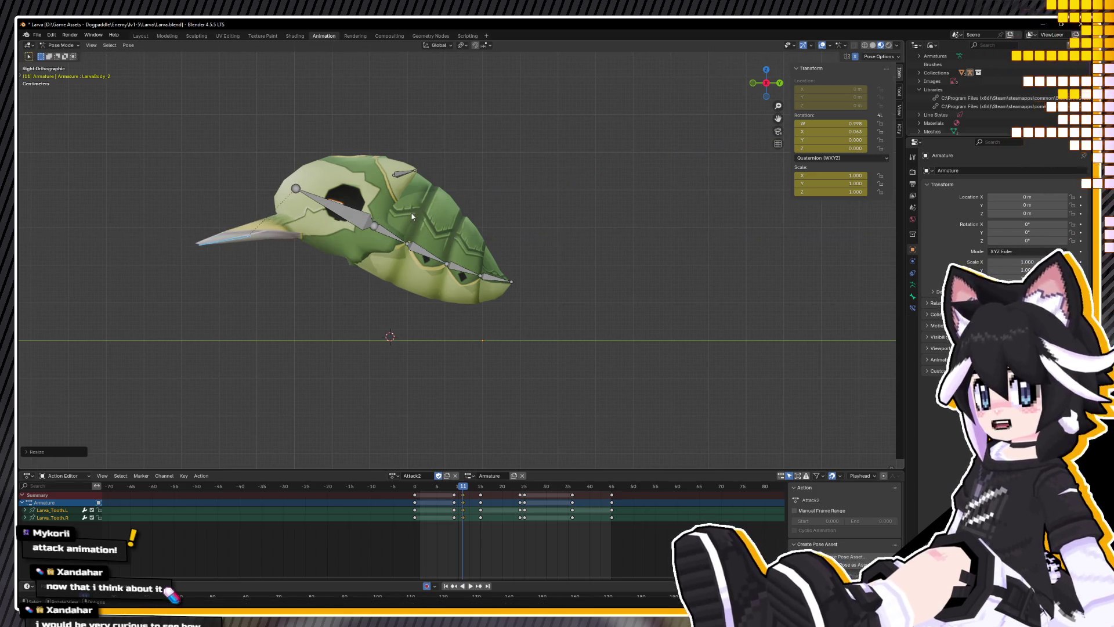
mouse_move(415, 218)
alt+middle_down()
mouse_move(436, 213)
mouse_move(394, 197)
mouse_move(400, 220)
mouse_move(386, 247)
alt+middle_up()
click(431, 209)
Step: Shorten both tooth bones along their local Y axis and adjust their position
key(KP_3)
click(346, 217)
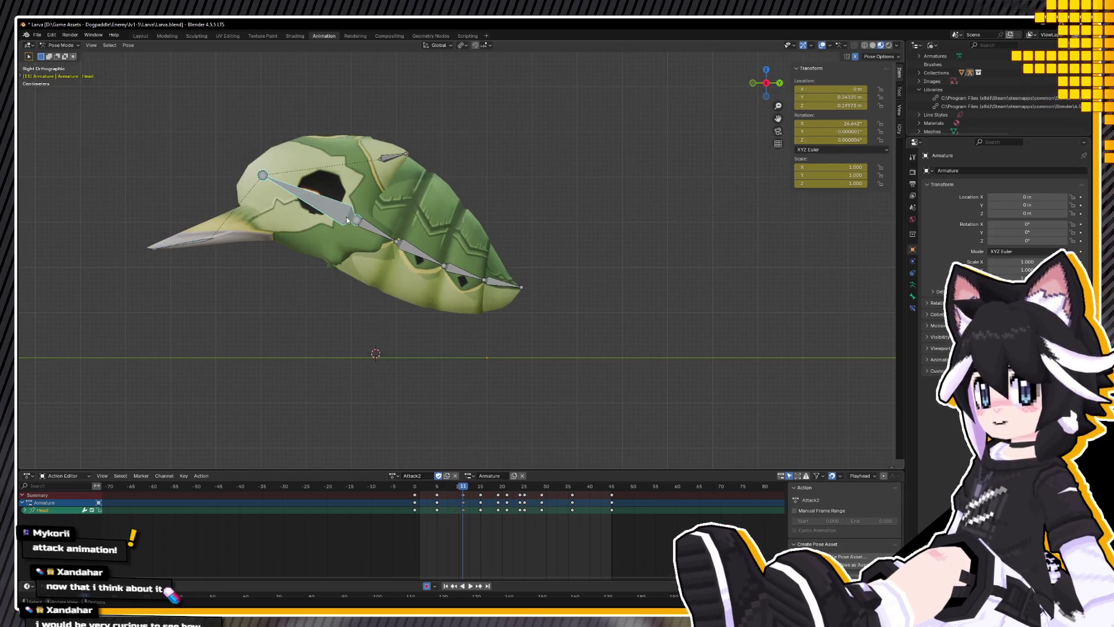
click(236, 248)
key(g)
click(221, 272)
key(s)
key(y)
key(y)
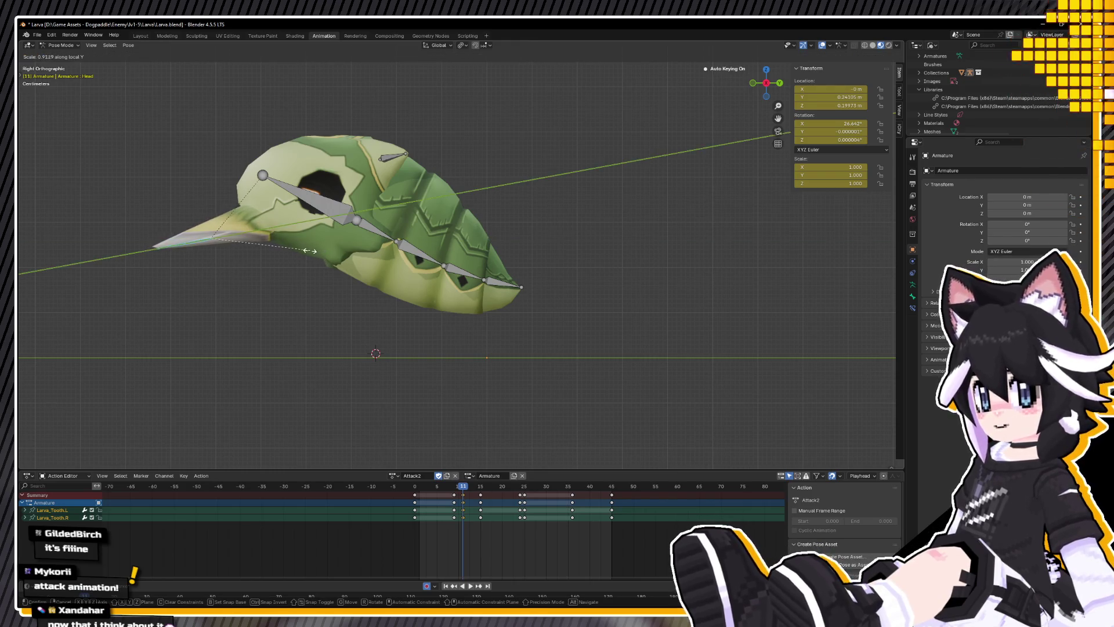
click(303, 251)
key(g)
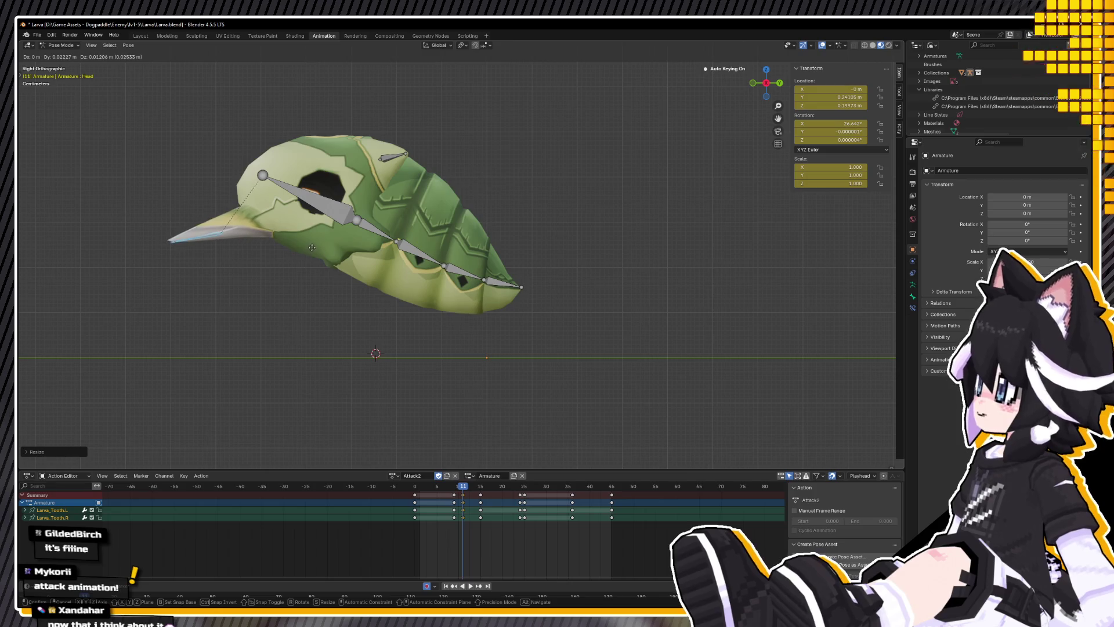
click(311, 247)
middle_drag(311, 247, 398, 258)
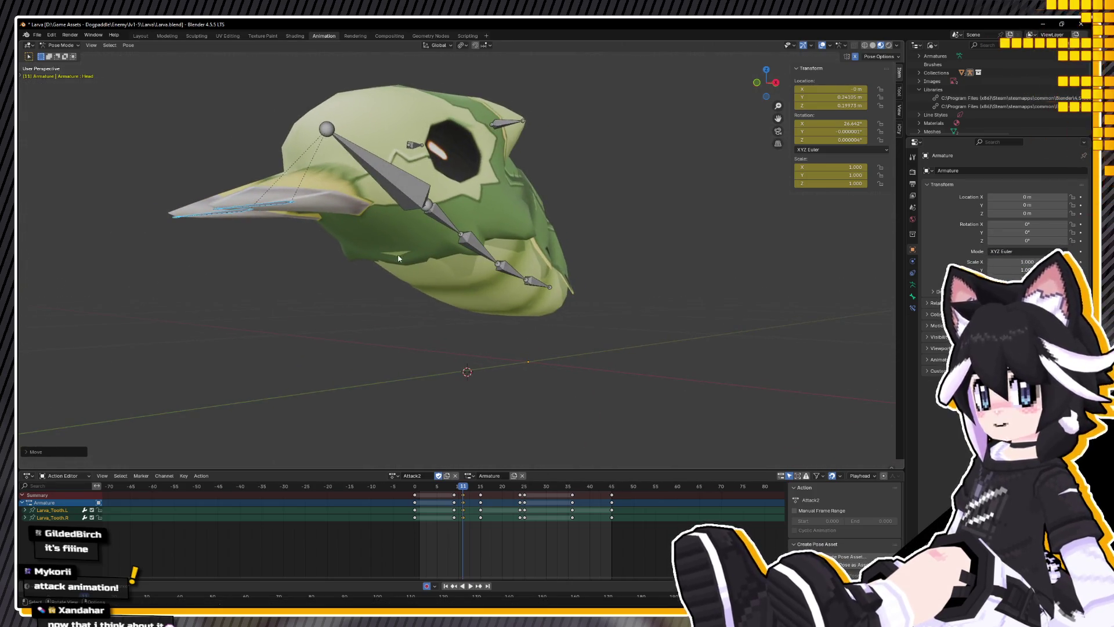
Step: Raise the LarvaBody_1 bone along Z and play the Attack2 animation
click(439, 219)
key(g)
key(z)
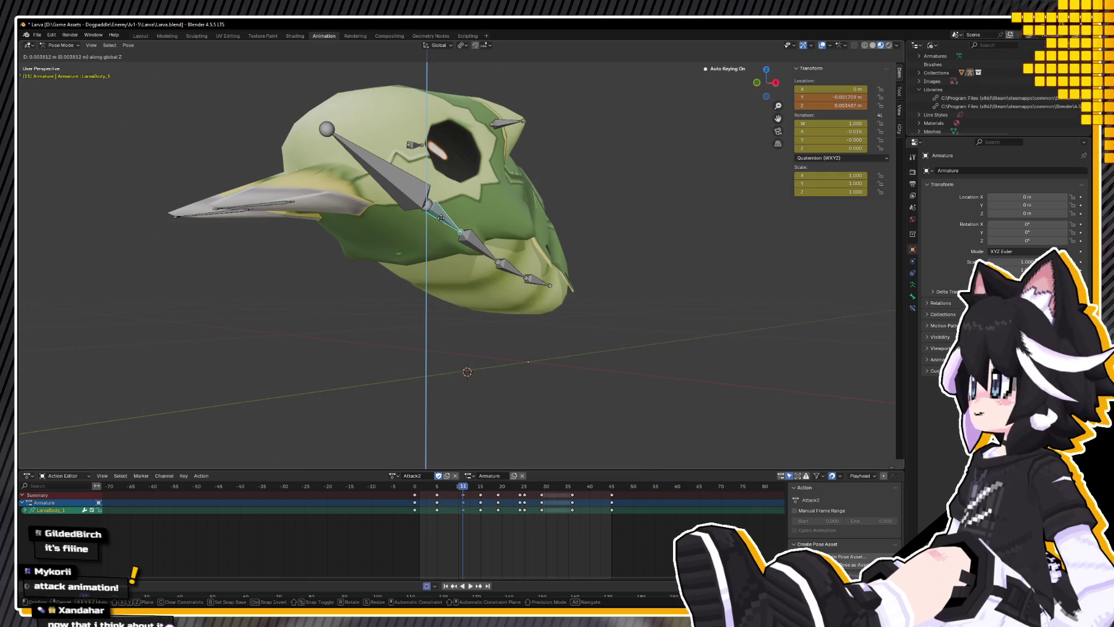
click(442, 224)
mouse_move(442, 223)
middle_down()
mouse_move(311, 246)
mouse_move(361, 235)
middle_up()
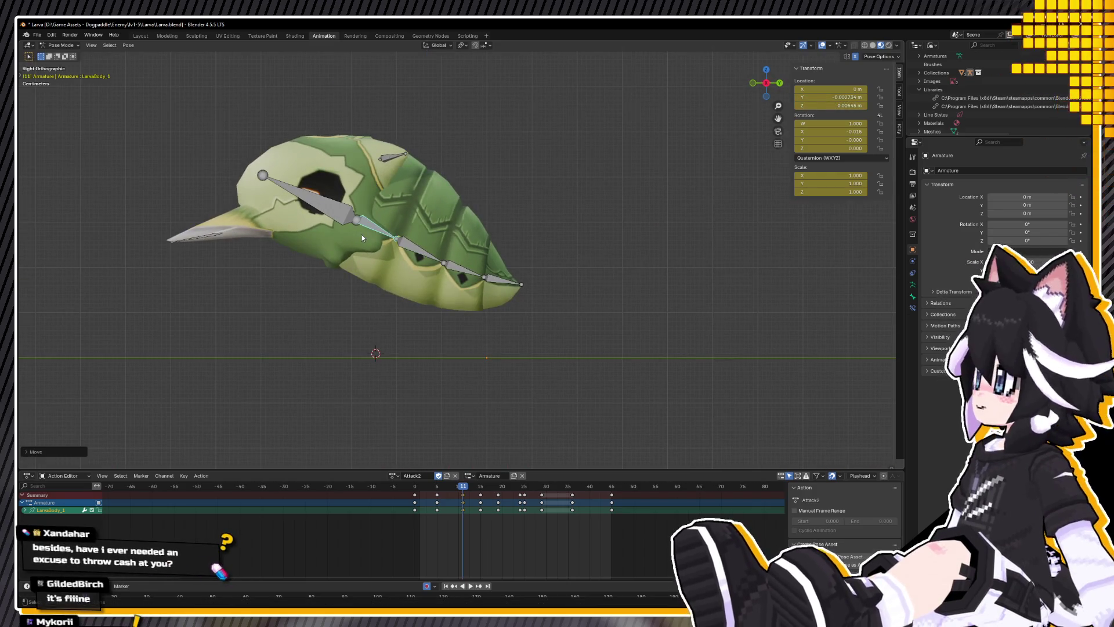
key(space)
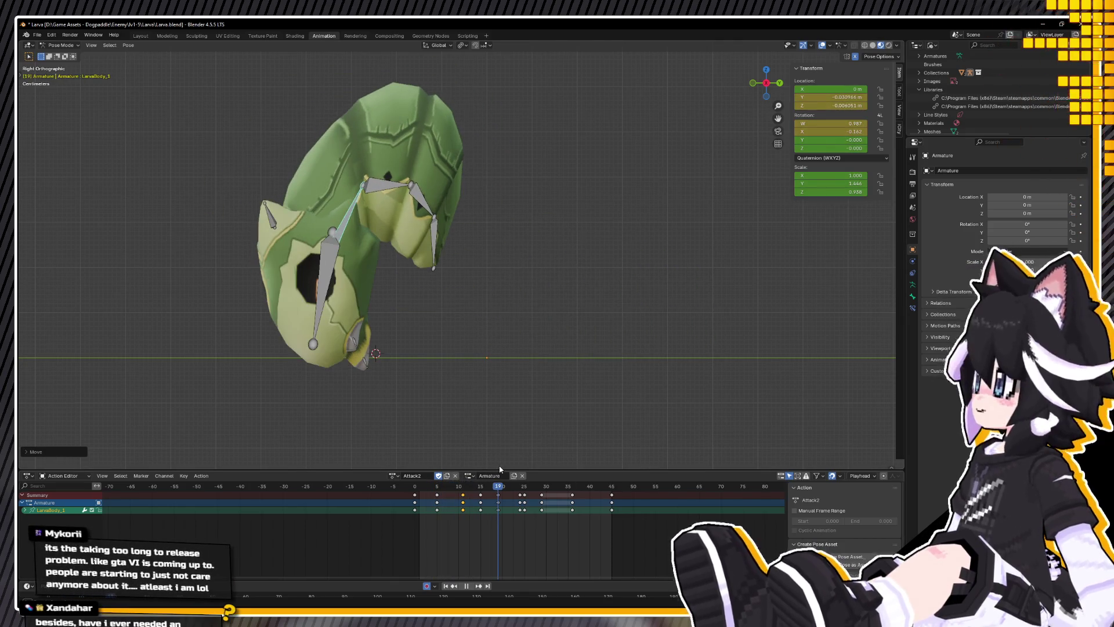
Step: Key both teeth back into the jaw at frame 18, then replay from frame 15
drag(318, 304, 339, 352)
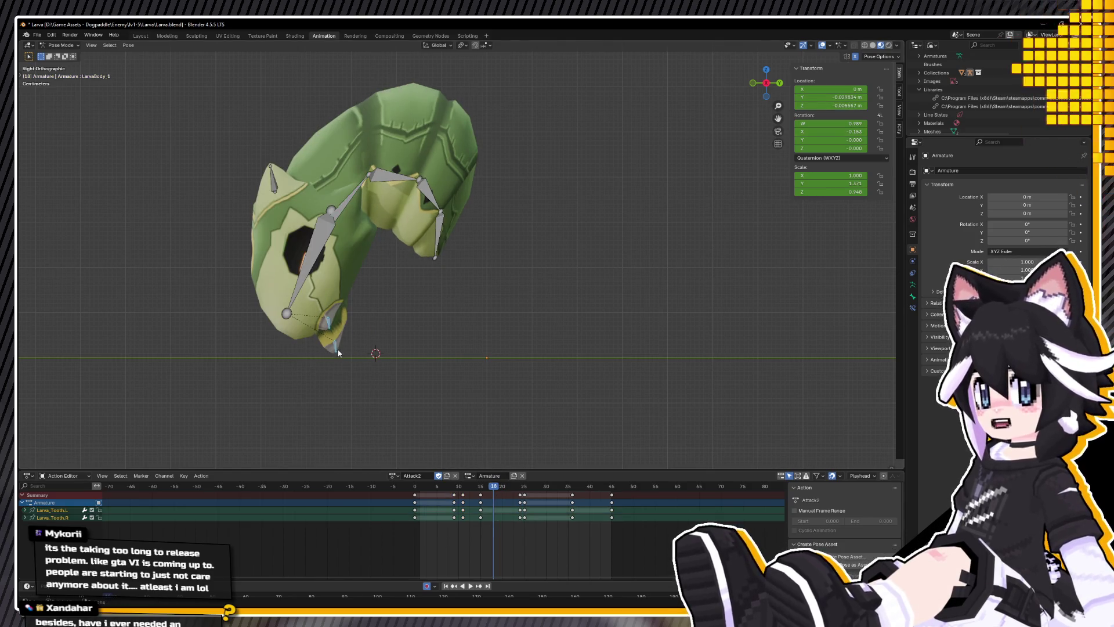
key(alt+g)
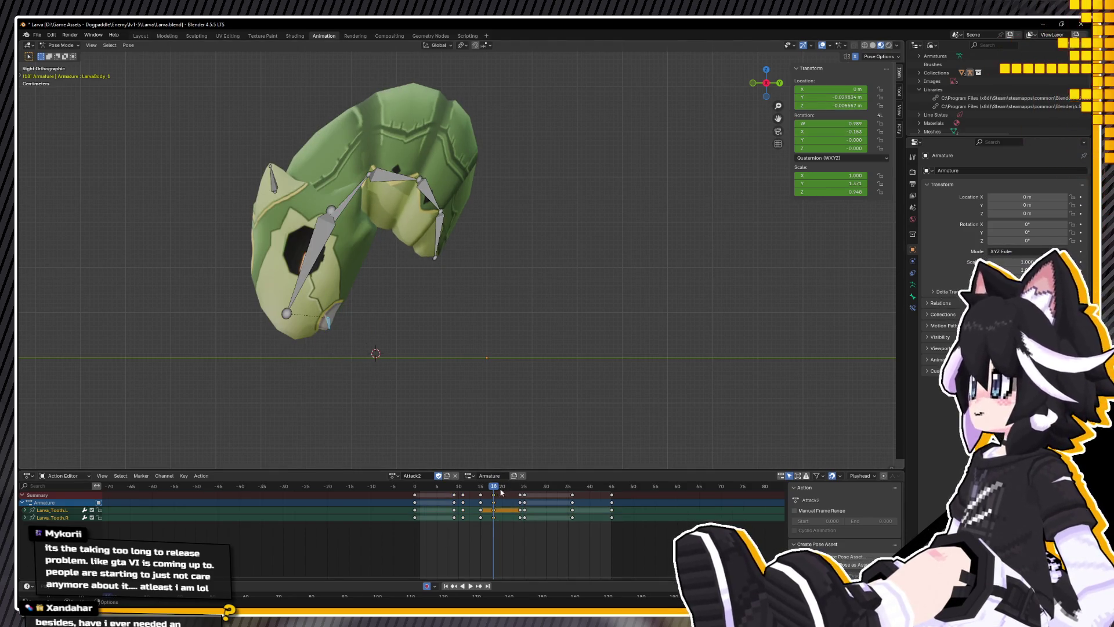
click(480, 489)
key(space)
drag(464, 487, 463, 486)
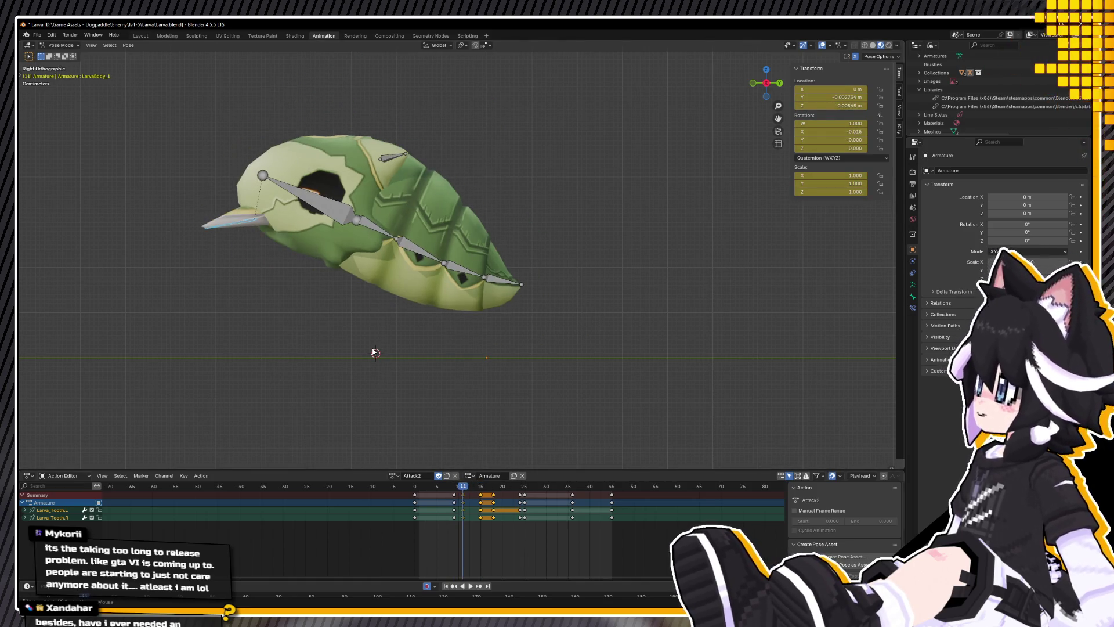
Step: Play Attack2 from a front view of the larva, zoom out, and save Larva.blend
mouse_move(342, 344)
middle_down()
mouse_move(316, 330)
mouse_move(542, 415)
middle_up()
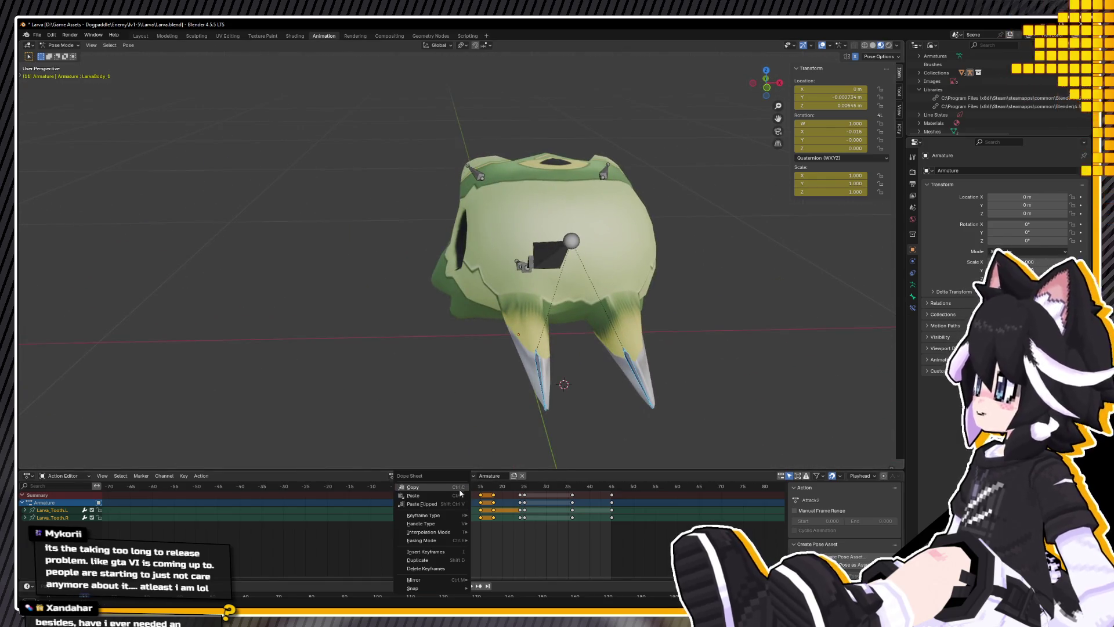
key(space)
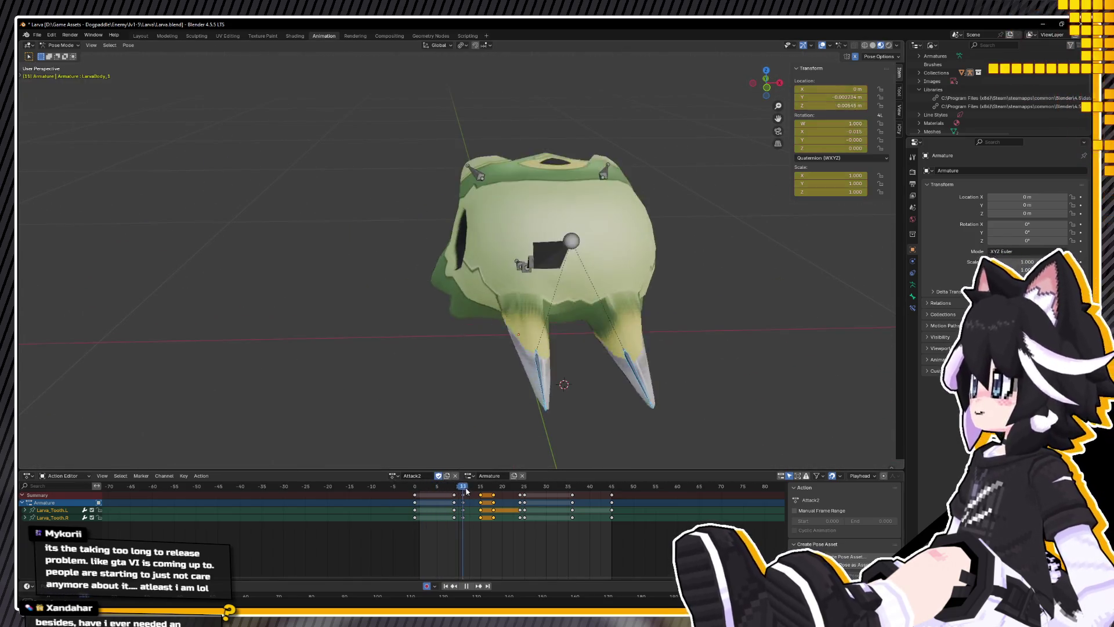
mouse_move(522, 406)
middle_down()
mouse_move(505, 377)
mouse_move(490, 417)
mouse_move(426, 279)
mouse_move(440, 469)
middle_up()
scroll(489, 417, down, 3)
key(space)
key(space)
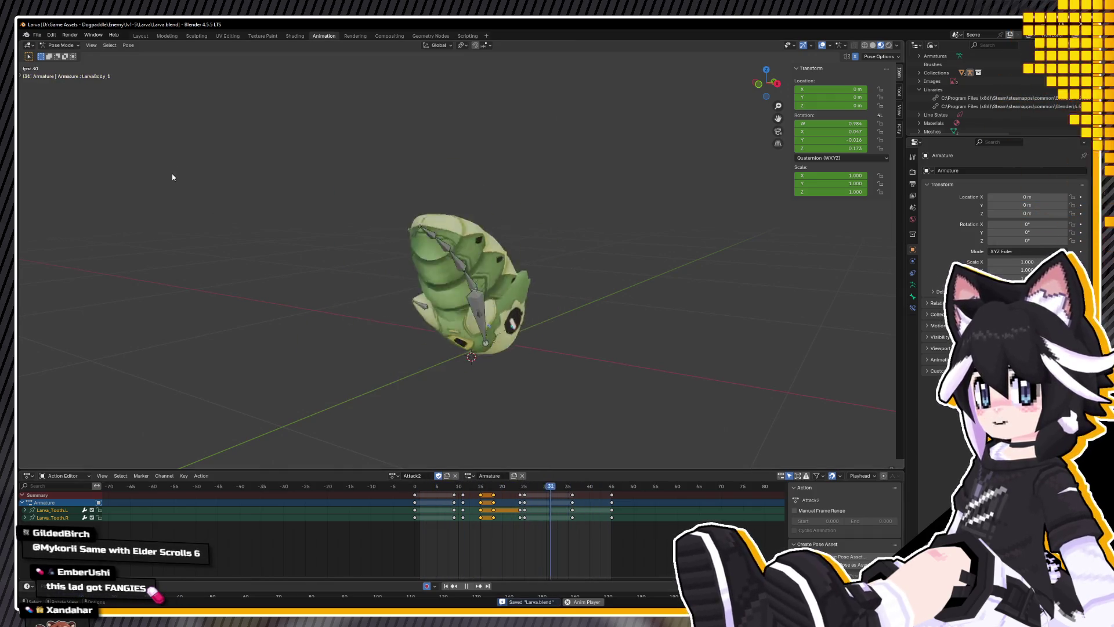
Step: Select all bones, scale their keyframes toward frame 25, and replay Attack2 from the start
mouse_move(354, 225)
middle_down()
mouse_move(386, 216)
mouse_move(381, 203)
mouse_move(483, 271)
mouse_move(319, 264)
mouse_move(469, 277)
middle_up()
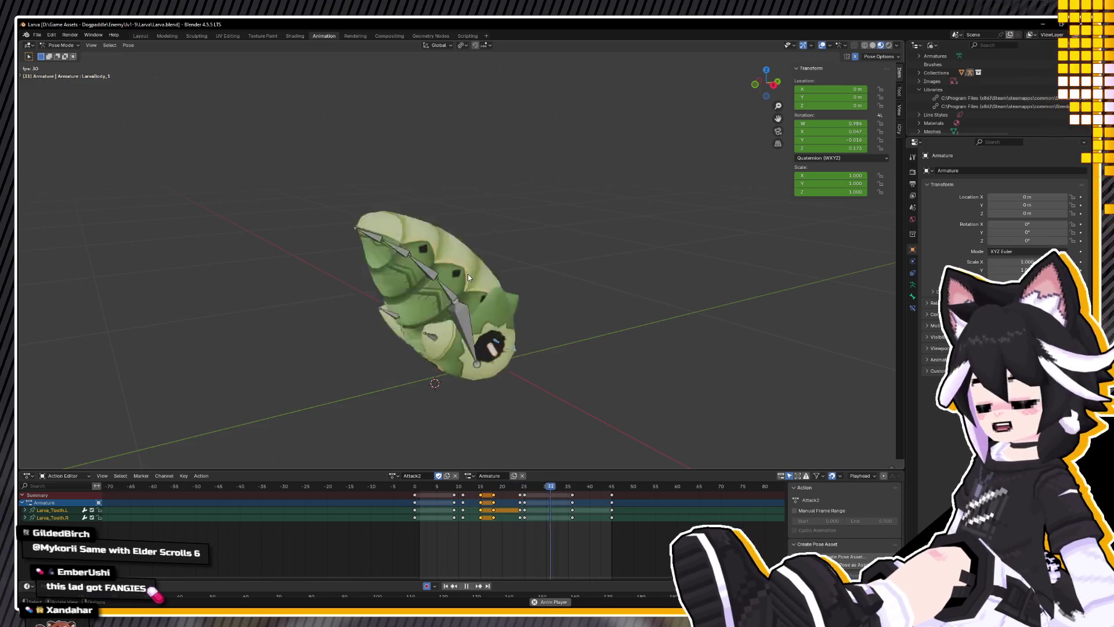
key(space)
key(a)
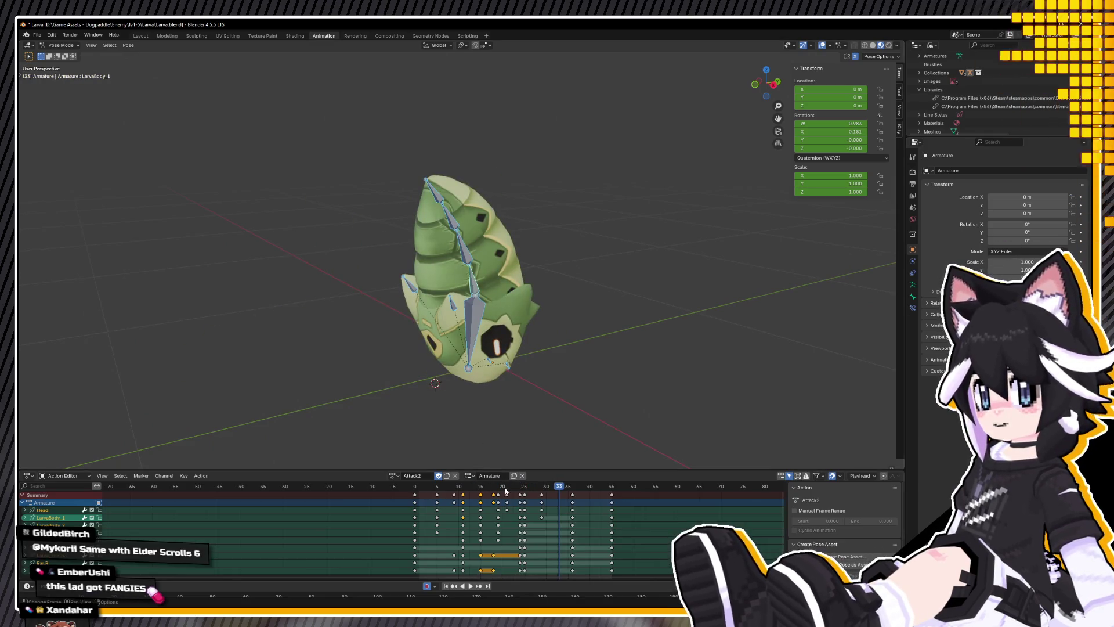
key(space)
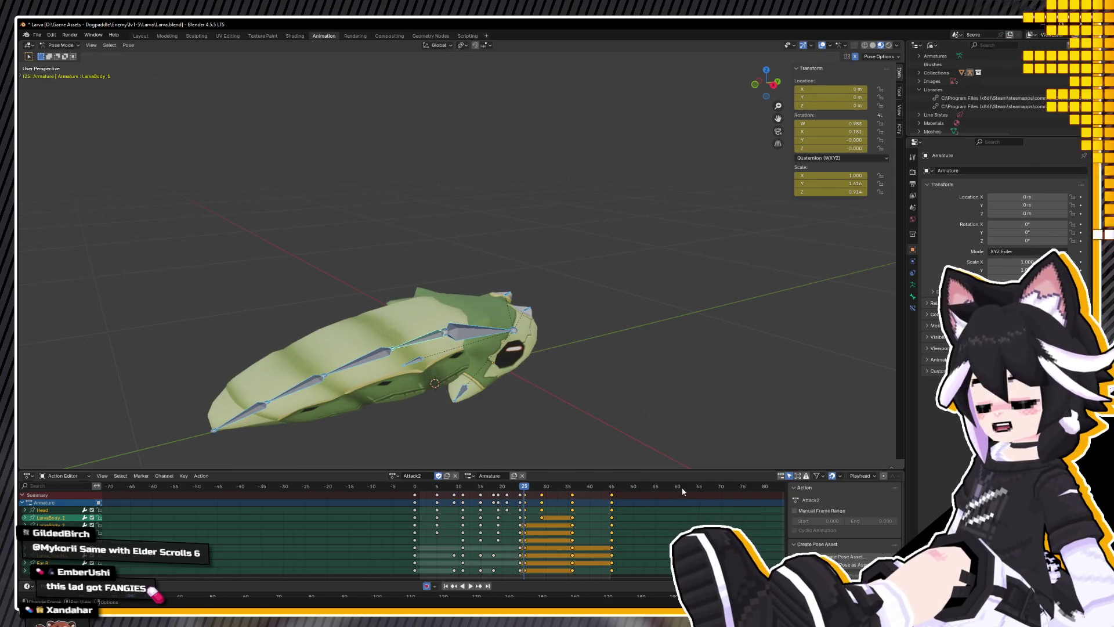
key(s)
click(644, 495)
key(space)
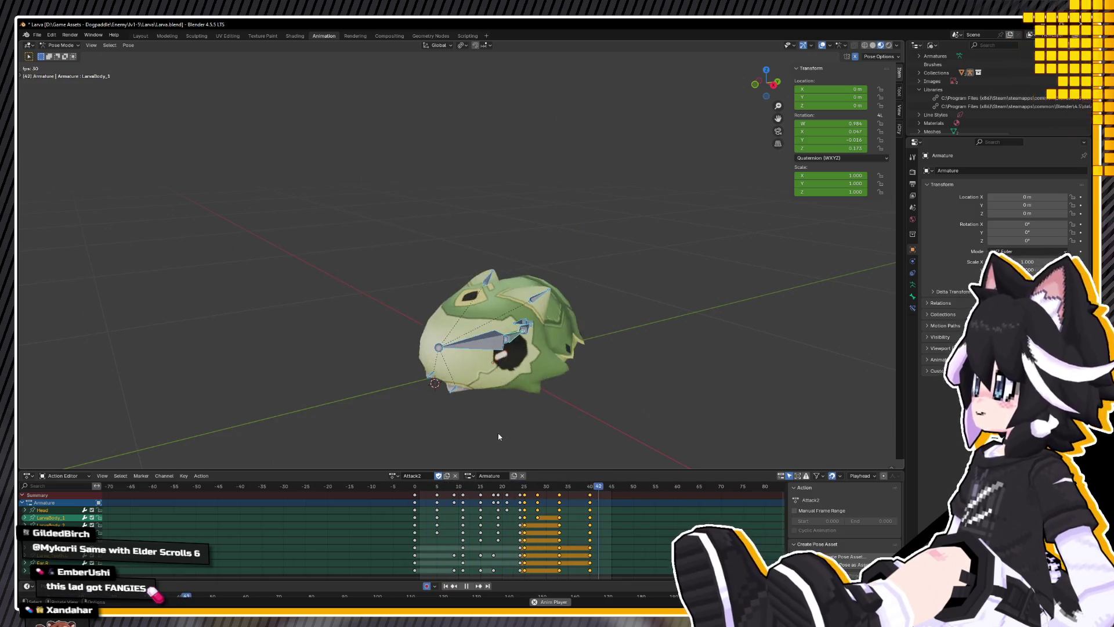
key(space)
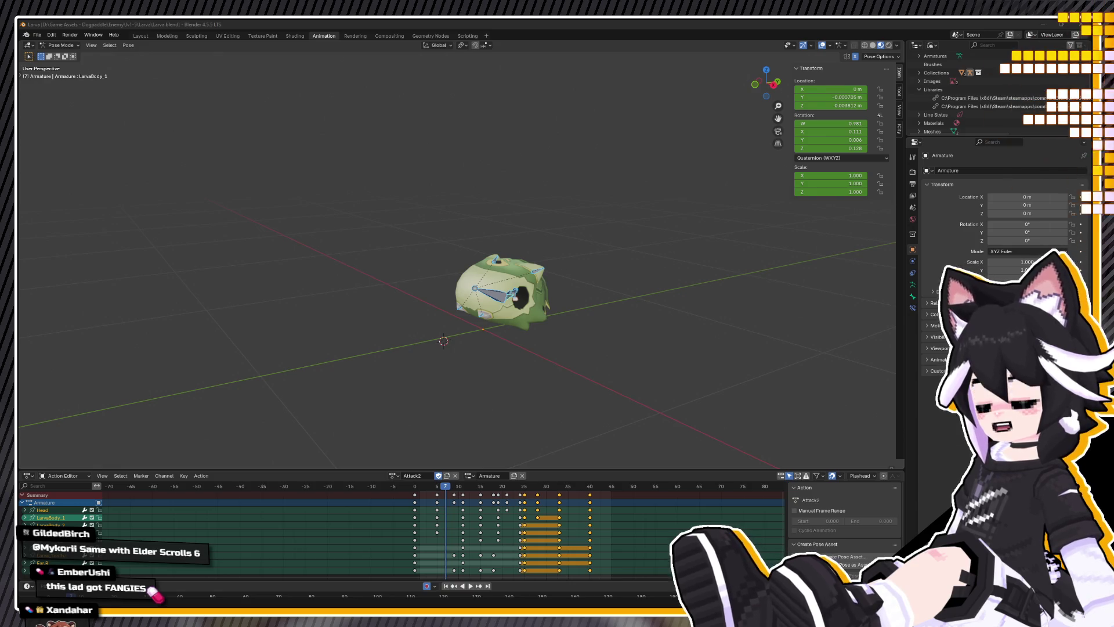
click(415, 486)
key(space)
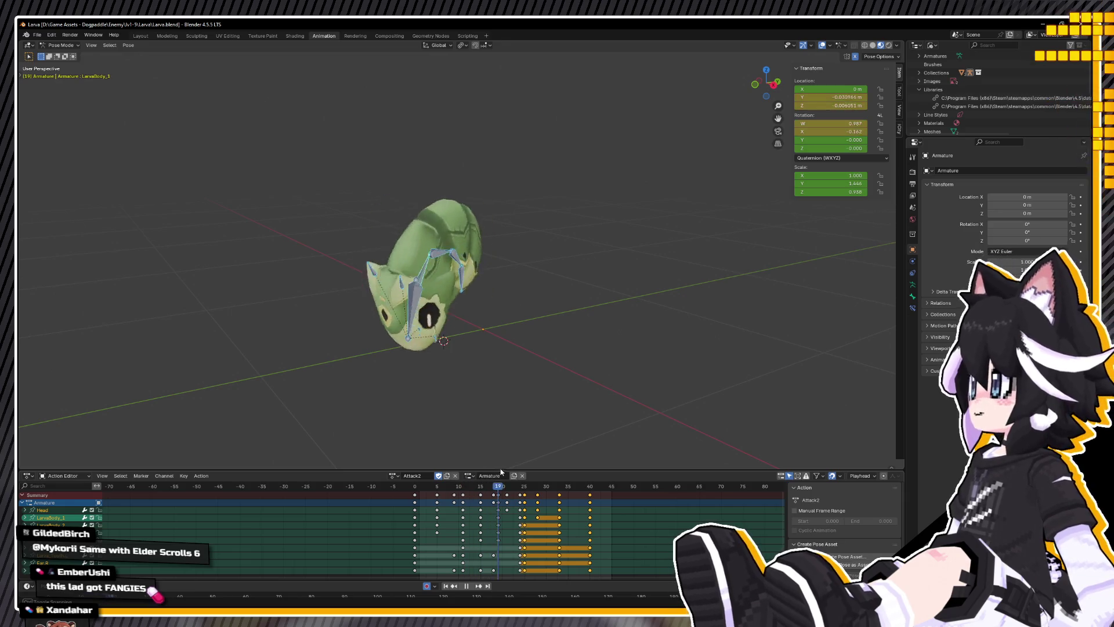
Step: At frame 19 in side view, select the body bone and undo its stray rotation and move
key(space)
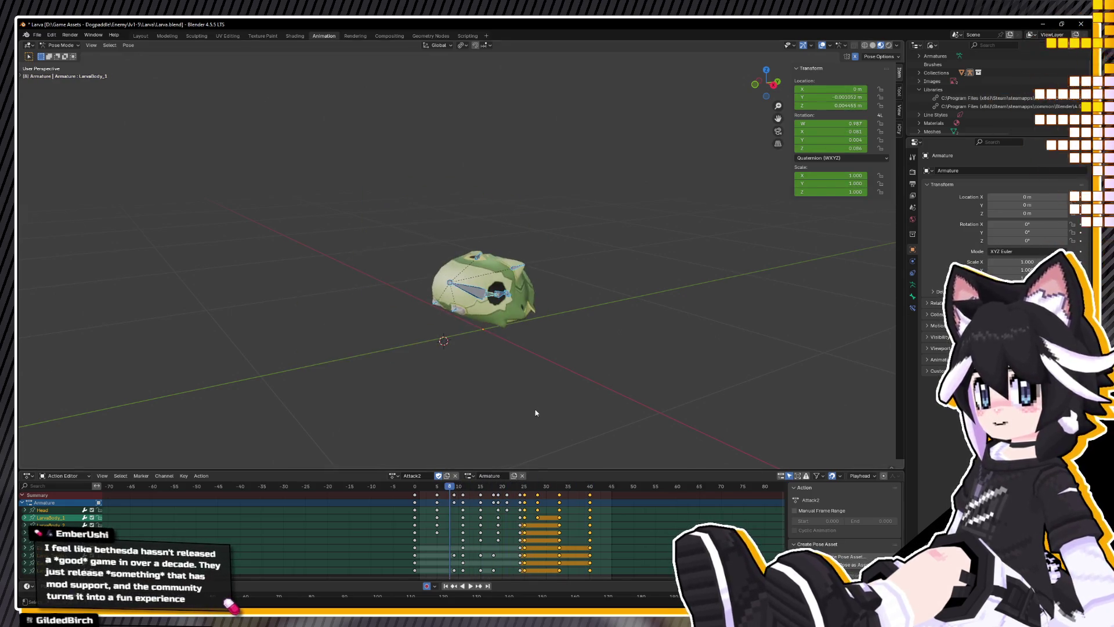
middle_drag(516, 430, 506, 401)
key(KP_3)
drag(470, 494, 497, 492)
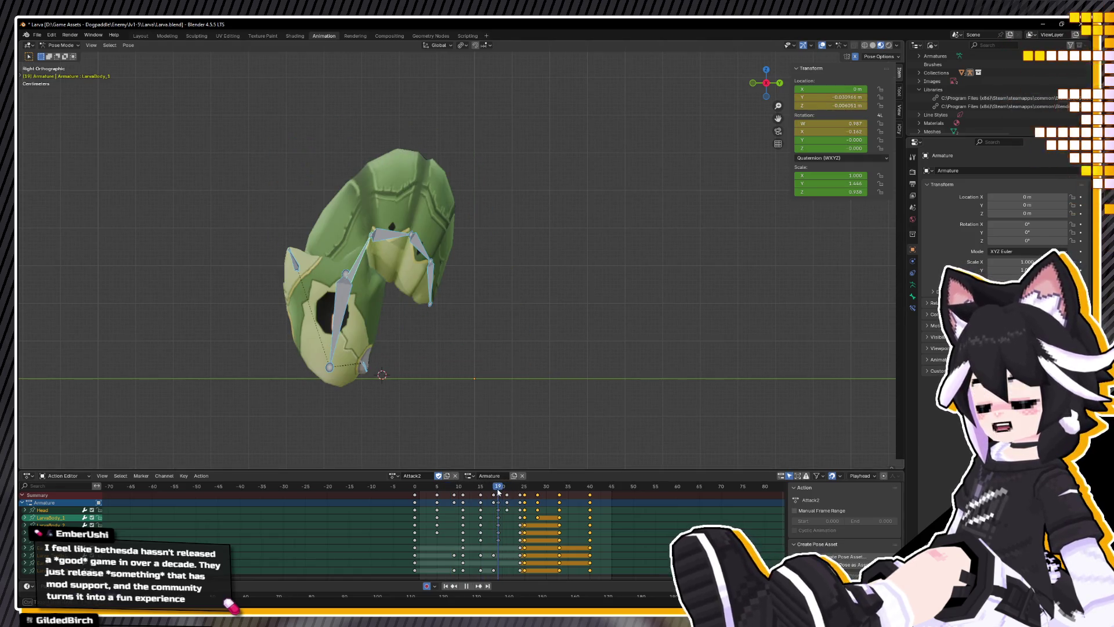
click(363, 246)
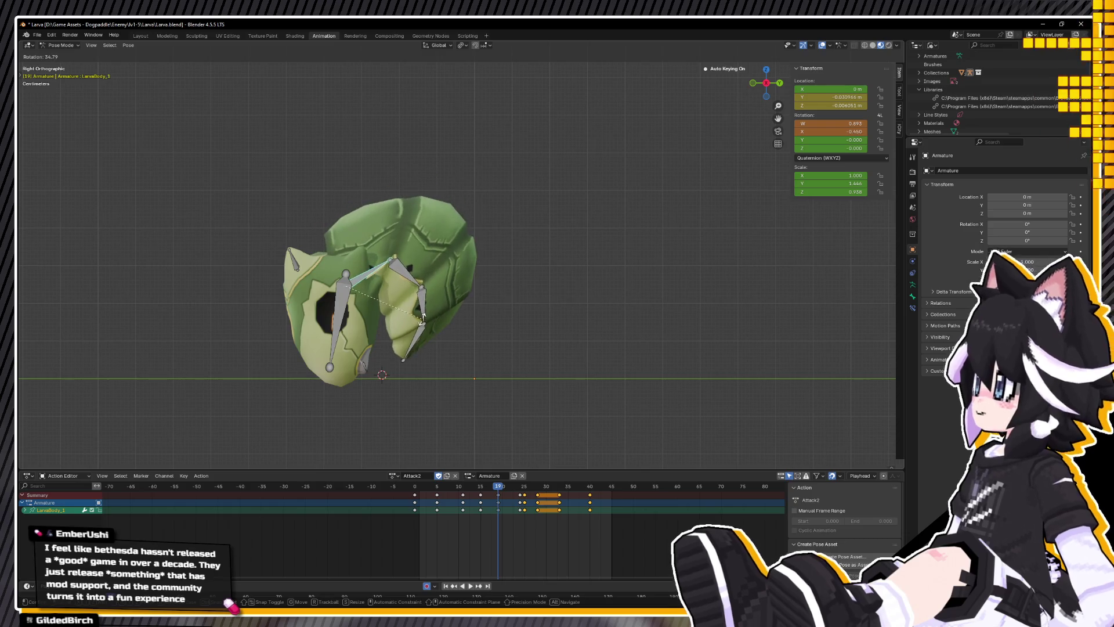
click(409, 296)
key(g)
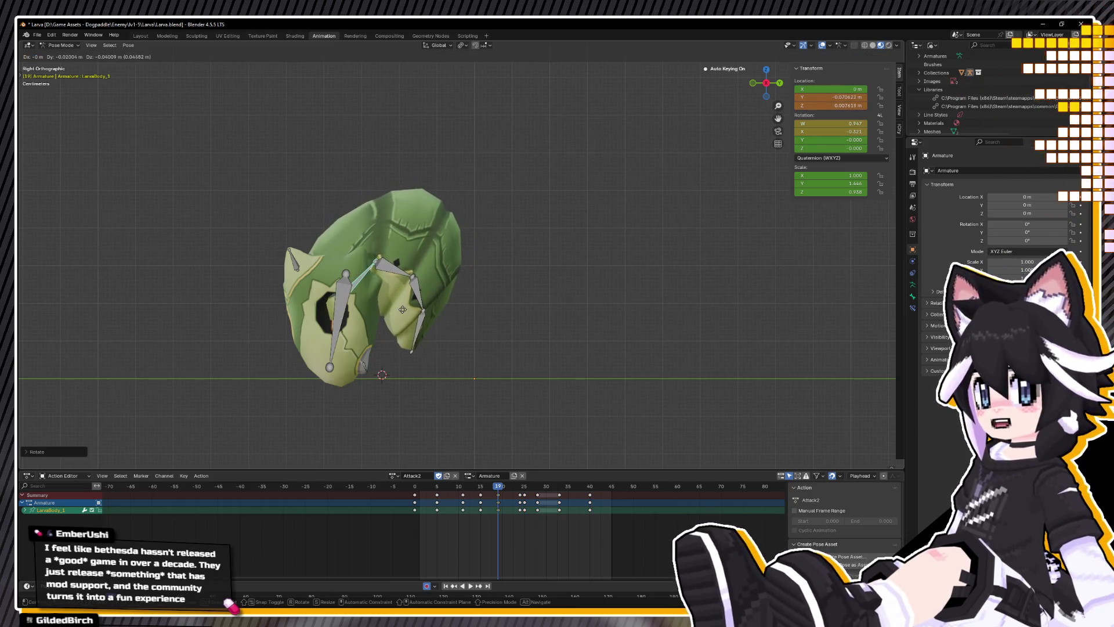
right_click(405, 308)
key(ctrl+z)
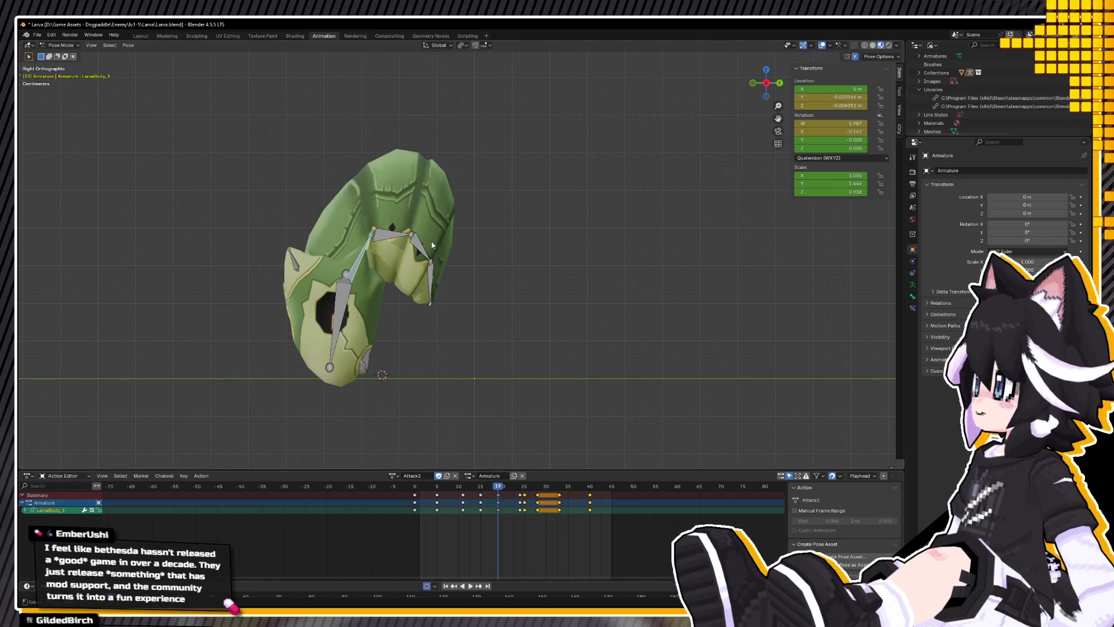
key(ctrl+z)
Step: Stretch the bone along local Y and thin it along Z to 0.719
key(s)
key(y)
key(y)
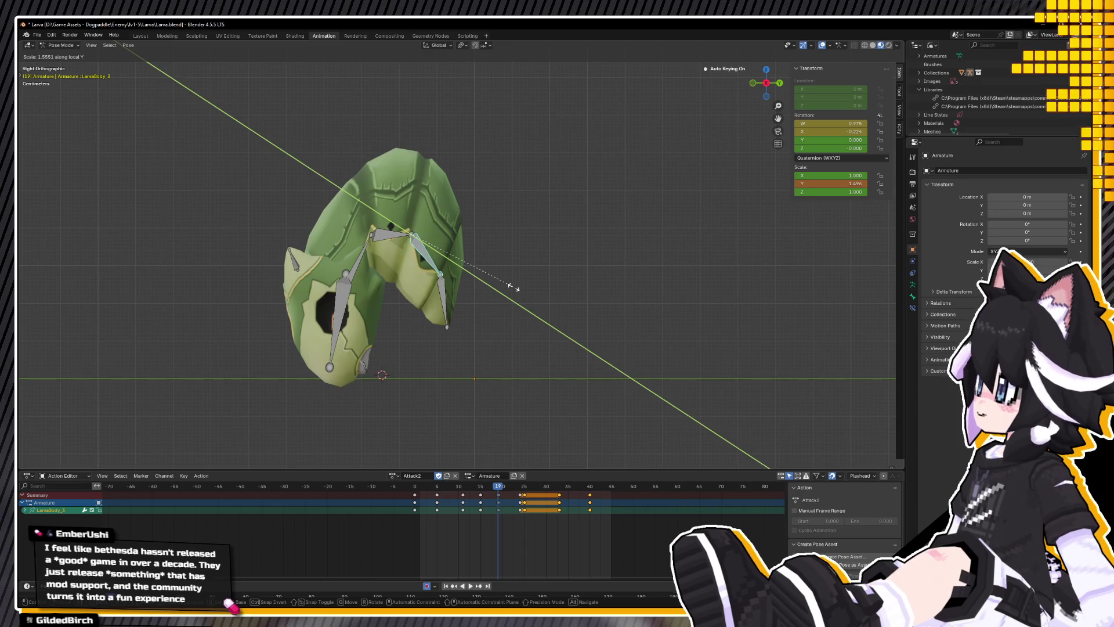
click(498, 285)
key(s)
key(z)
key(z)
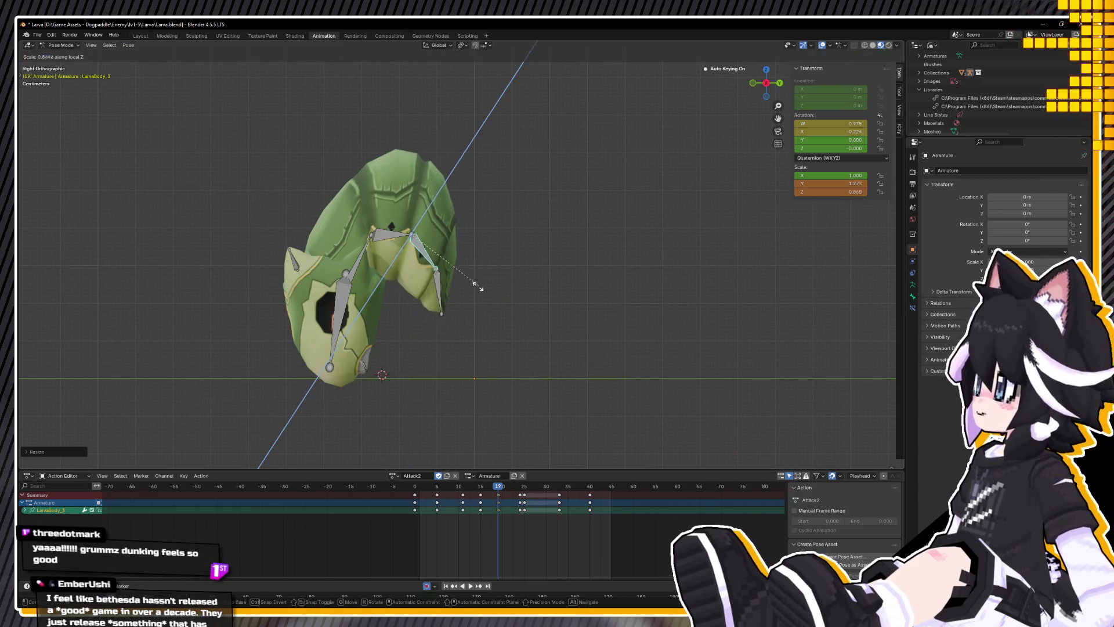
click(451, 296)
Step: Preview the animation, scrubbing through frames 24 to 48, then view the larva in perspective
key(space)
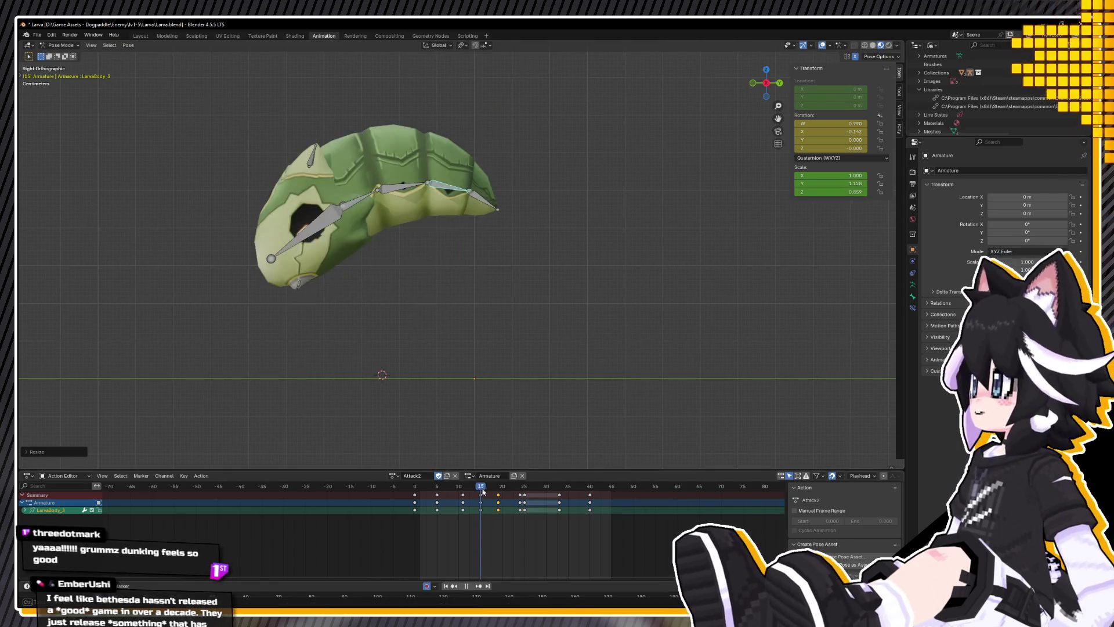
mouse_move(520, 480)
mouse_down()
mouse_move(627, 501)
mouse_move(401, 500)
mouse_up()
key(space)
middle_drag(517, 365, 533, 383)
Step: Save Larva.blend, play and stop the Attack2 animation, then save again
key(ctrl+s)
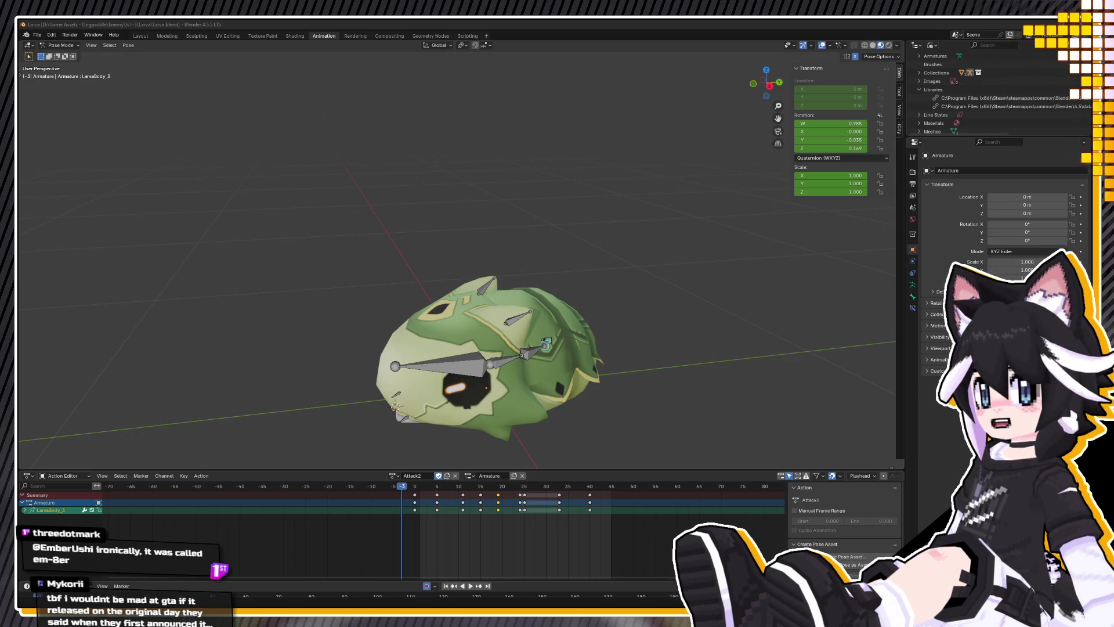
key(space)
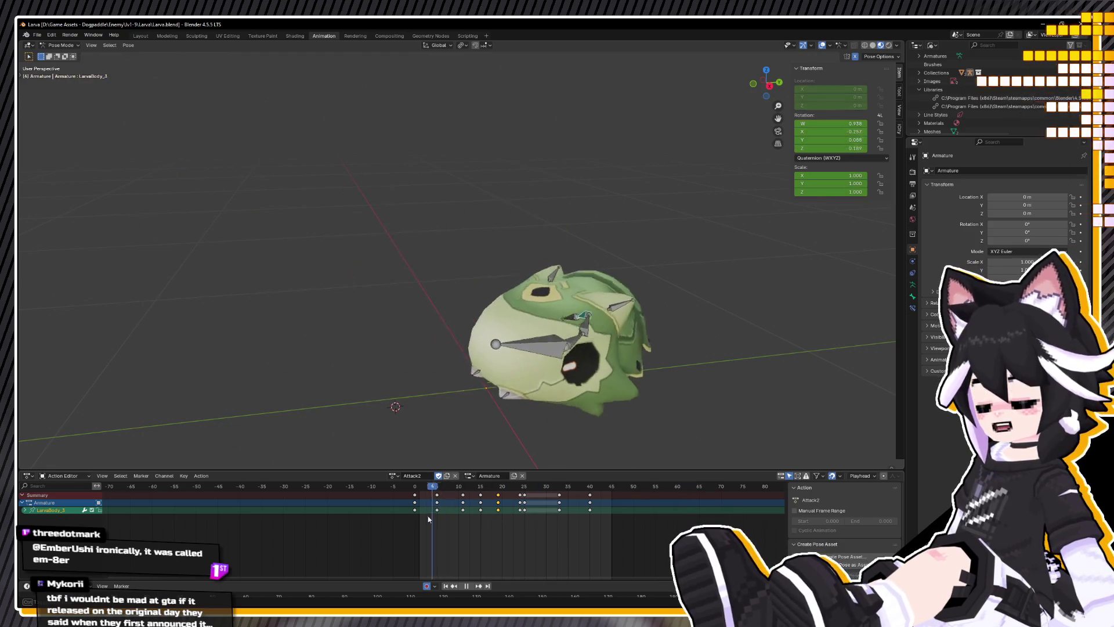
key(space)
key(ctrl+s)
scroll(359, 417, down, 3)
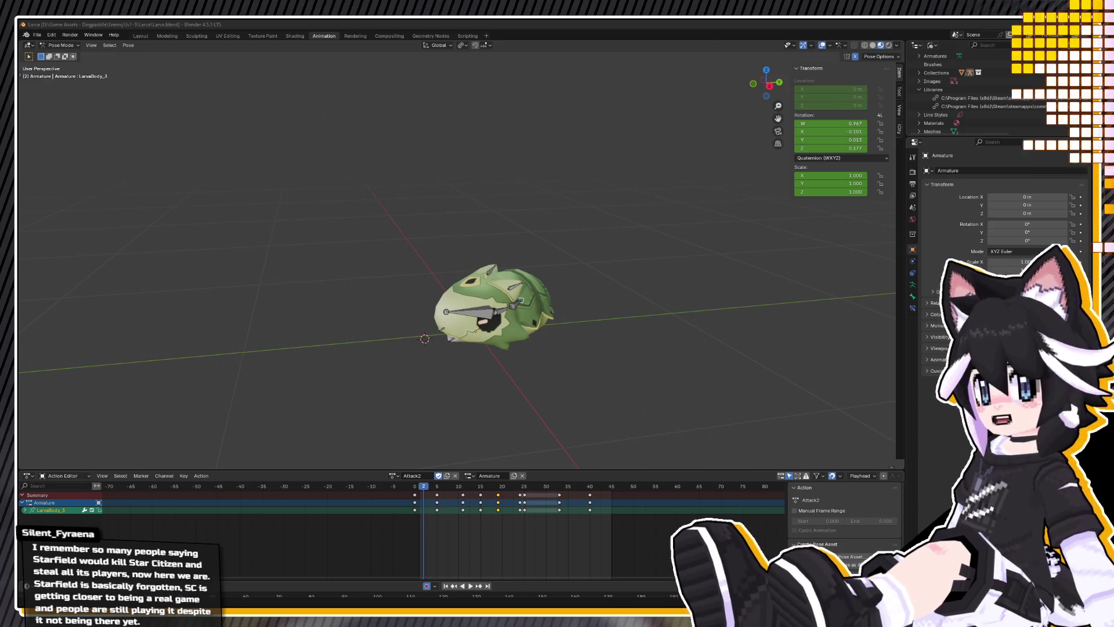
middle_drag(395, 165, 405, 163)
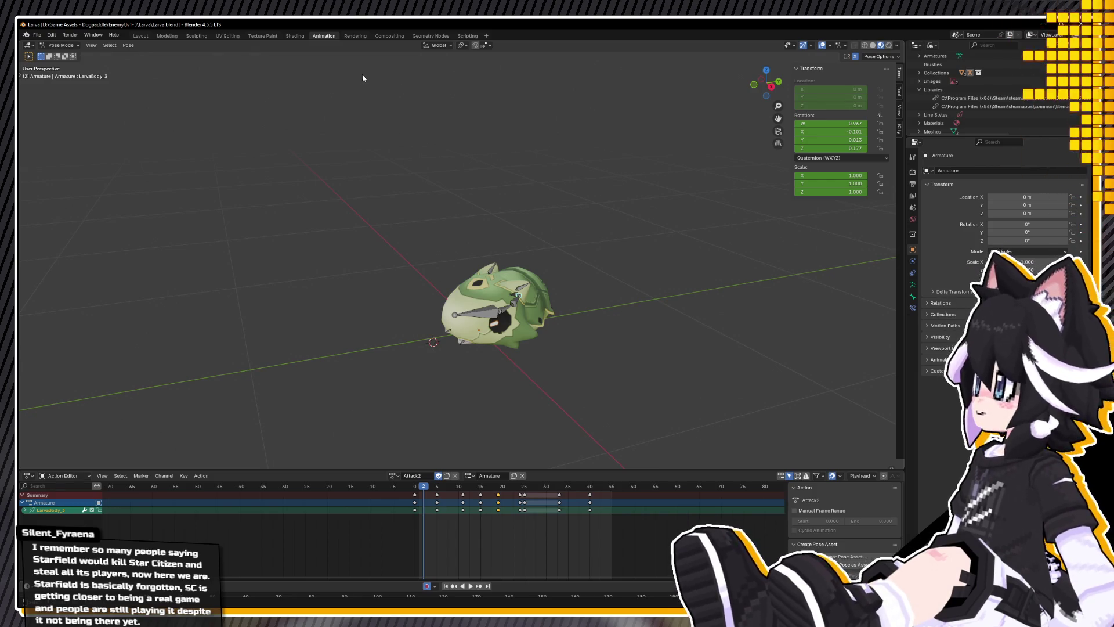
Step: Save Larva.blend and play Attack2 from frame -1 in an orbited view
middle_drag(437, 168, 438, 112)
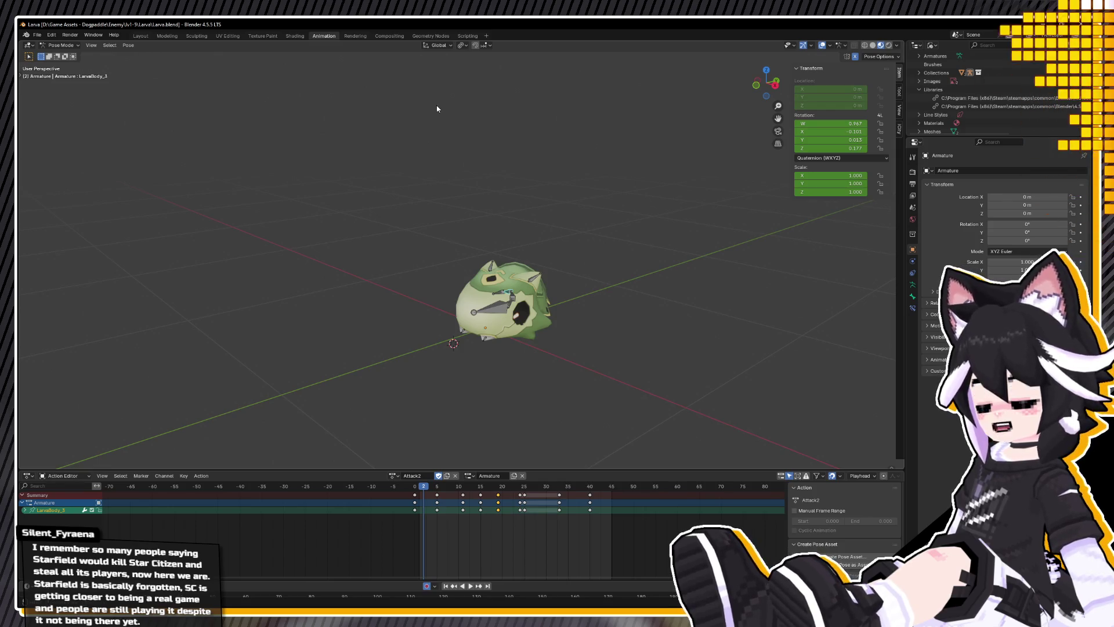
key(ctrl+s)
key(space)
click(412, 491)
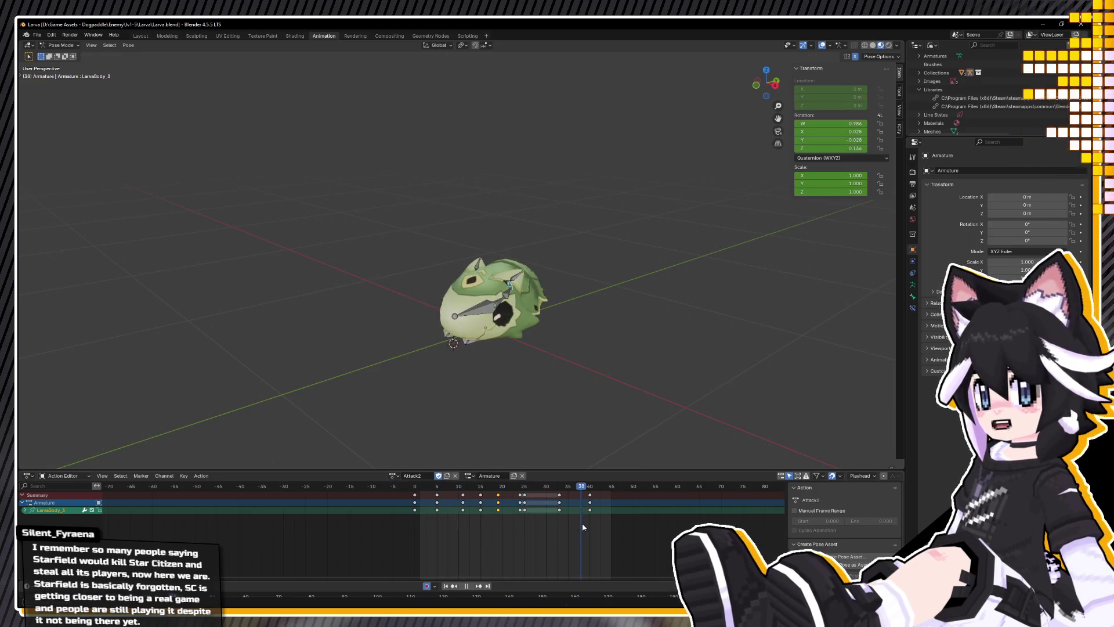
key(Escape)
Step: Play Attack2 in the right side orthographic view and save the file
middle_drag(429, 406, 443, 385)
key(KP_3)
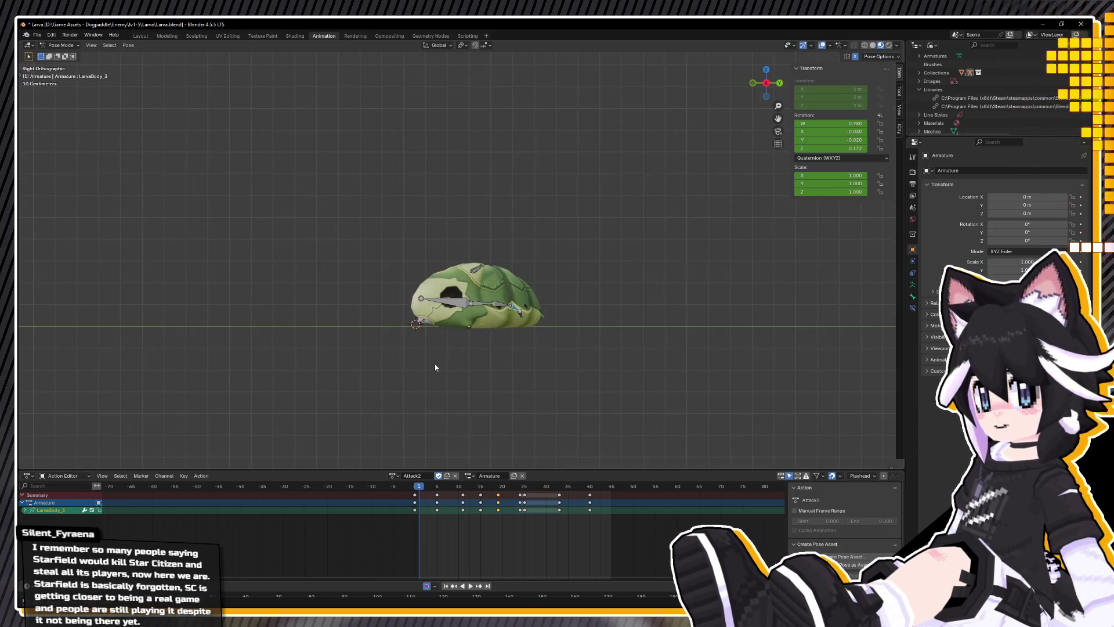
key(ctrl+s)
scroll(518, 369, up, 3)
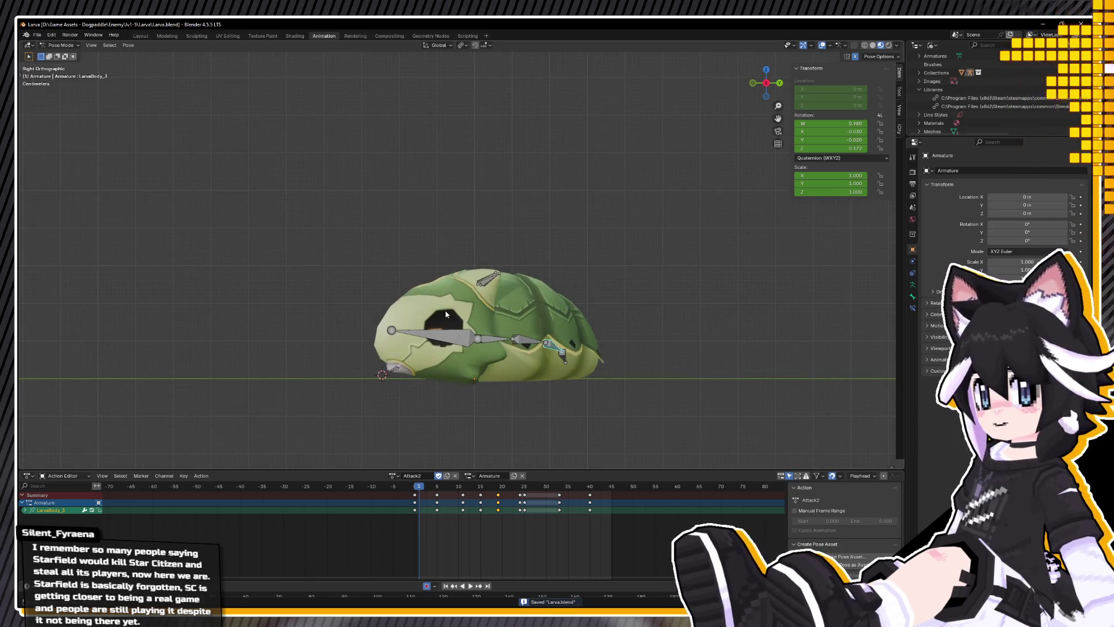
key(space)
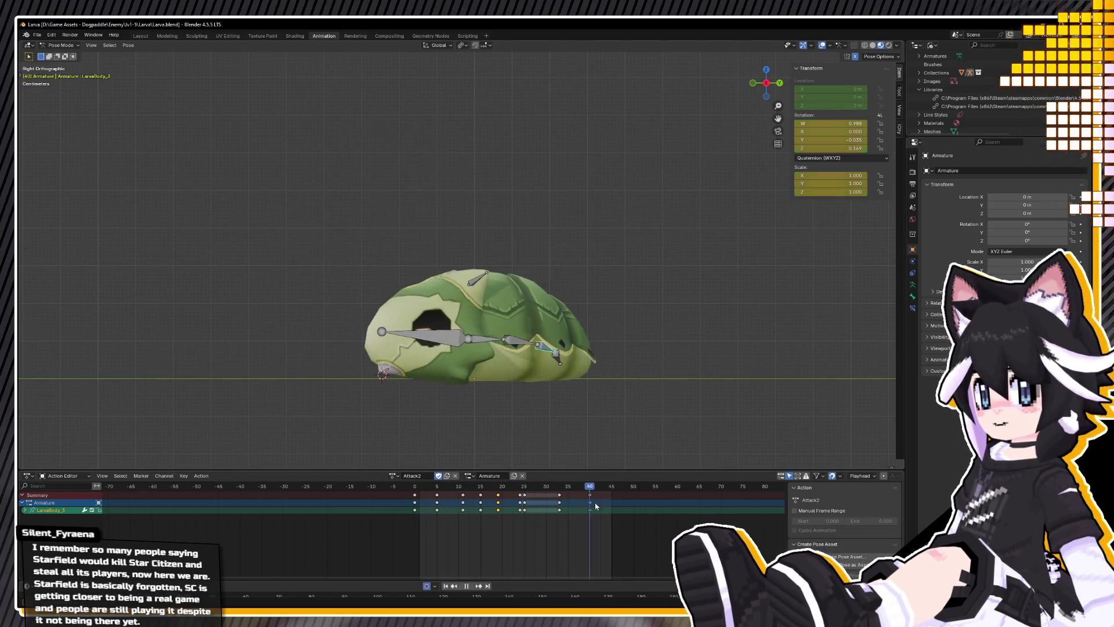
key(Escape)
key(ctrl+s)
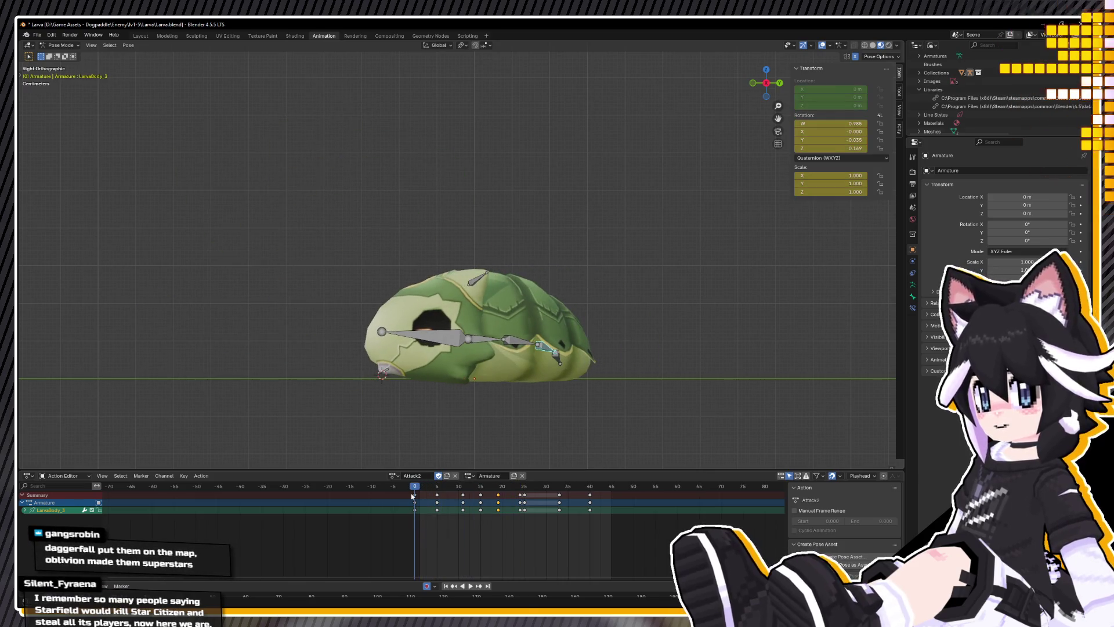
Step: Play Attack2 looking down on the larva, stopping at frame 25
middle_drag(522, 337, 562, 356)
scroll(579, 371, down, 5)
mouse_move(473, 321)
middle_down()
mouse_move(504, 346)
mouse_move(503, 328)
mouse_move(492, 367)
middle_up()
key(space)
mouse_move(562, 485)
mouse_down()
mouse_move(583, 487)
mouse_move(511, 492)
mouse_move(524, 497)
mouse_up()
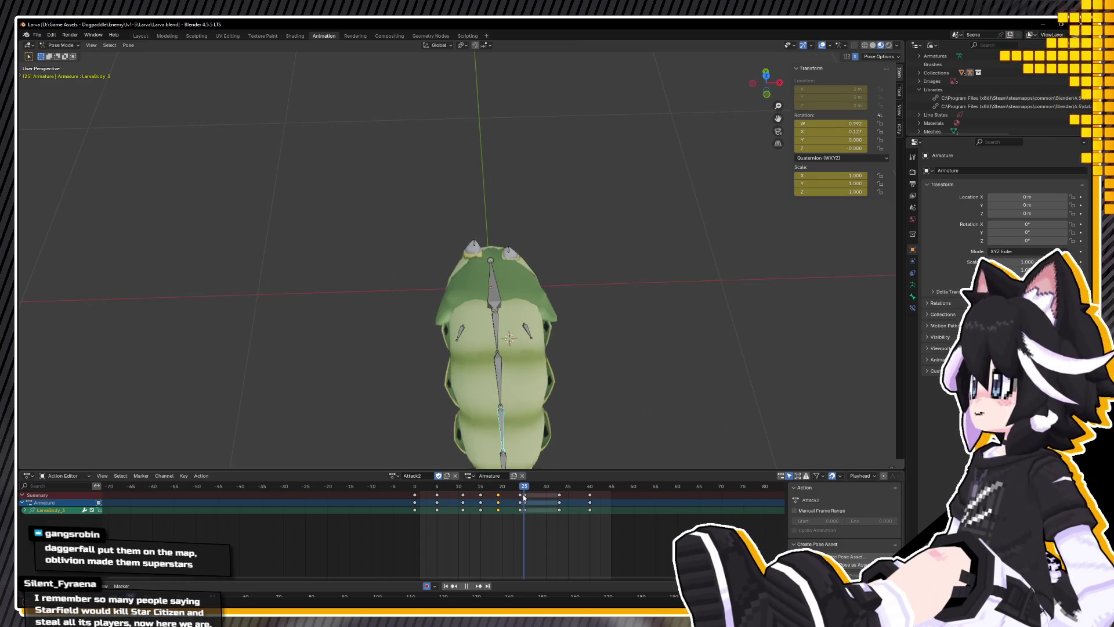
key(space)
Step: Show the Larva_Tooth.R bone's keyframes and replay frames 18 to 24
click(475, 243)
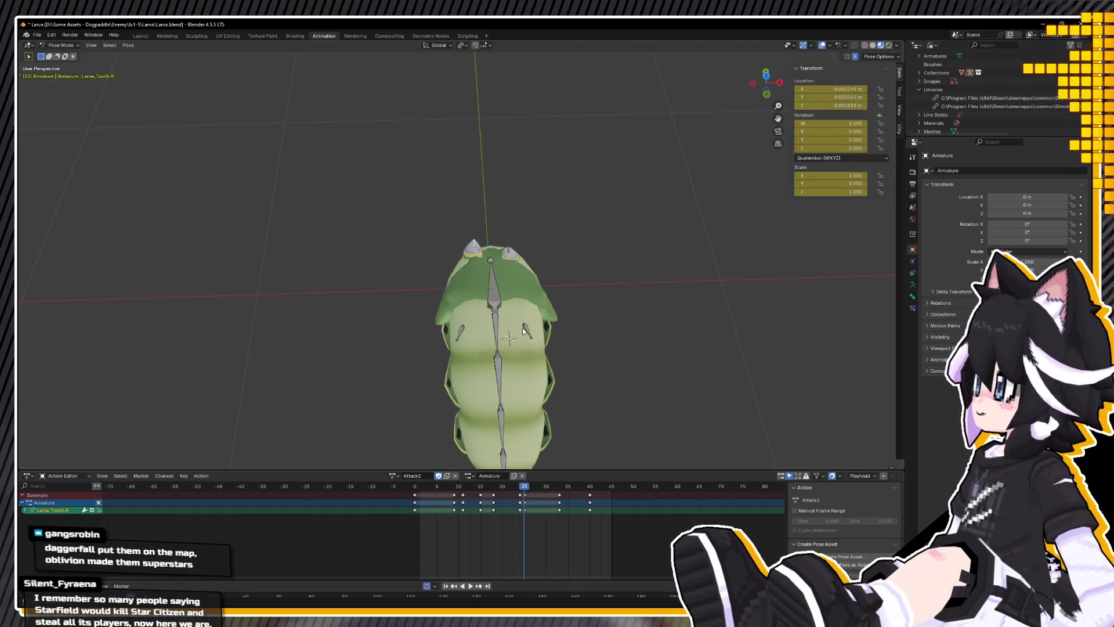
click(520, 488)
key(space)
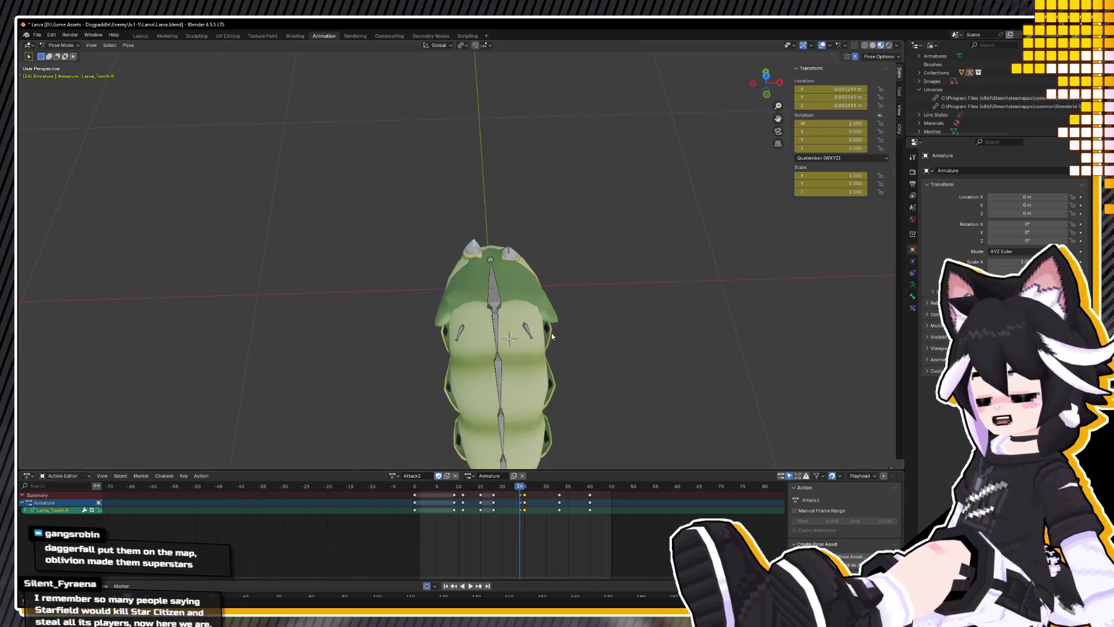
drag(521, 488, 494, 488)
key(space)
click(506, 494)
key(space)
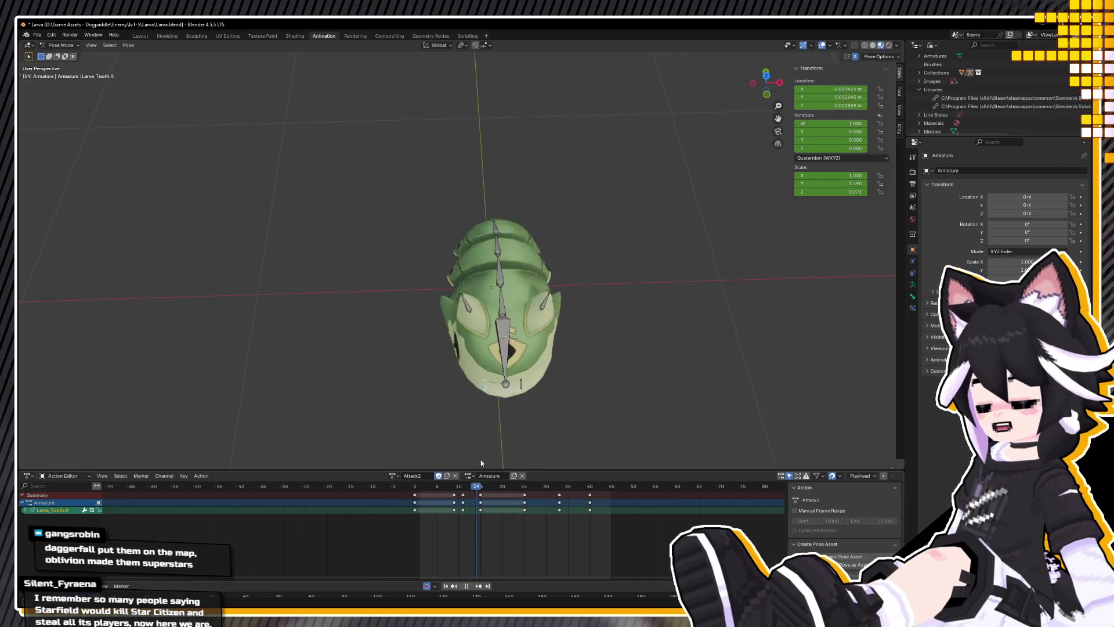
key(Escape)
Step: Save Larva.blend and play Attack2 from an angled side view
key(ctrl+s)
mouse_move(594, 369)
middle_down()
mouse_move(442, 353)
mouse_move(416, 365)
mouse_move(423, 349)
middle_up()
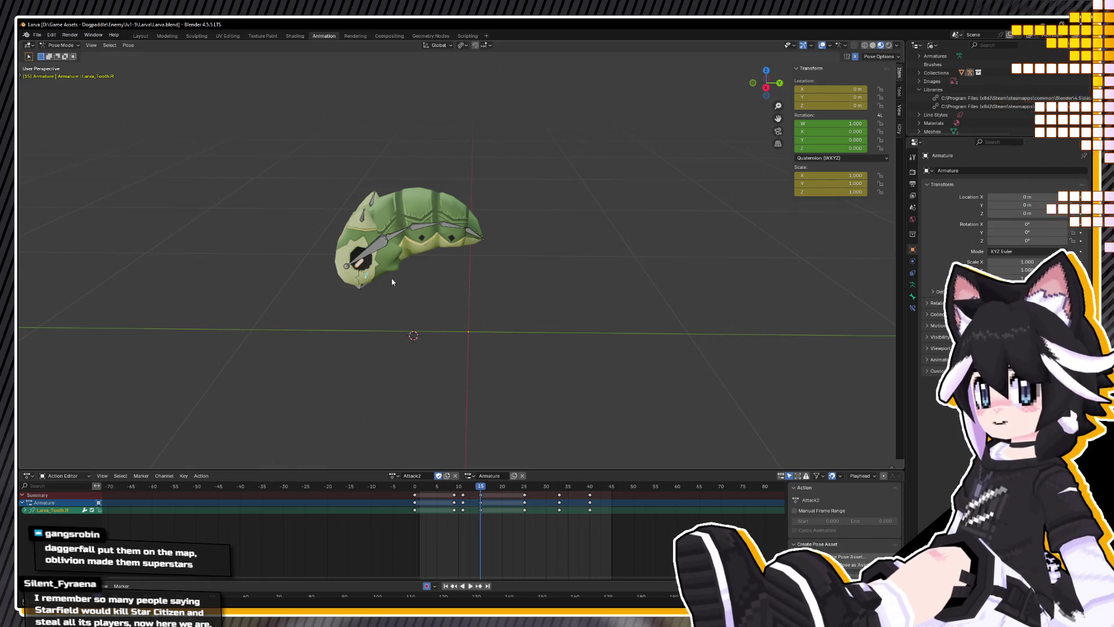
key(space)
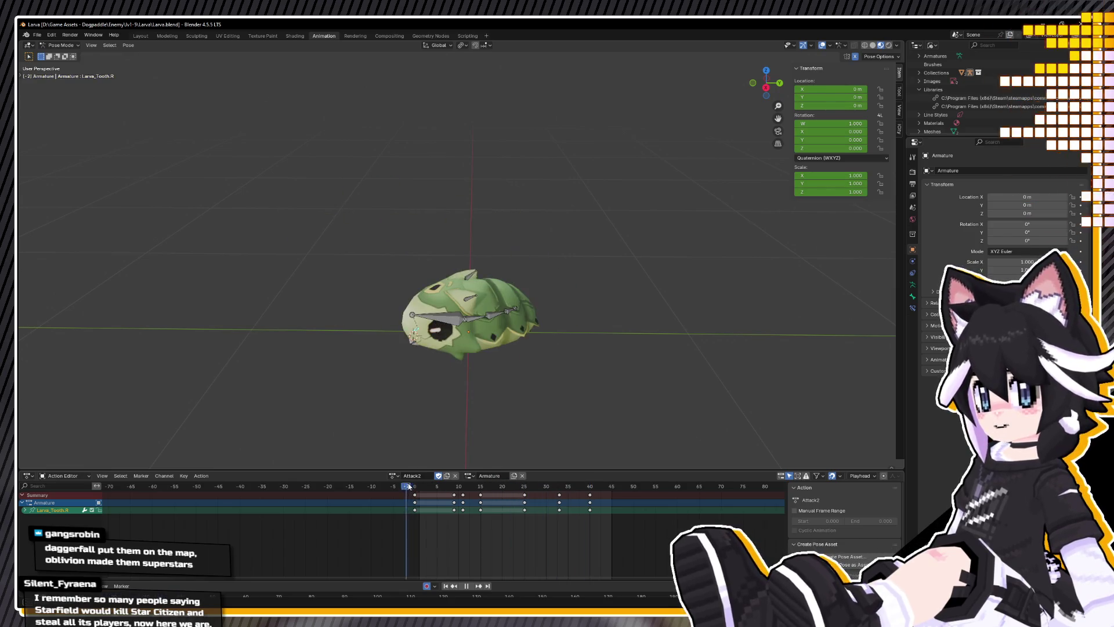
key(space)
key(ctrl+s)
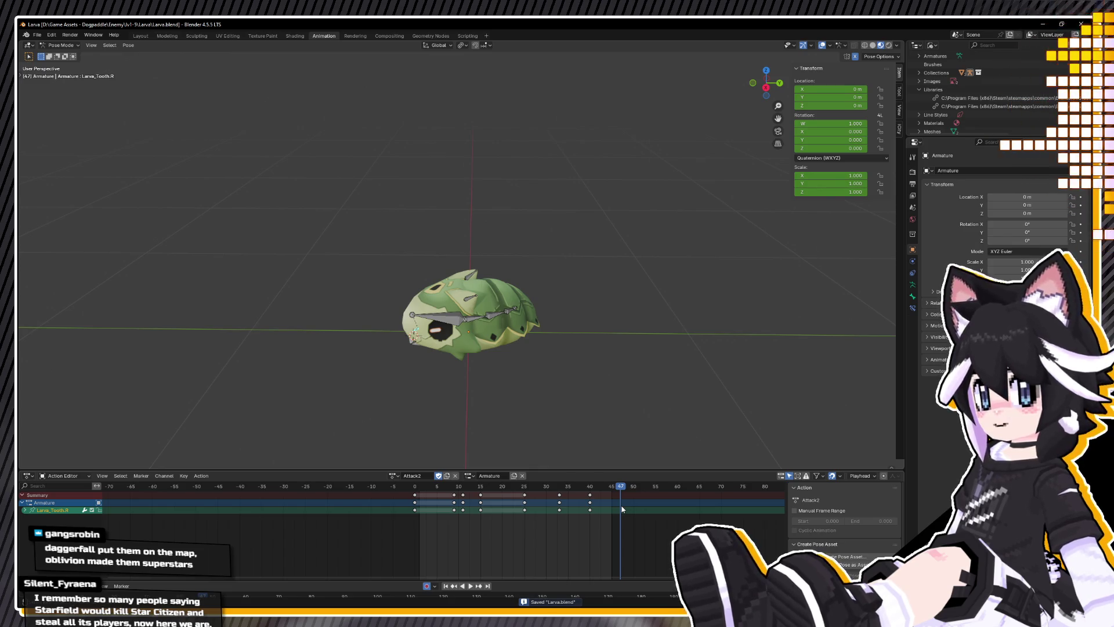
Step: Replay Attack2 from frame 1 and bring up the rig's action list
click(419, 489)
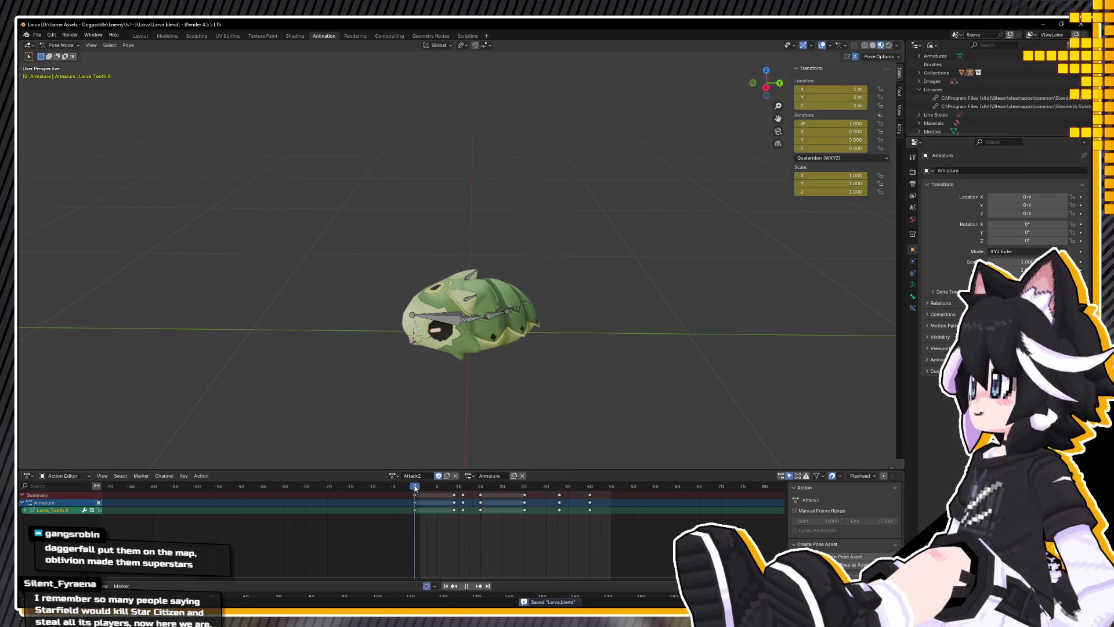
key(space)
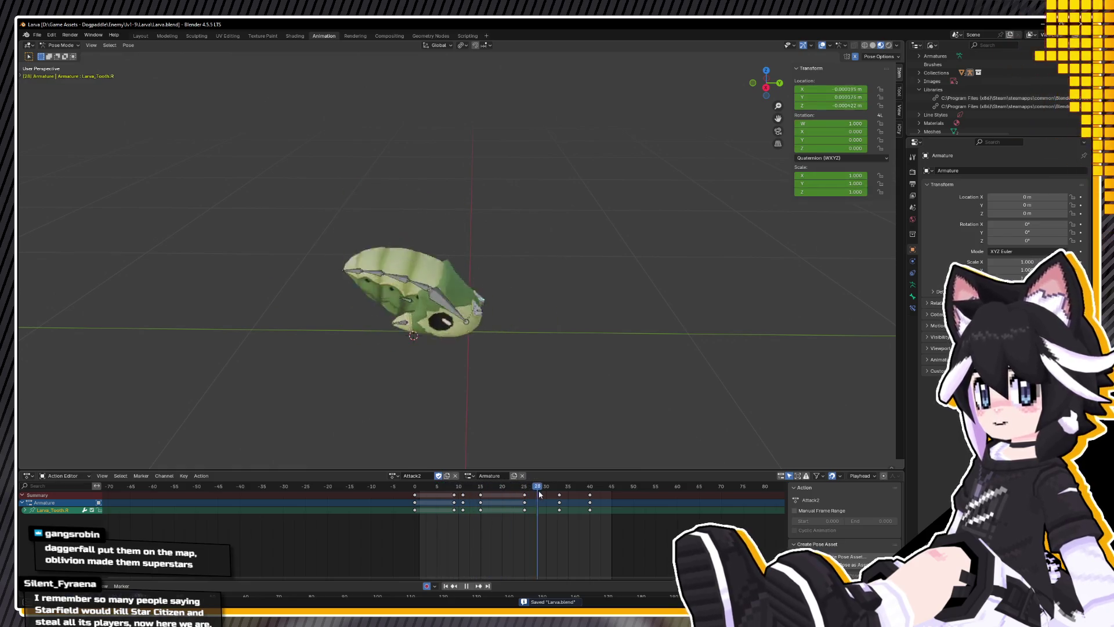
key(Escape)
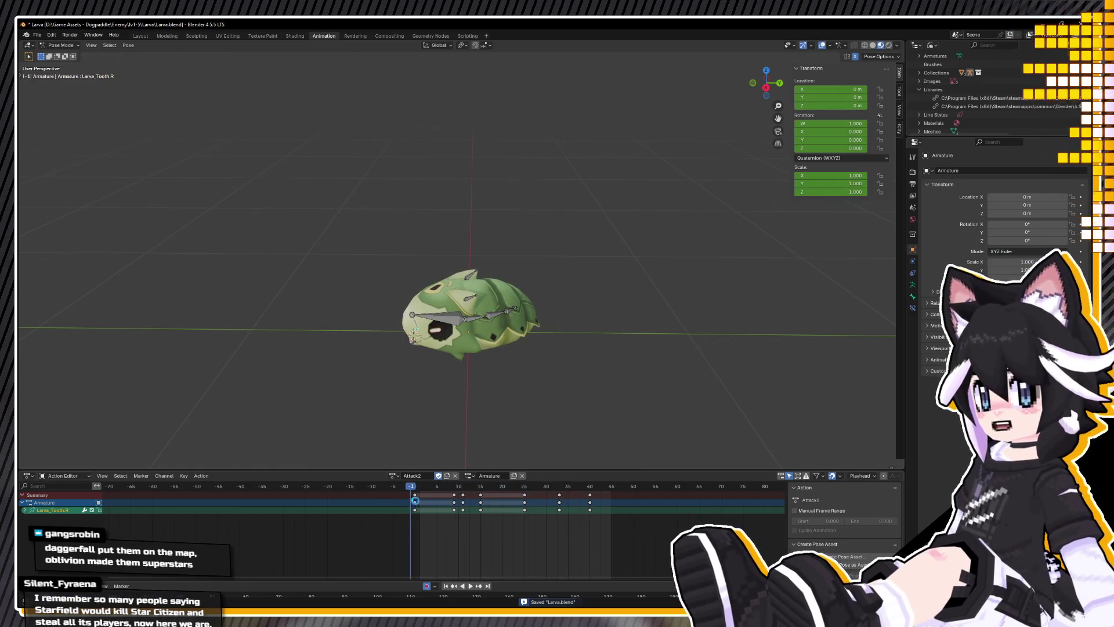
click(394, 475)
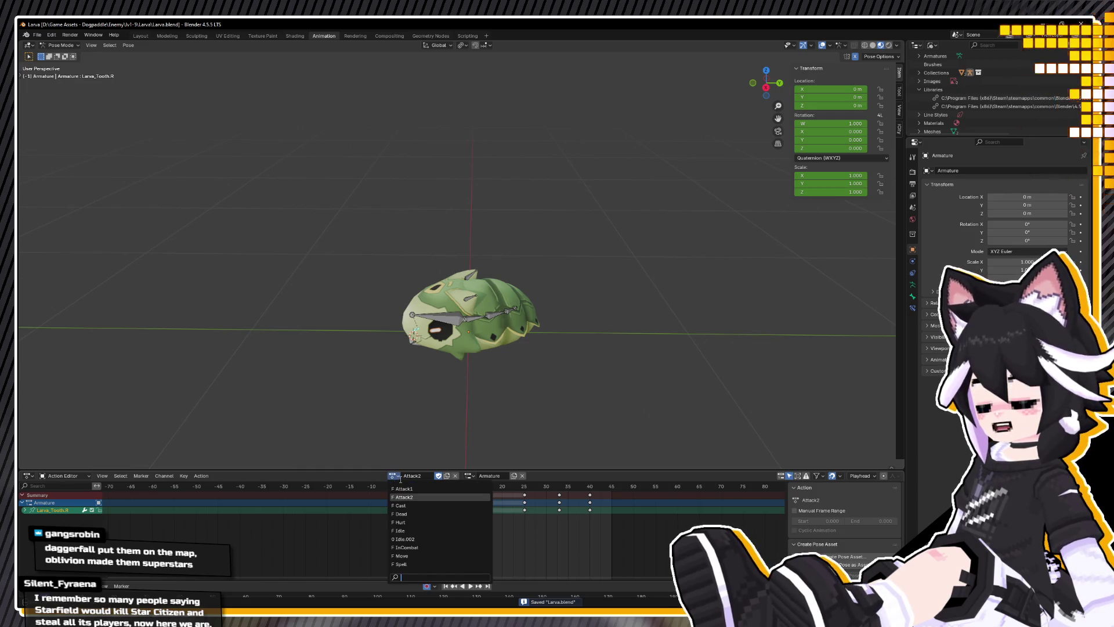
Step: Make Idle the rig's active action and preview it from side and front three-quarter views
click(414, 530)
middle_drag(453, 371, 479, 392)
key(space)
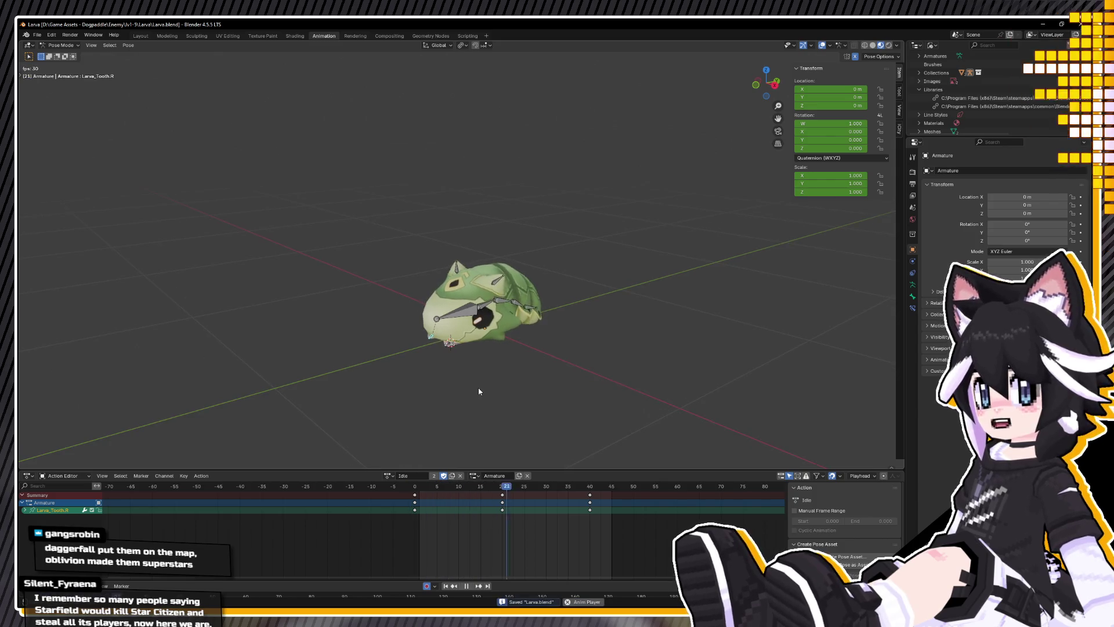
key(space)
mouse_move(459, 377)
middle_down()
mouse_move(500, 347)
mouse_move(589, 364)
mouse_move(650, 301)
middle_up()
scroll(677, 246, up, 5)
middle_drag(677, 246, 563, 273)
Step: Save Larva.blend and show the recently opened files list
key(ctrl+s)
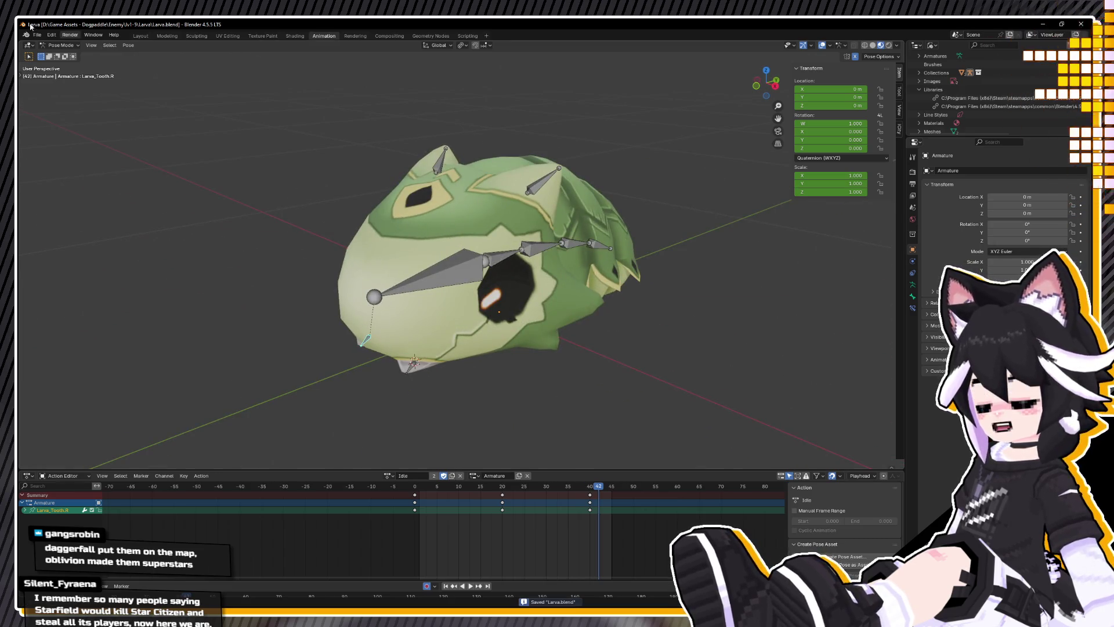
click(37, 35)
mouse_move(87, 61)
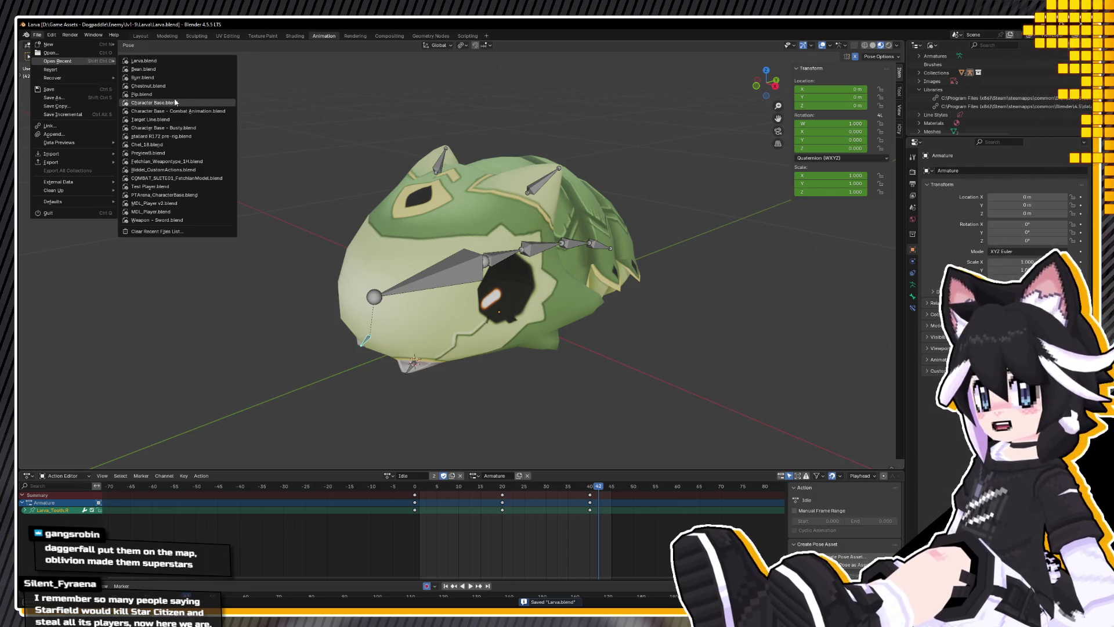